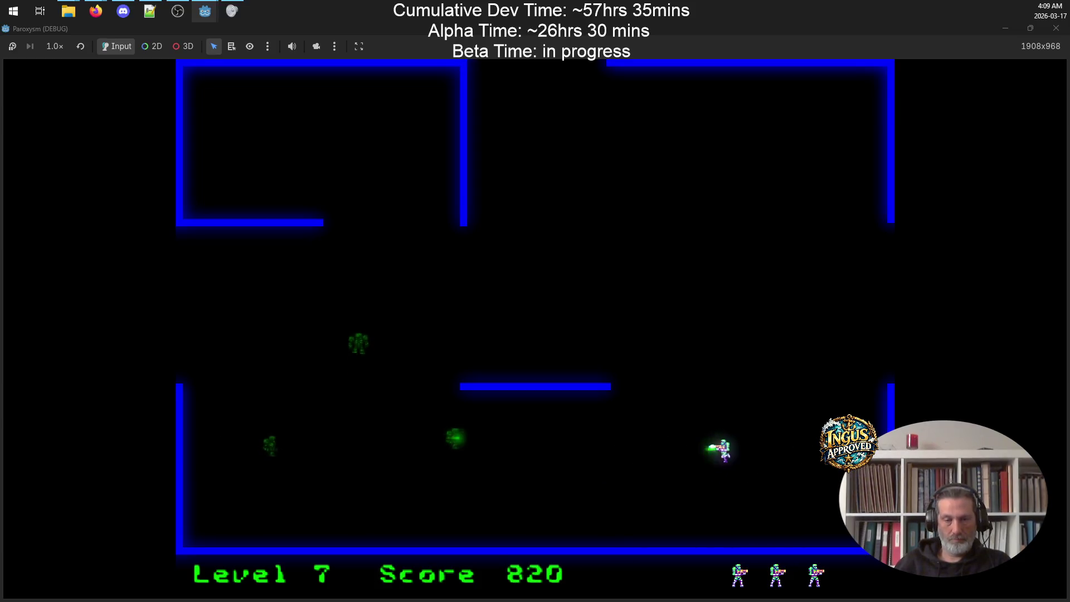
Step: Run left shooting the nearby robot, then head up-right to the top wall firing
key("Left")
key("space")
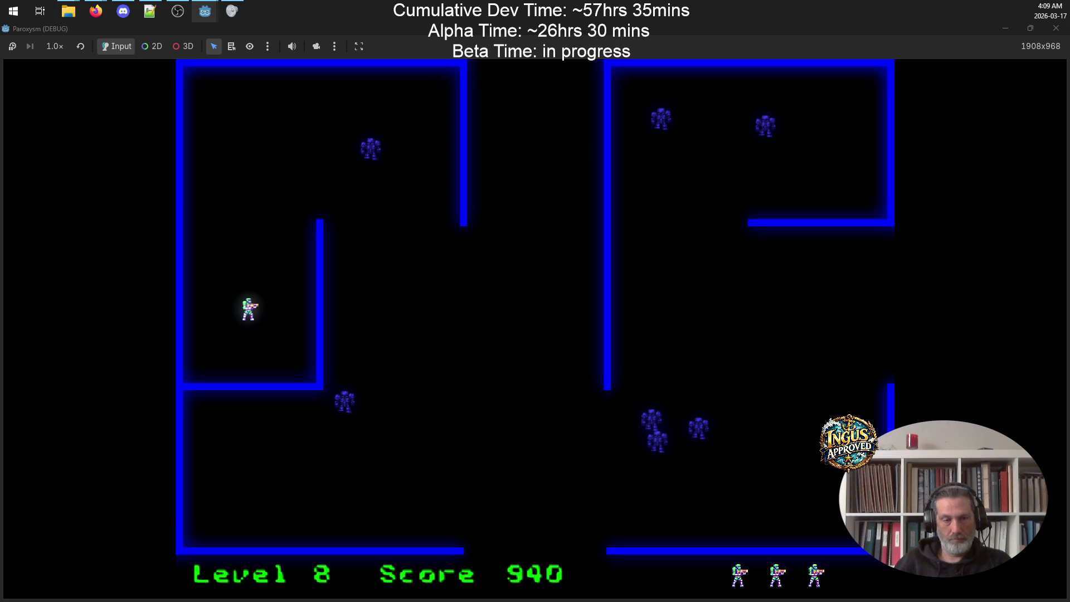
key("Up")
key("Right")
key("Down")
key("space")
Step: Dodge robots along the top wall and fire diagonally down-right at the robots below
key("Right")
key("Left")
key("Down")
key("Right")
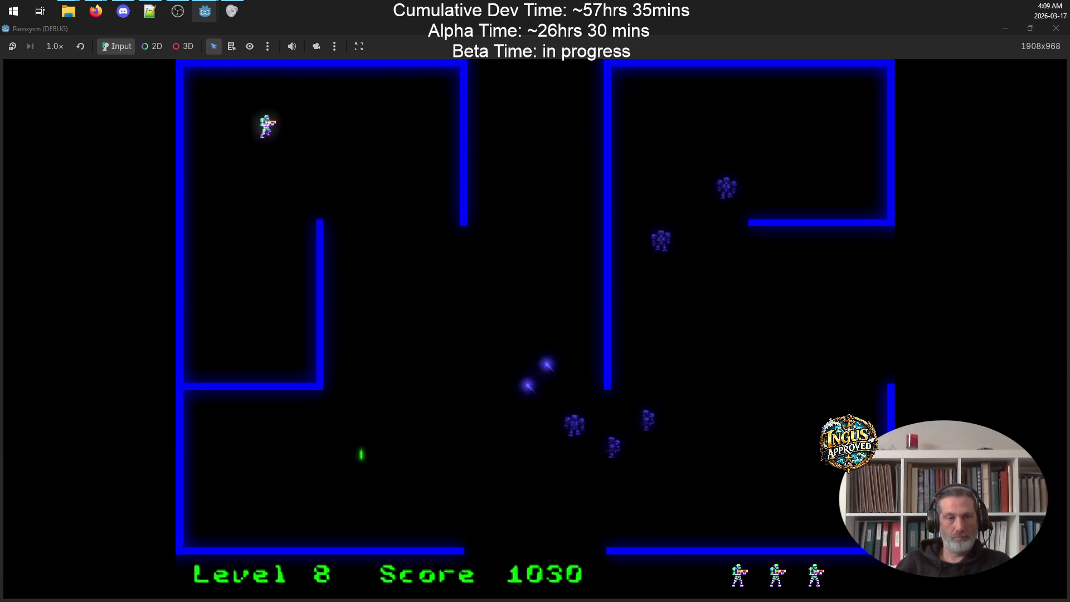
key("Left")
key("space")
Step: Circle the top-left room firing diagonal shots, then descend the left wall into the lower-left room
key("Up")
key("space")
key("Left")
key("Down")
key("Down")
key("Right")
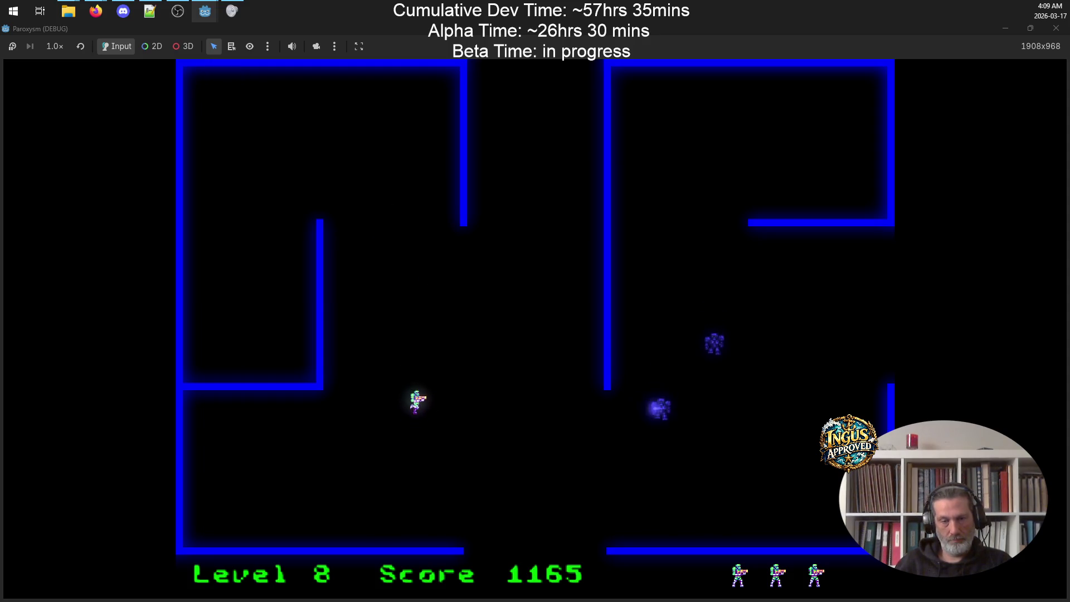
key("Down")
key("Right")
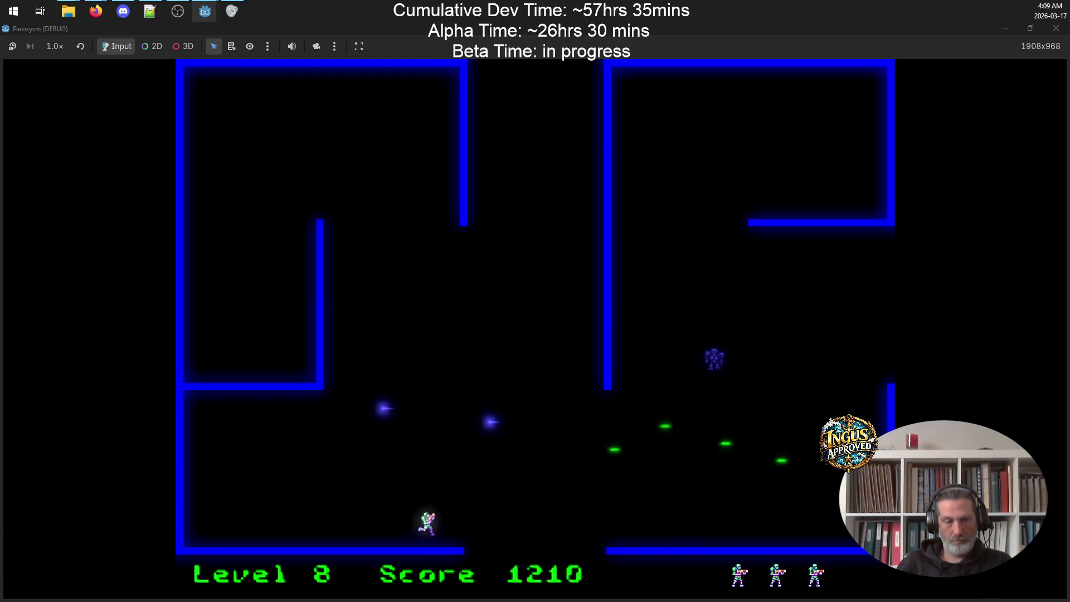
Step: Run right and up firing, destroy the nearby robot, then sweep right and down shooting
key("Right")
key("Up")
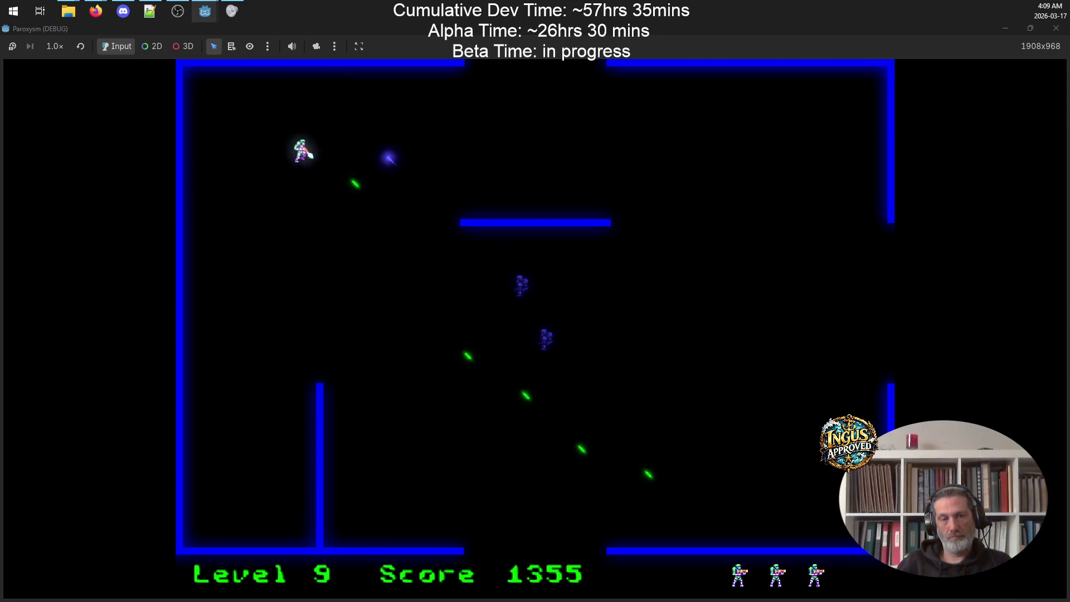
key("Down")
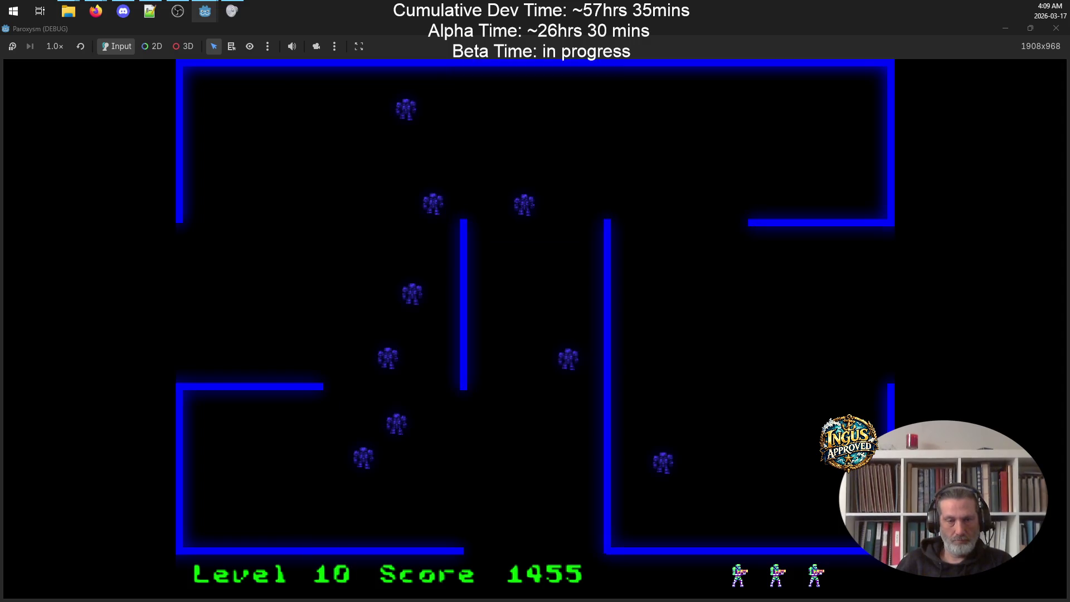
key("Right")
key("space")
key("Down")
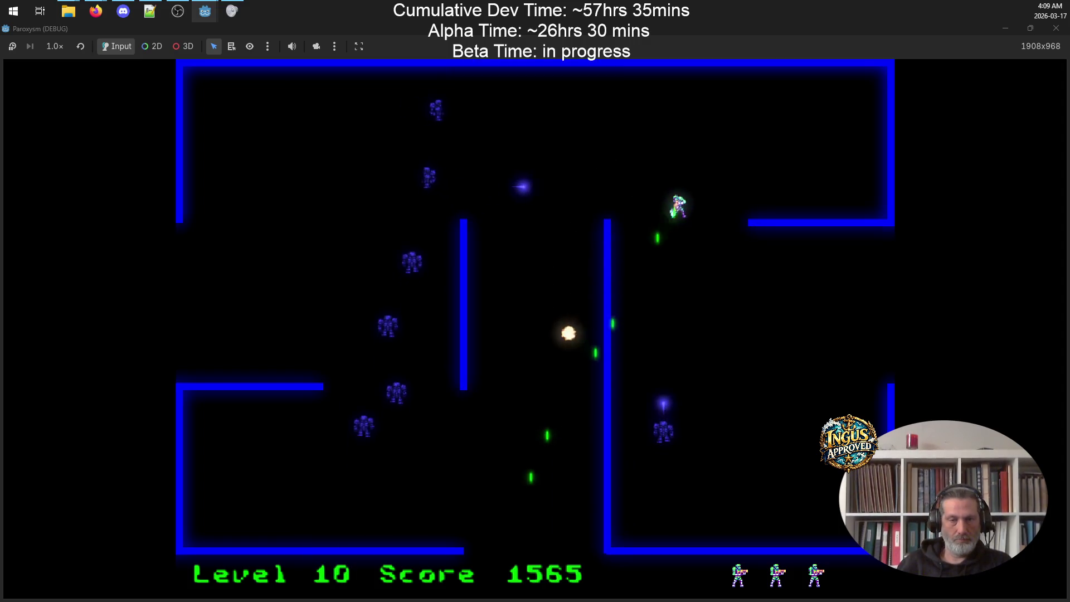
Step: Move up and right around the room while firing left at the robots
key("Up")
key("Left")
key("Right")
key("Down")
key("Up")
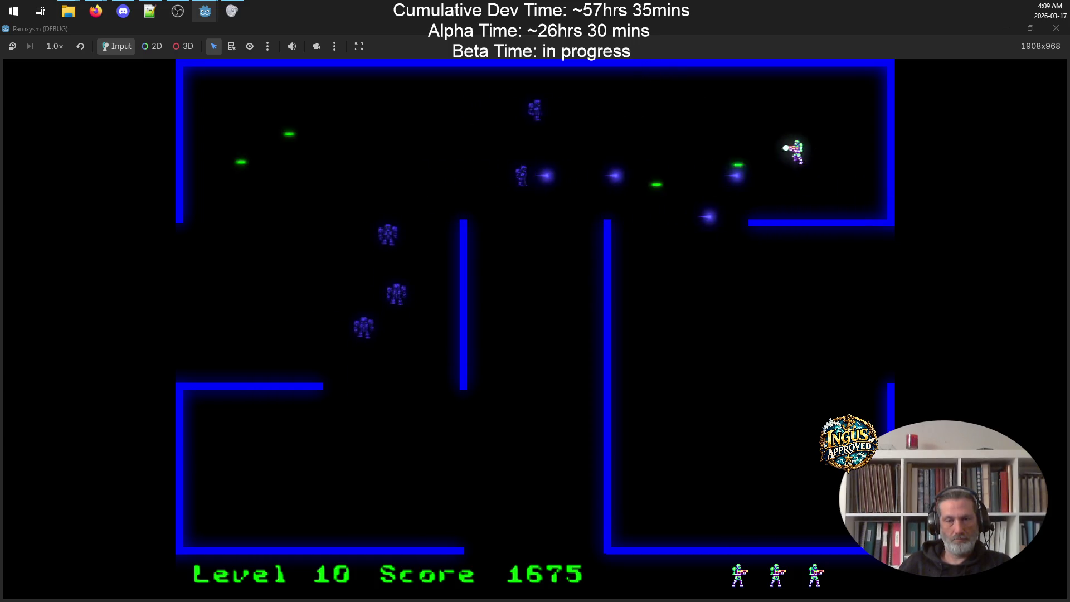
key("Right")
key("Down")
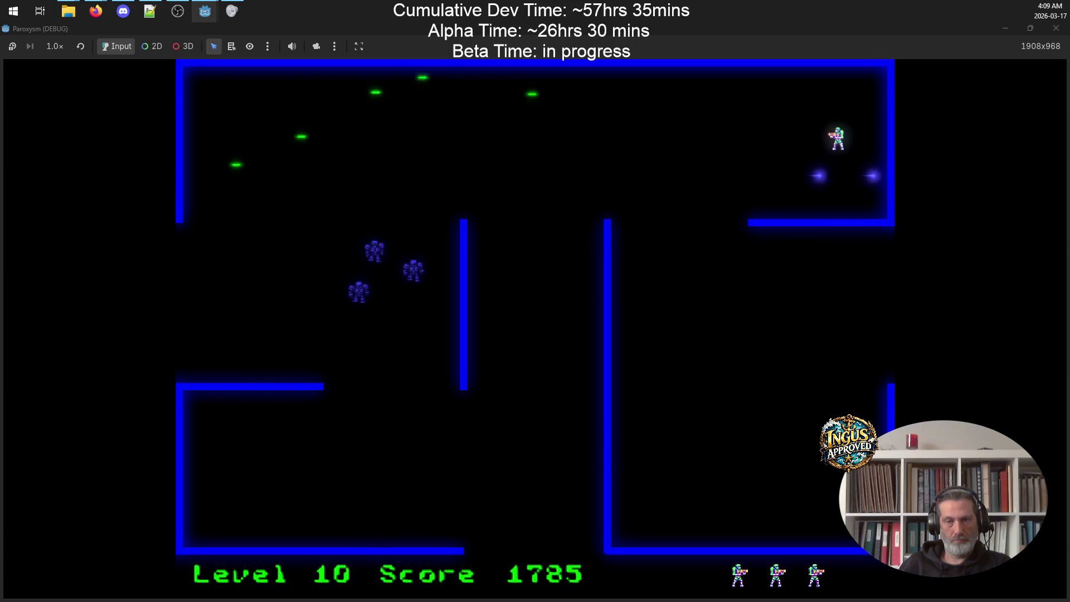
Step: Shoot robots down-left and up-right, then leave through the bottom opening to Level 11
key("Left")
key("Left")
key("Down")
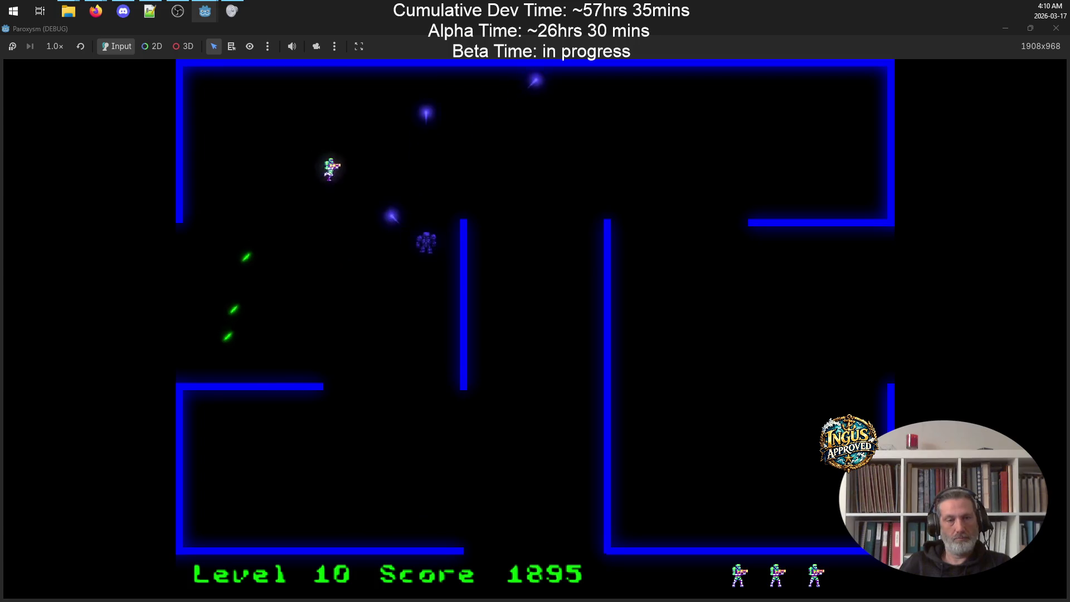
key("Down")
key("Right")
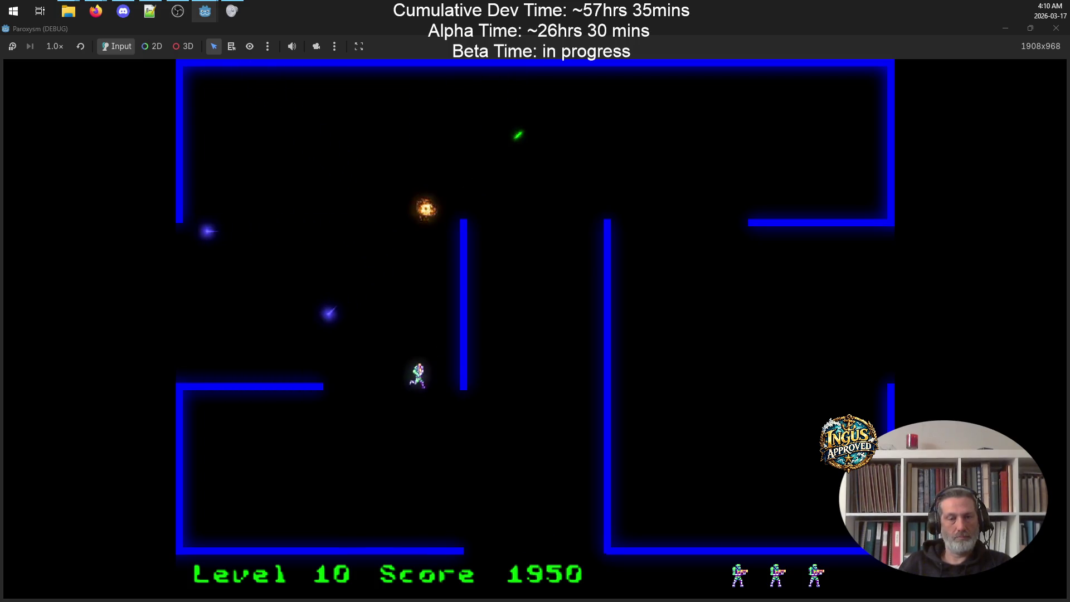
key("Down")
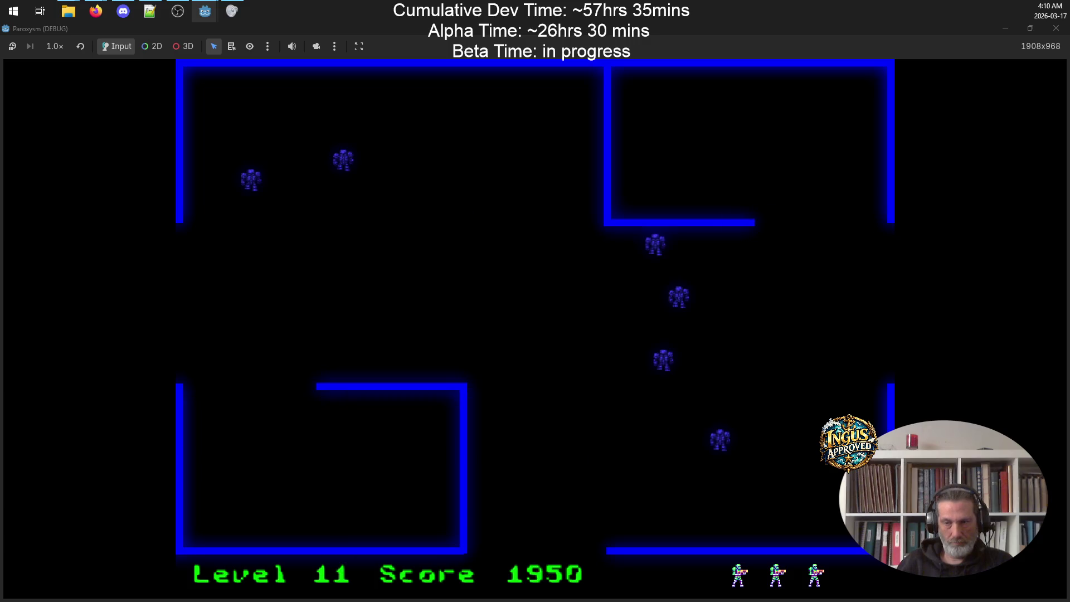
Step: Clear Level 11 firing along the left and top walls, then exit left to Level 12
key("Left")
key("Down")
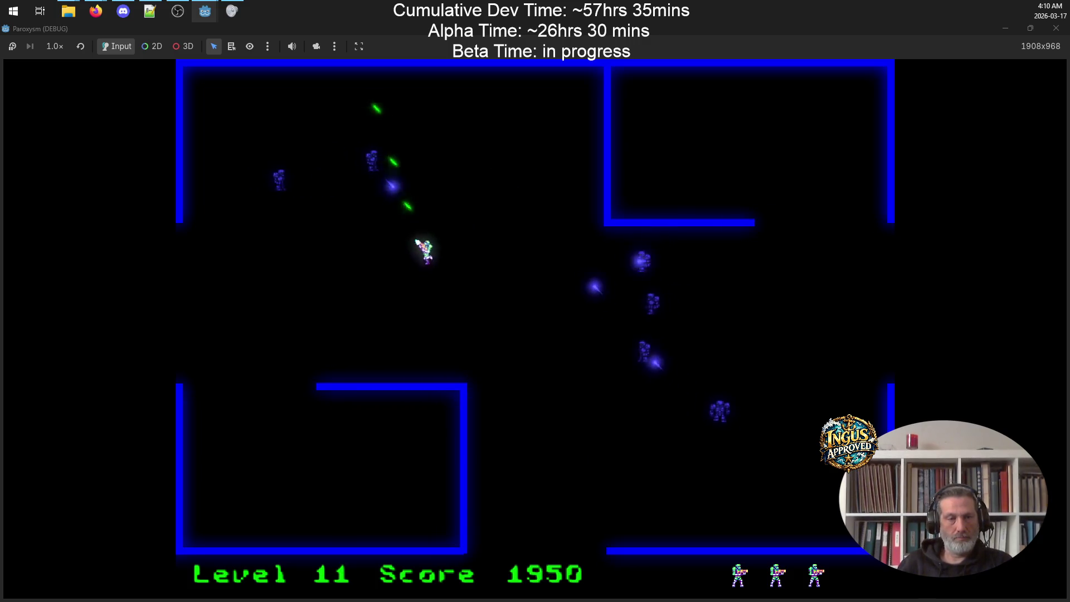
key("Left")
key("Down")
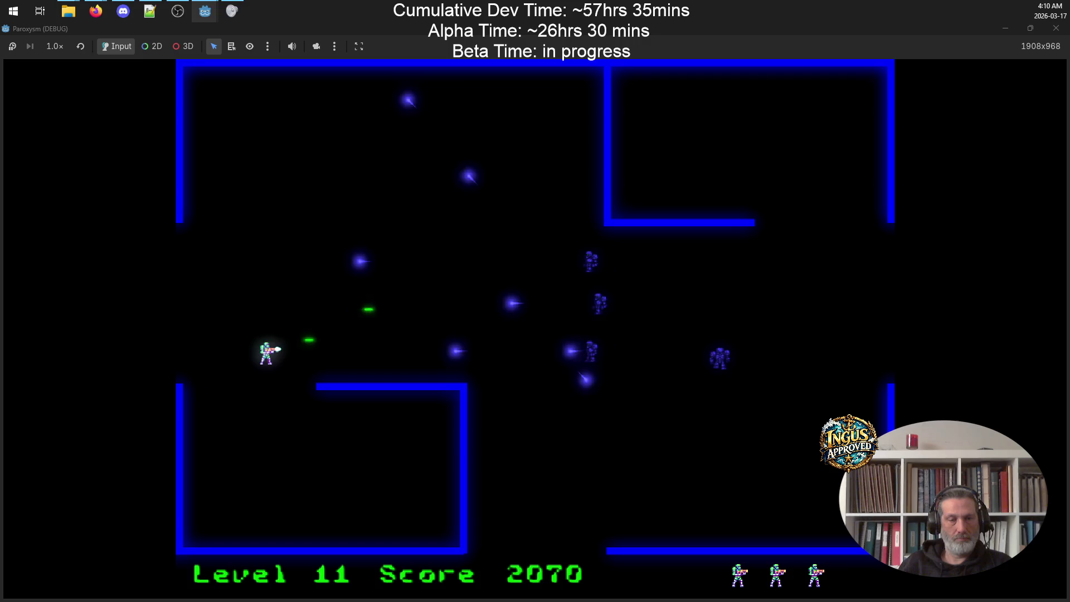
key("Down")
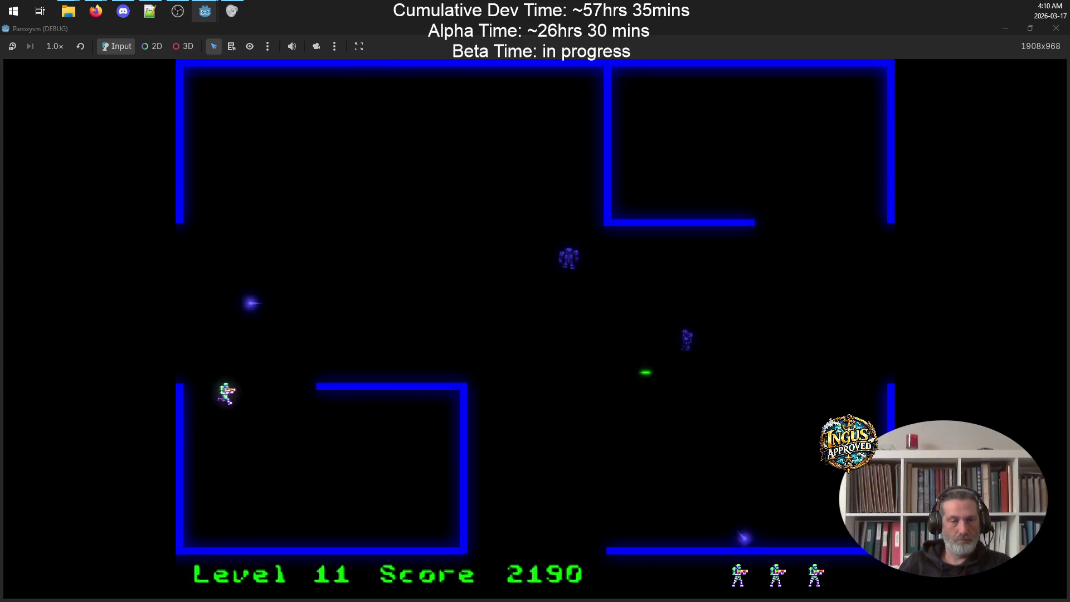
key("Up")
key("Right")
key("Left")
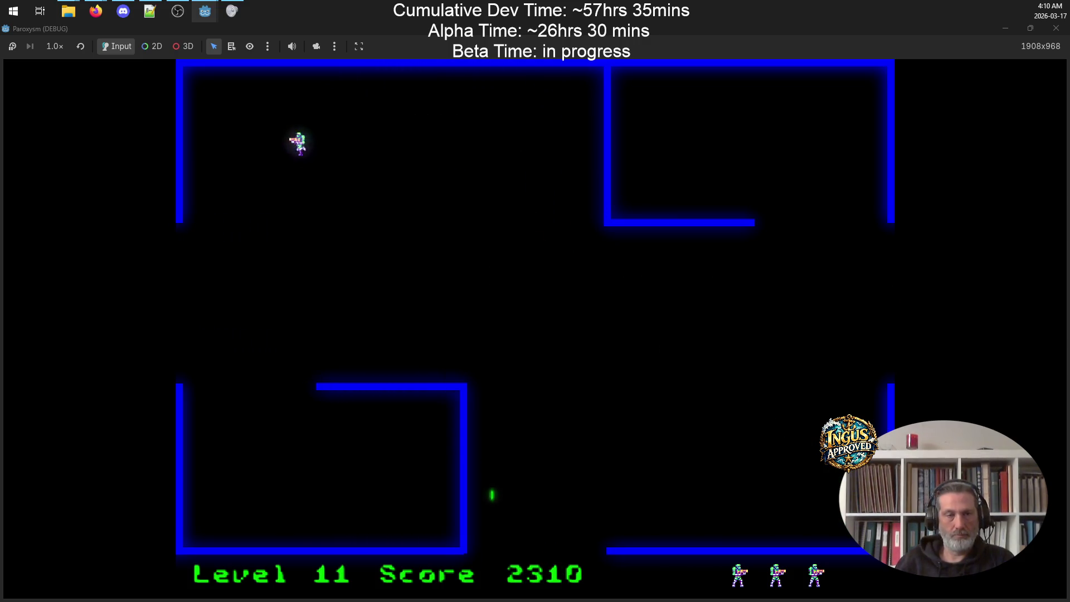
key("Left")
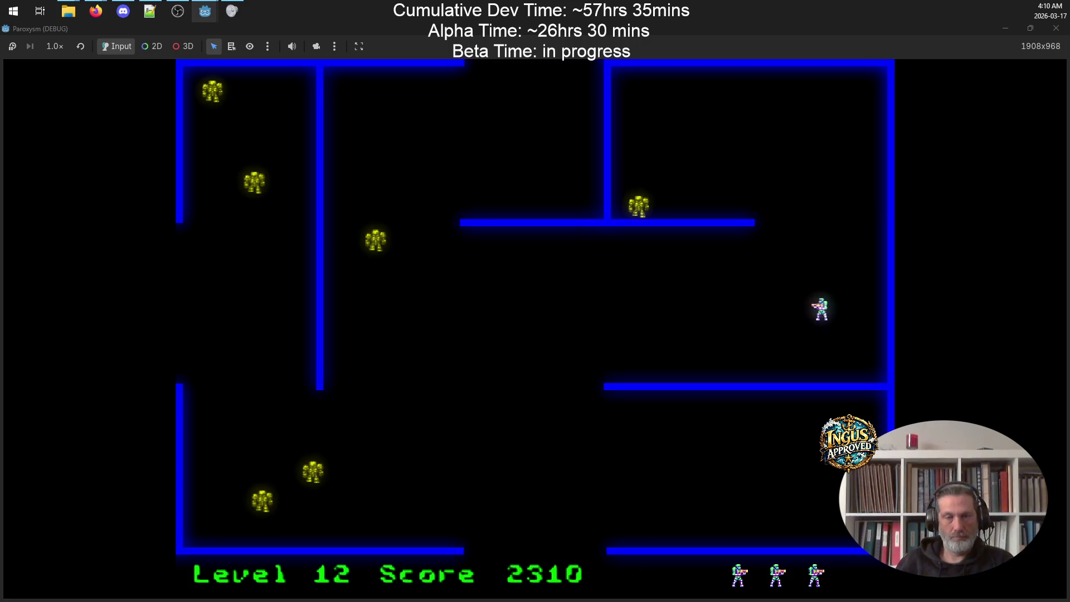
Step: Dodge up and down firing left, then move up-left shooting two robots down-left
key("Up")
key("Down")
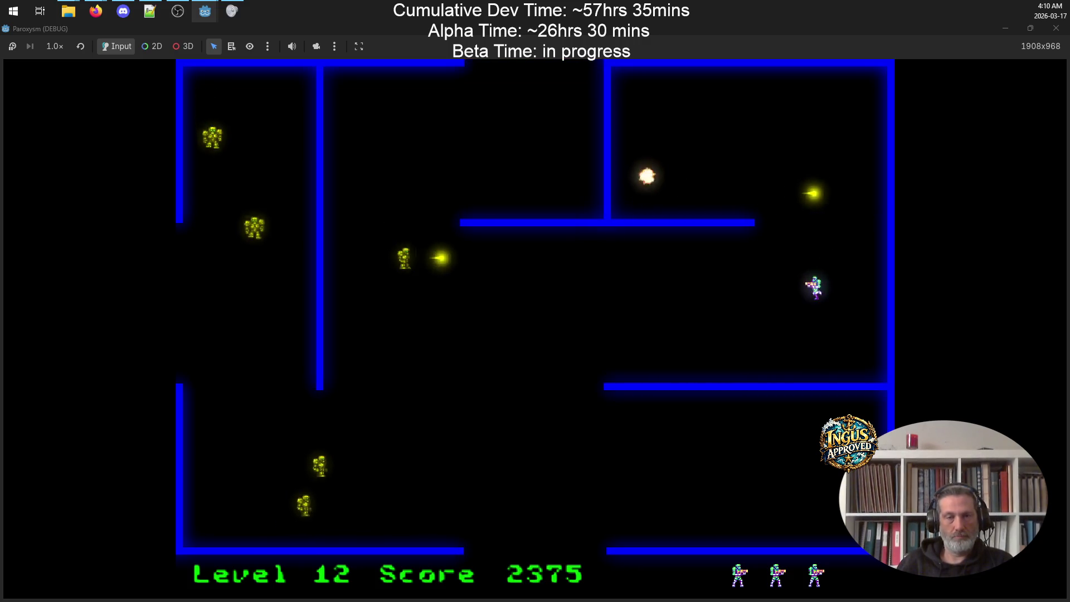
key("Left")
key("Down")
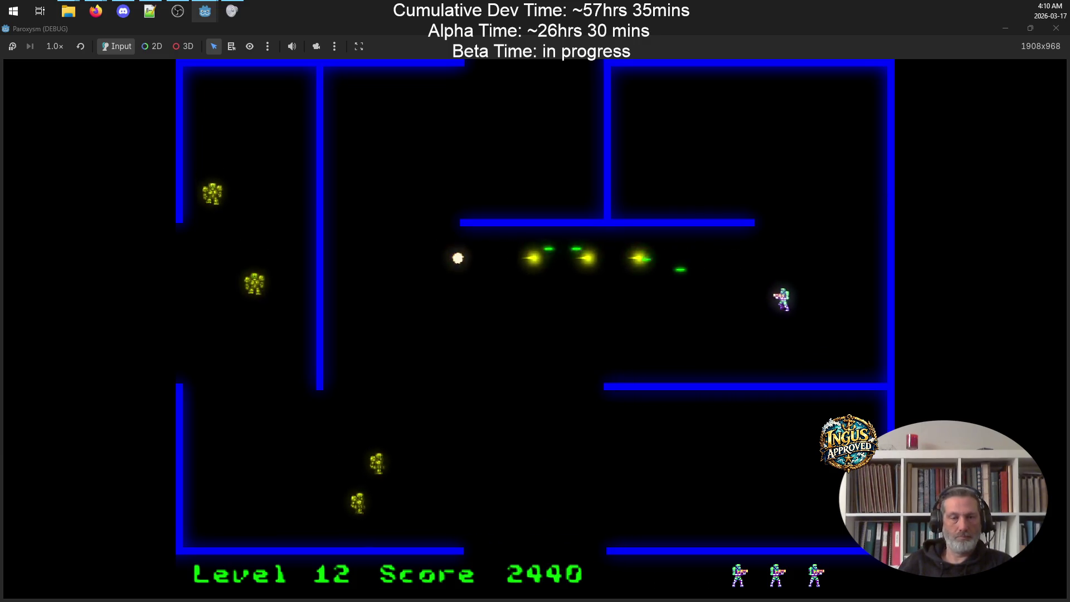
key("Left")
key("Up")
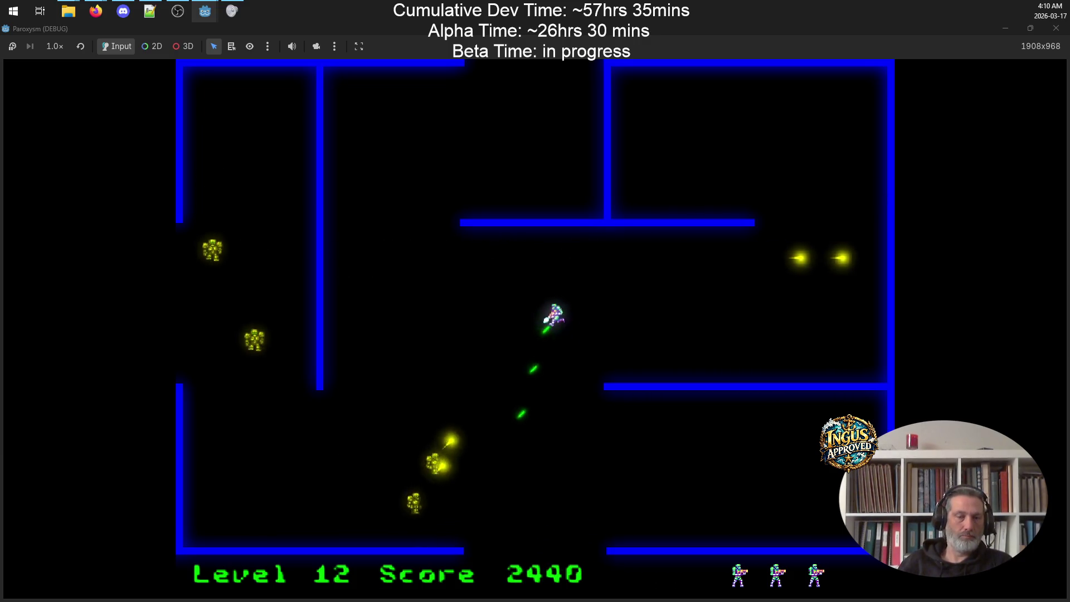
Step: Evade enemy bullets, sweep the bottom corridor leftward shooting robots, then head right and up
key("Down")
key("Right")
key("Left")
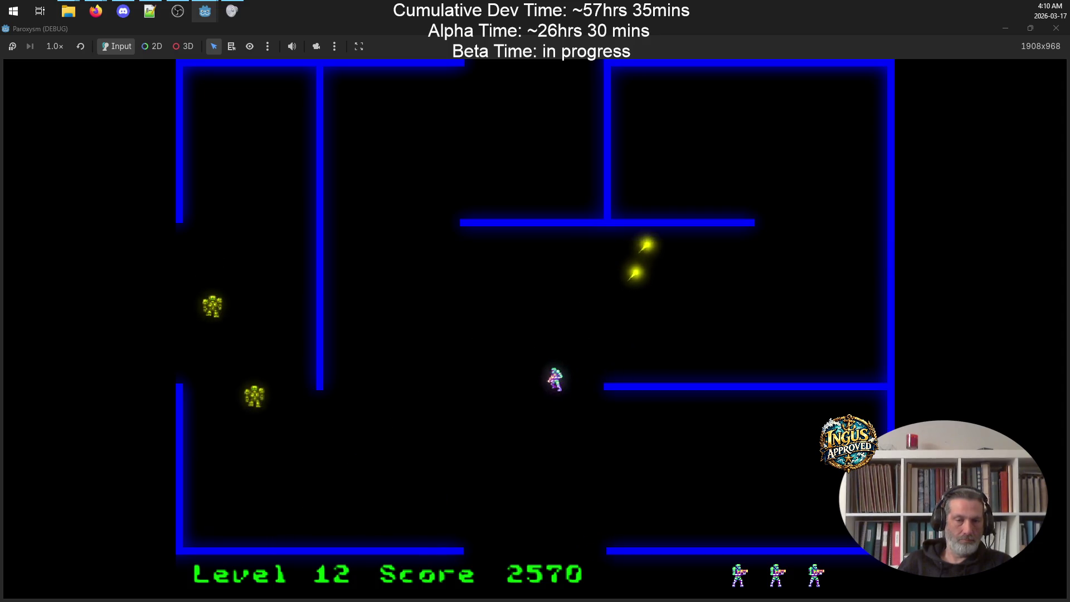
key("Down")
key("Left")
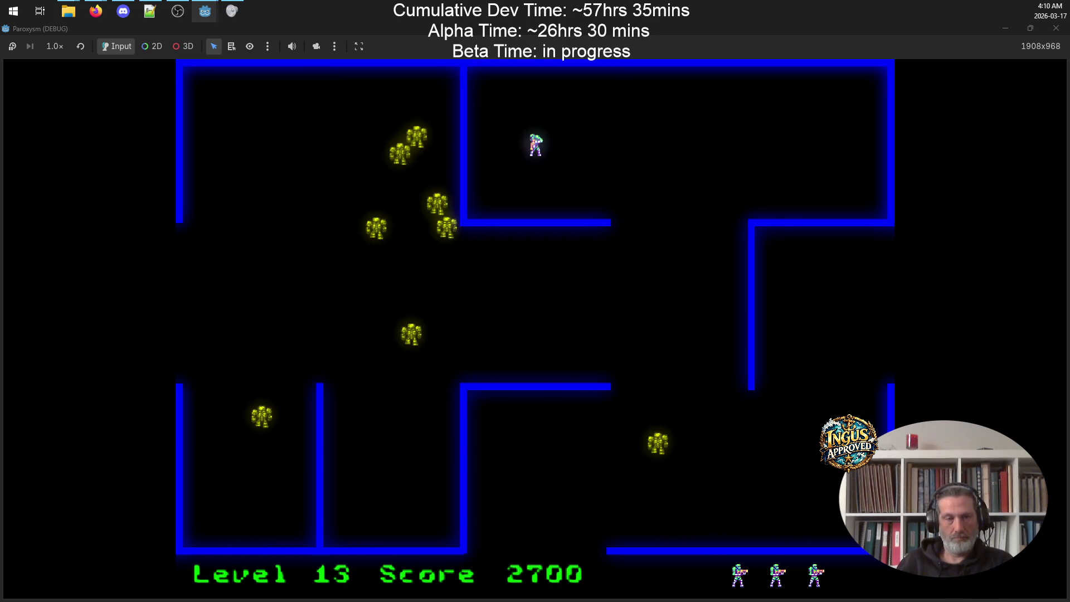
key("Right")
key("Up")
Step: Run down to the right wall, descend it firing left, then fire diagonally at robots
key("Down")
key("Right")
key("Down")
key("Up")
key("Down")
key("Down")
key("Left")
key("Up")
key("Up")
Step: Move up-right firing left, then down and back up to shoot approaching robots
key("Right")
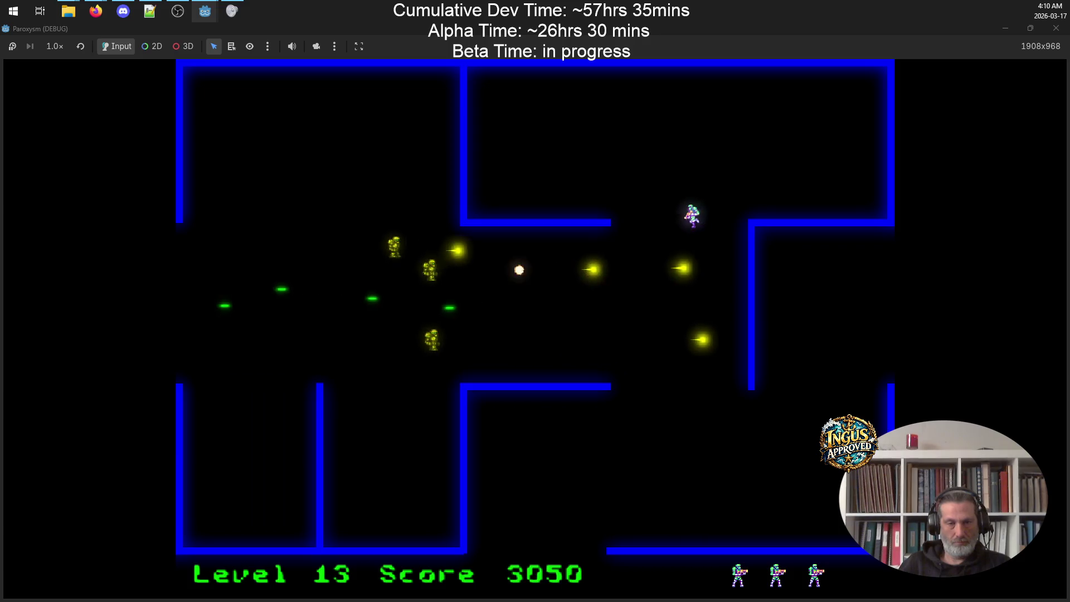
key("Up")
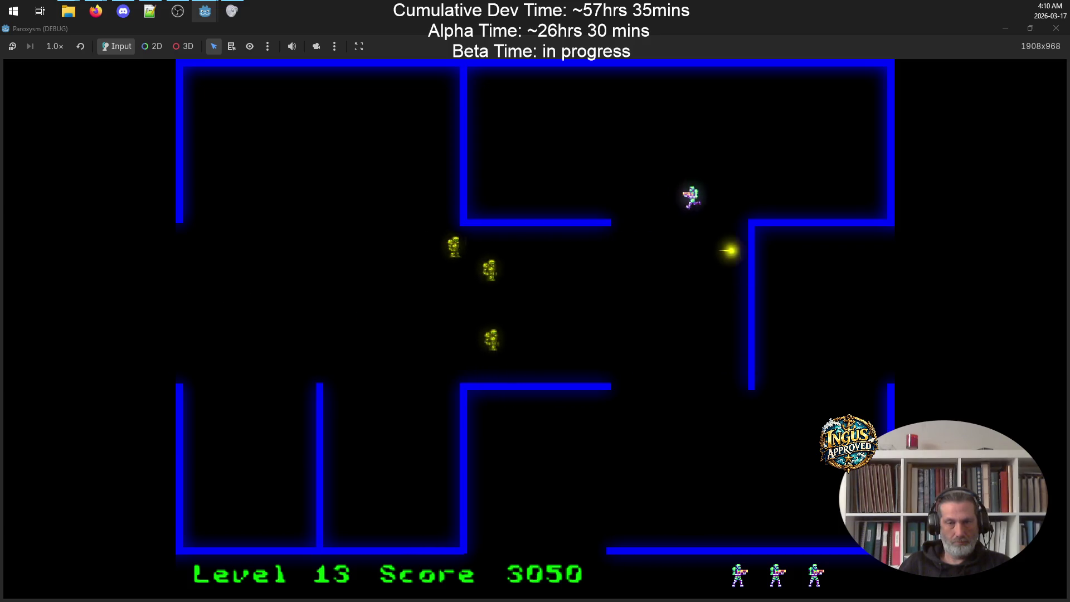
key("Down")
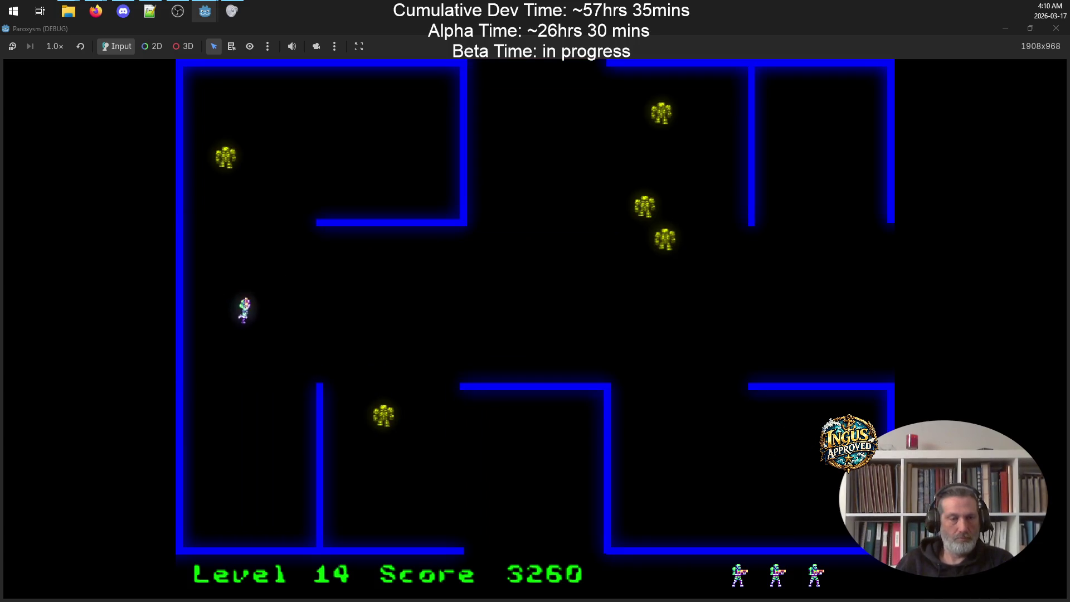
key("Down")
key("Right")
key("Up")
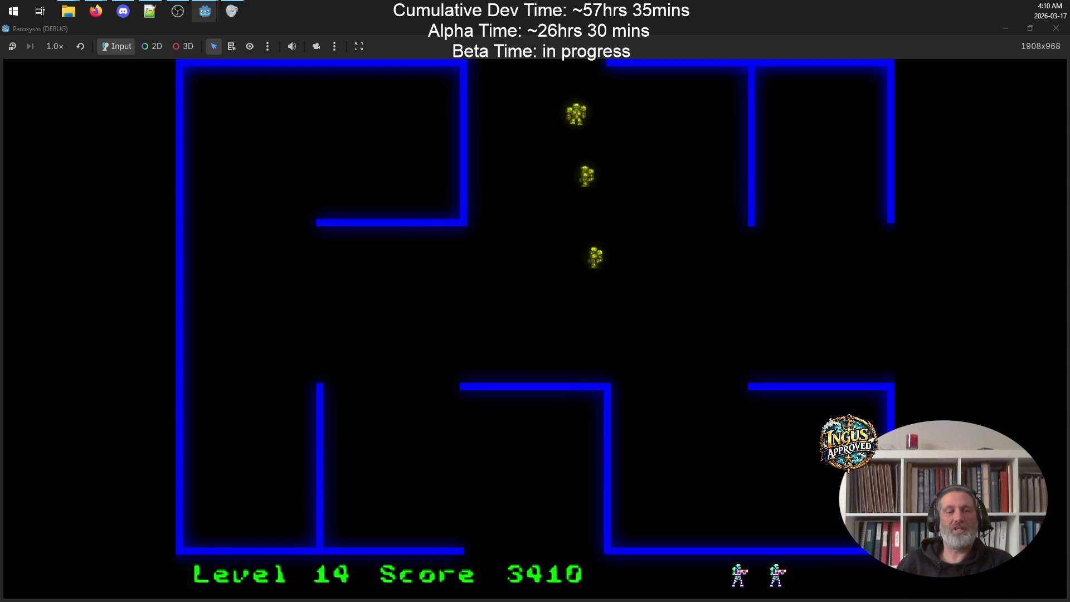
Step: Move down-right firing up-right, escape the explosion, and destroy the last two robots
key("Down")
key("Right")
key("Up")
key("Right")
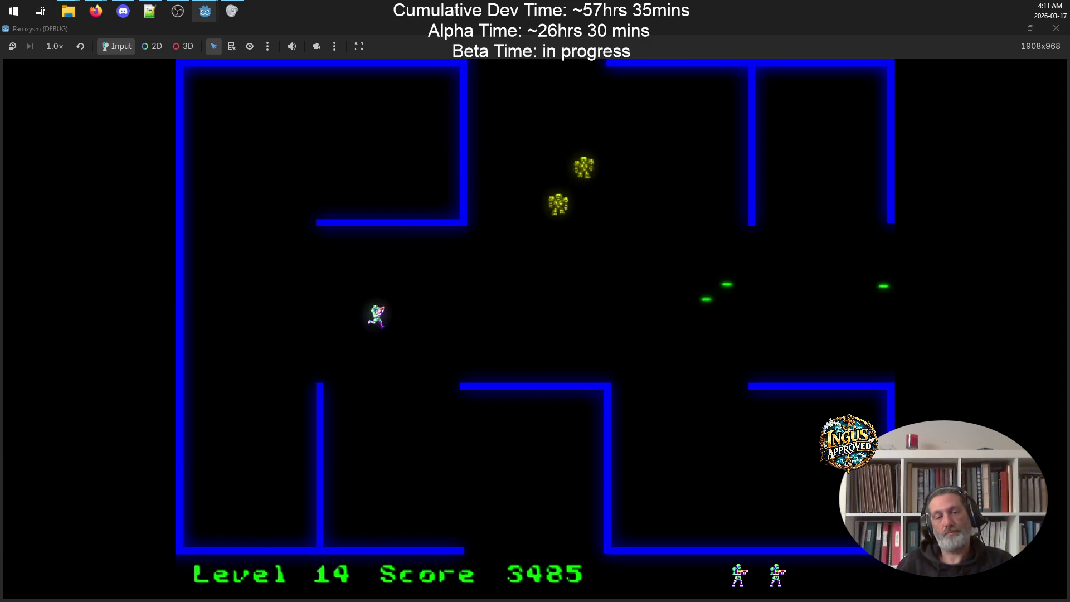
key("Down")
key("Left")
key("Right")
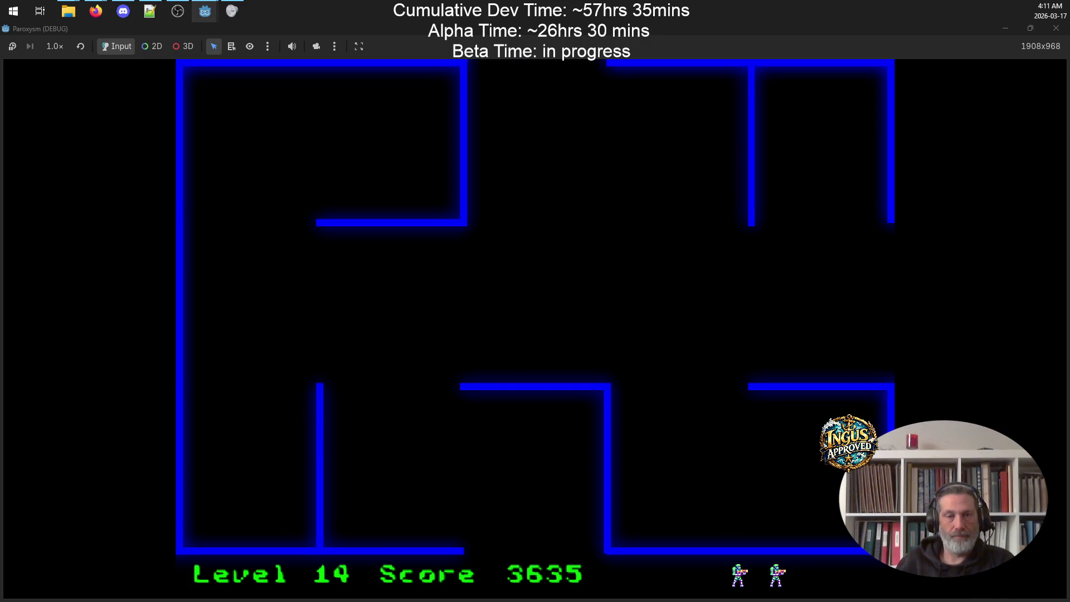
Step: Run left and right along the bottom corridor firing upward, then climb the left side shooting
key("Left")
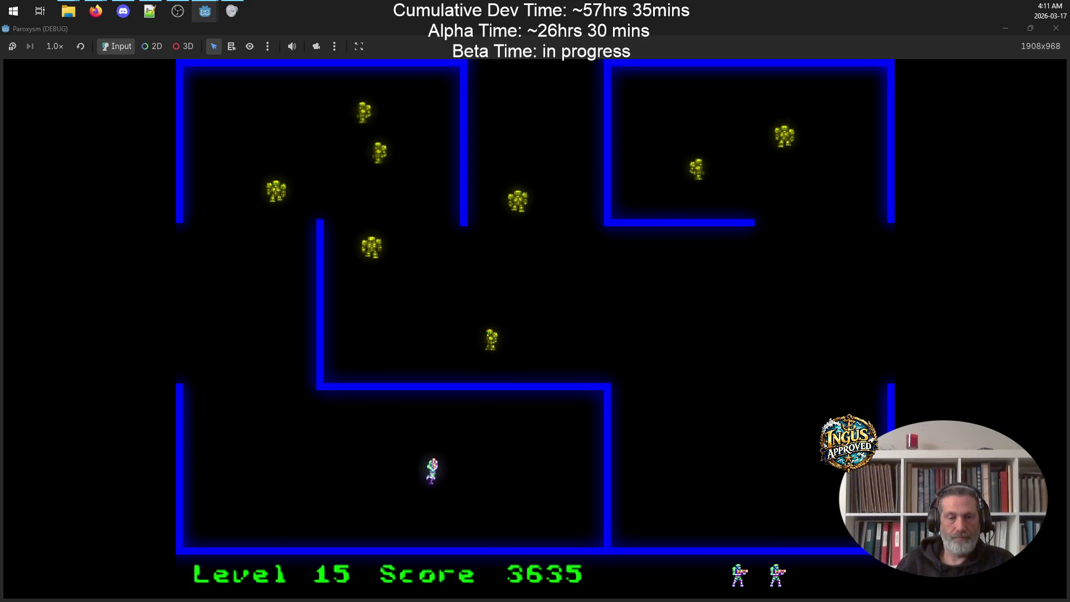
key("Left")
key("space")
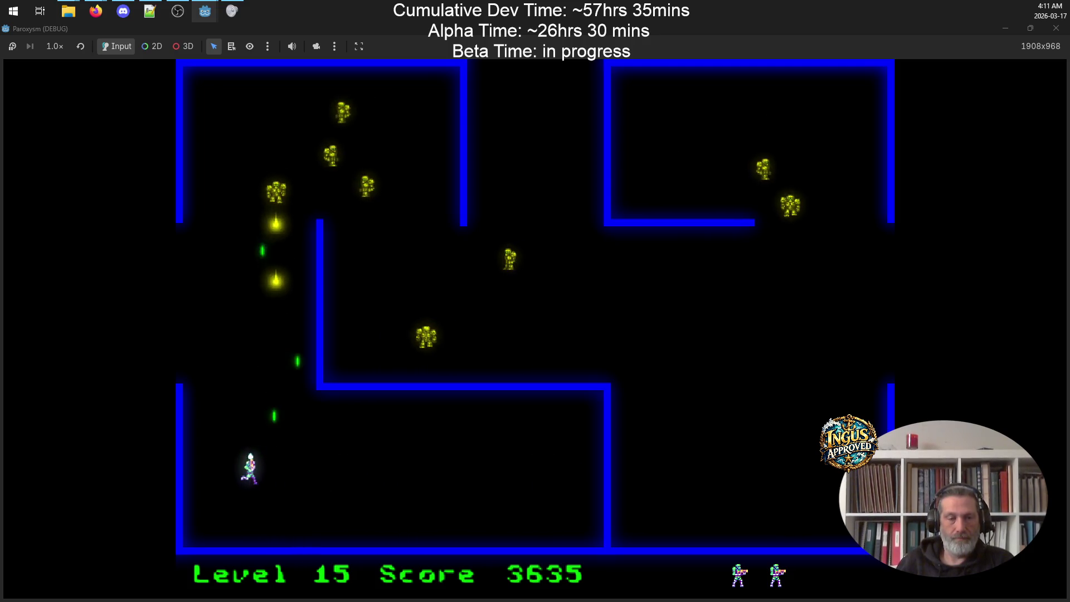
key("Right")
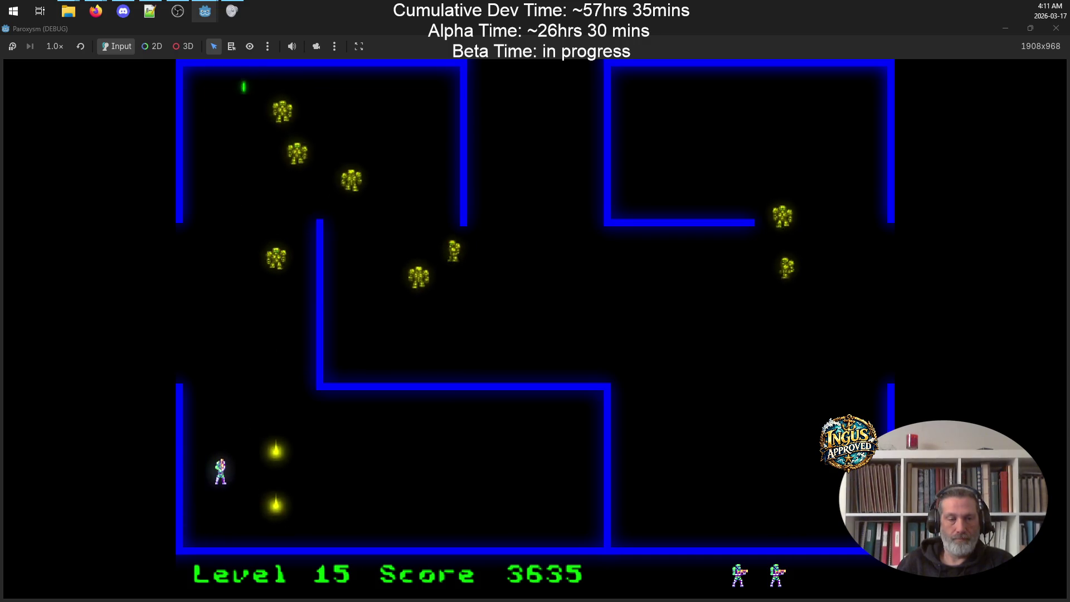
key("space")
key("space")
key("Left")
key("Up")
key("Up")
key("space")
Step: Fire at robots moving up, drop down-left shooting upward, then run right and up shooting
key("Right")
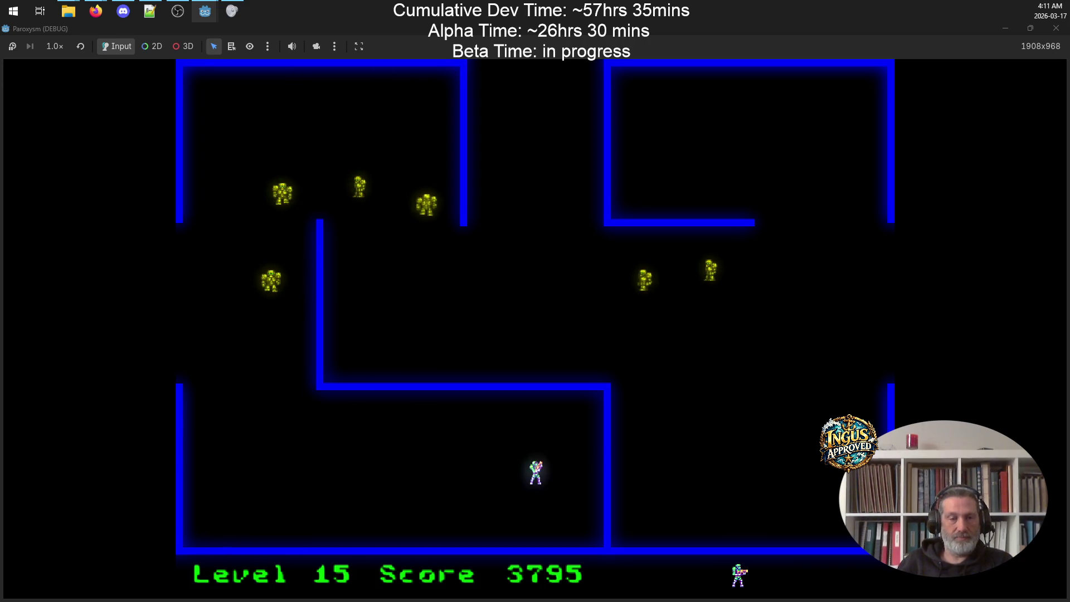
key("Left")
key("Down")
key("space")
key("Right")
key("space")
key("Up")
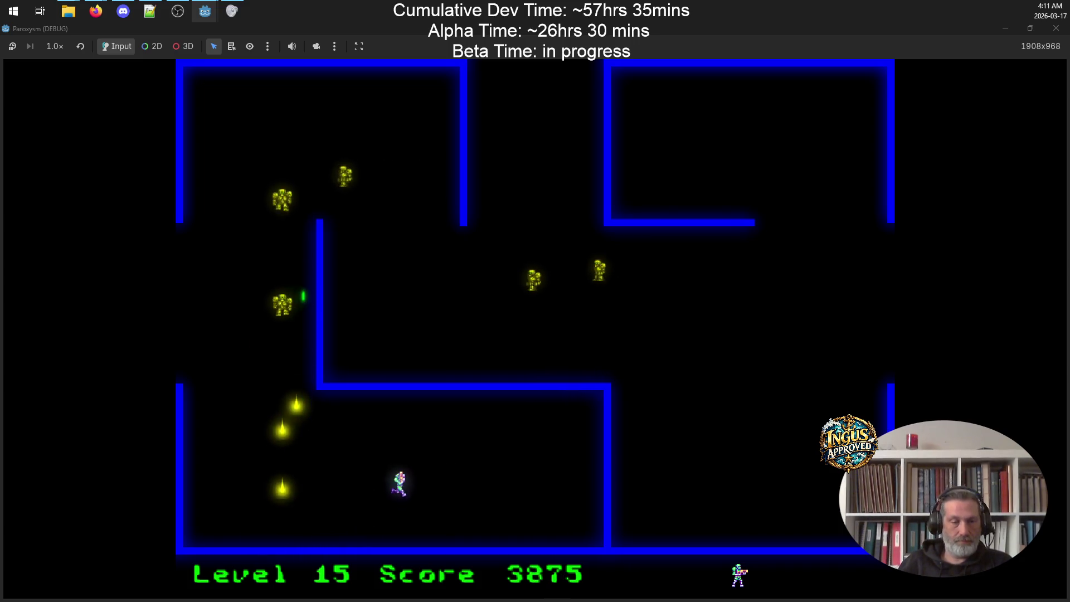
Step: Run down-left and back and forth along the bottom, firing up at robots above
key("Left")
key("space")
key("Down")
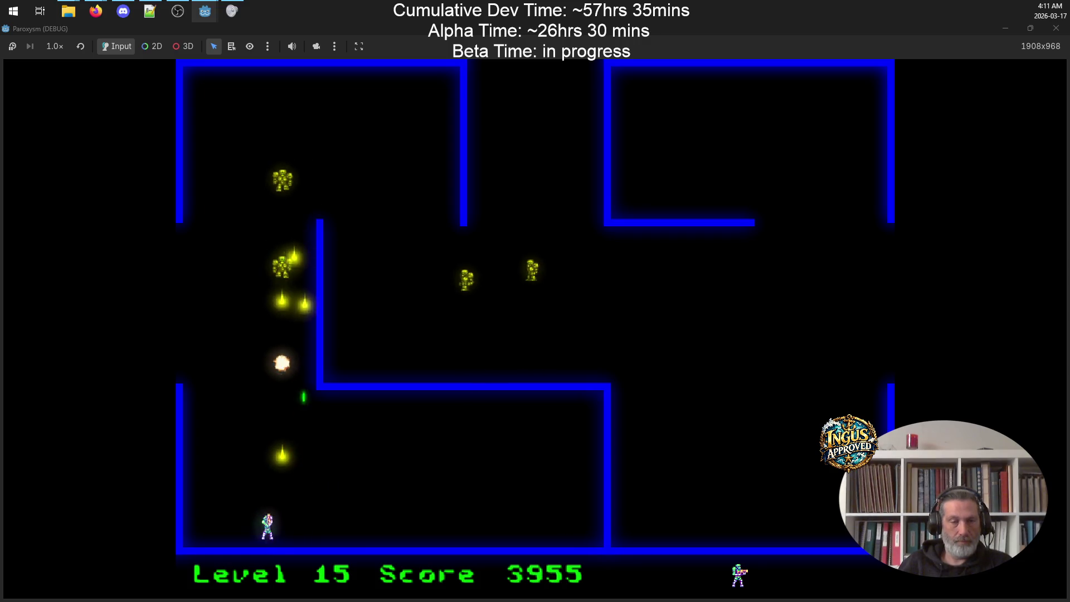
key("Right")
key("space")
key("Left")
key("space")
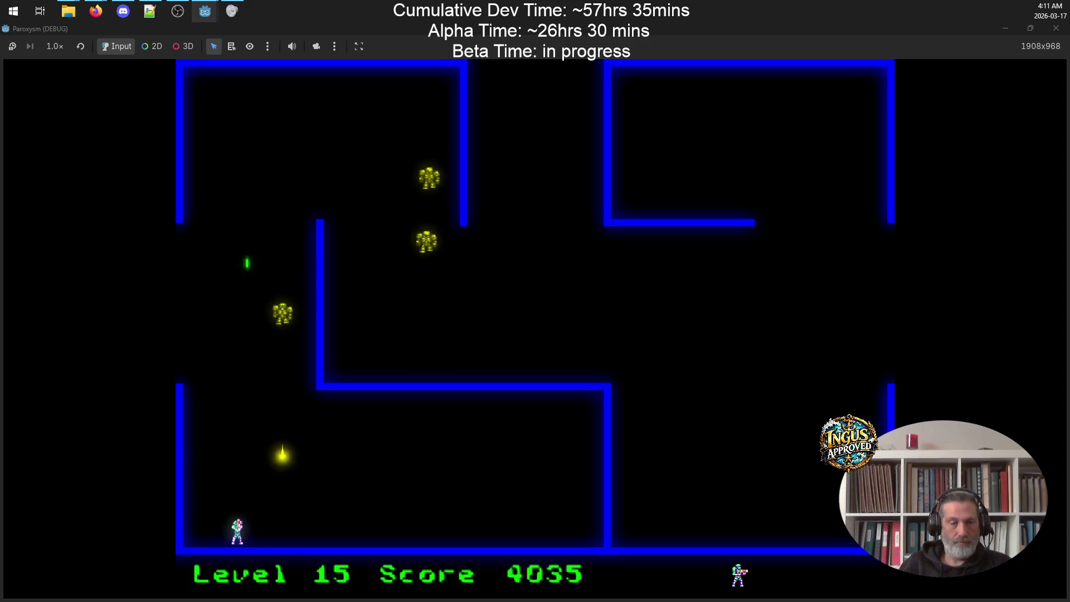
Step: Climb the left side to the top wall shooting robots, then run right across the maze's bottom
key("Left")
key("Up")
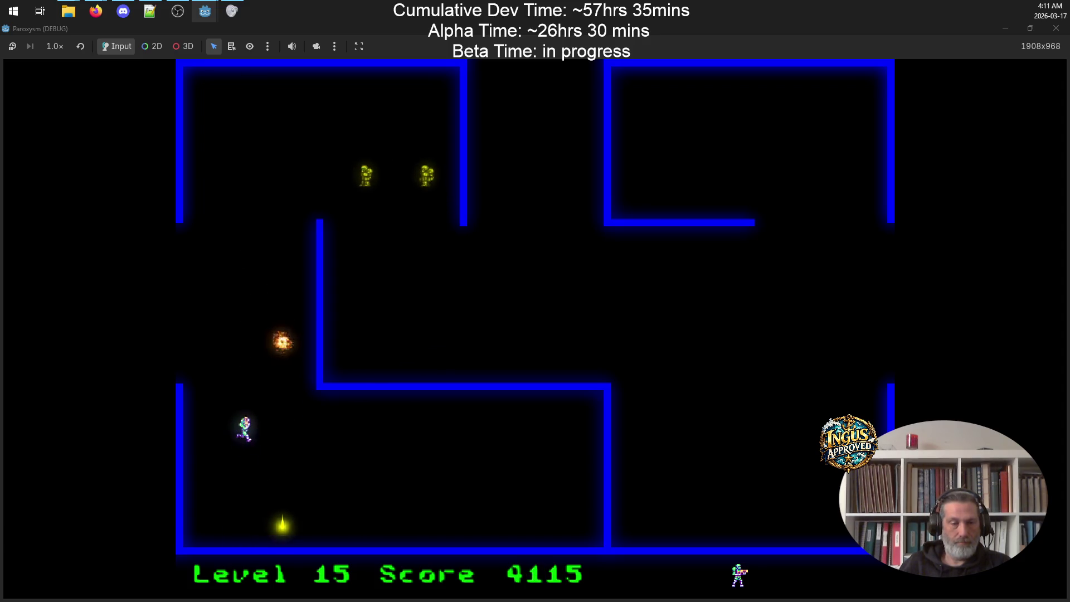
key("Up")
key("space")
key("Up")
key("Right")
key("space")
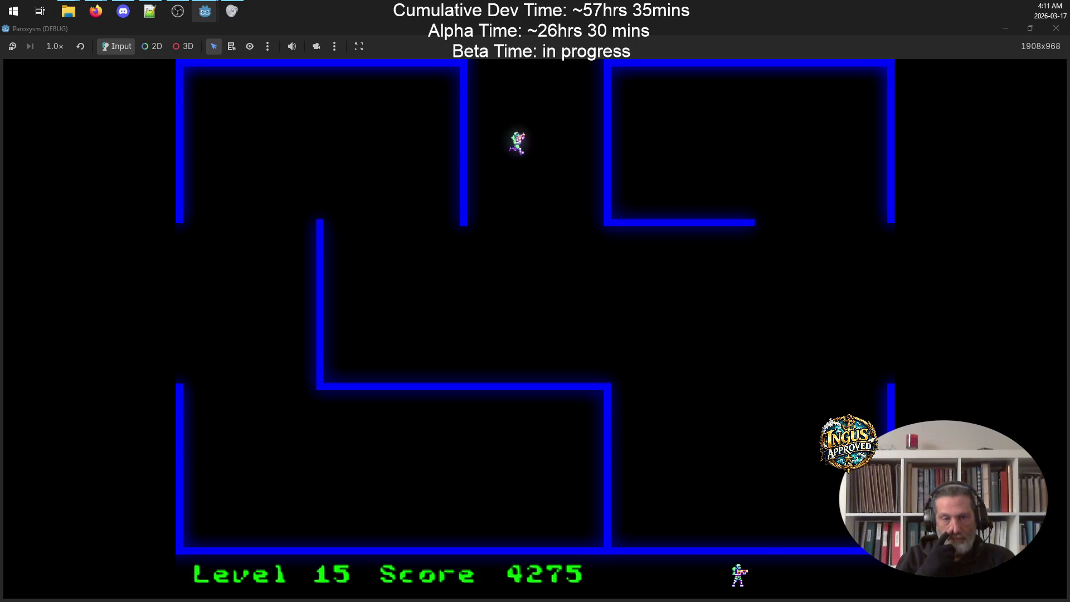
key("Right")
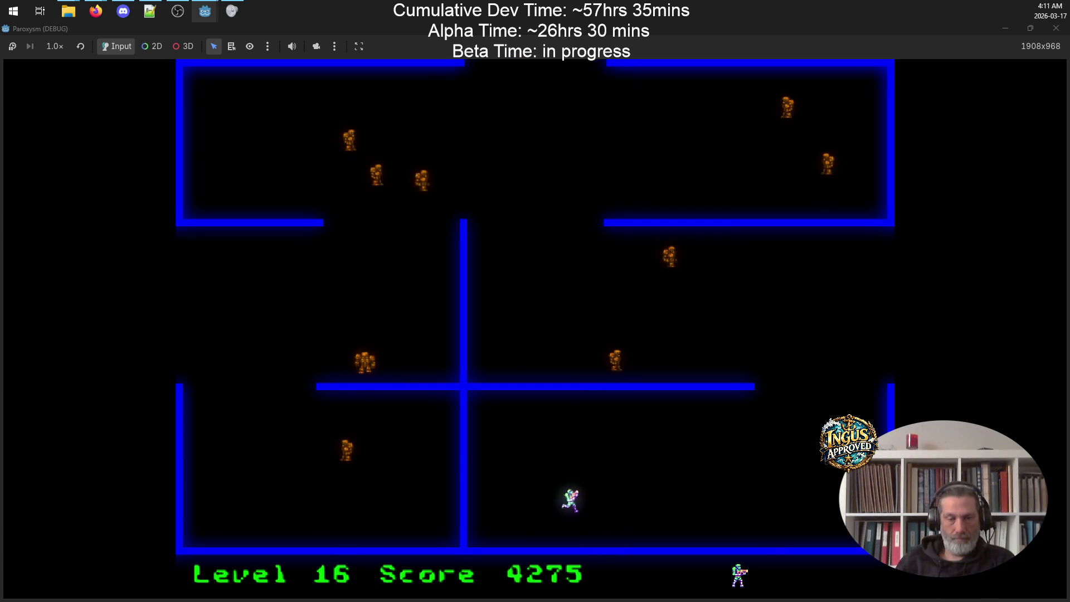
Step: Fight up the right side and along the bottom of Level 16, shooting robots
key("Up")
key("space")
key("Right")
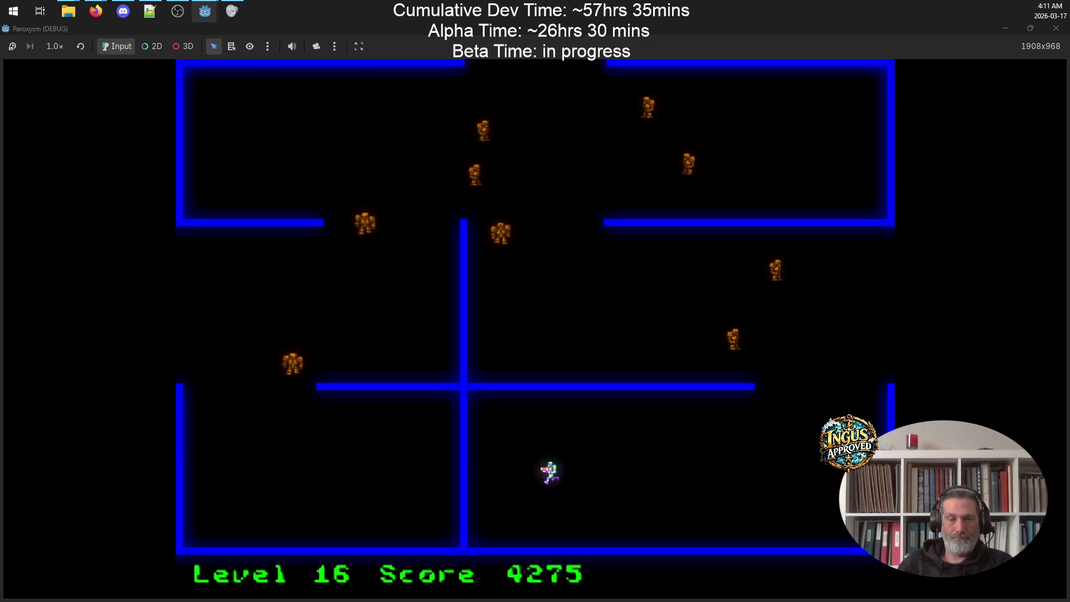
key("Right")
key("space")
key("Down")
key("Left")
key("Right")
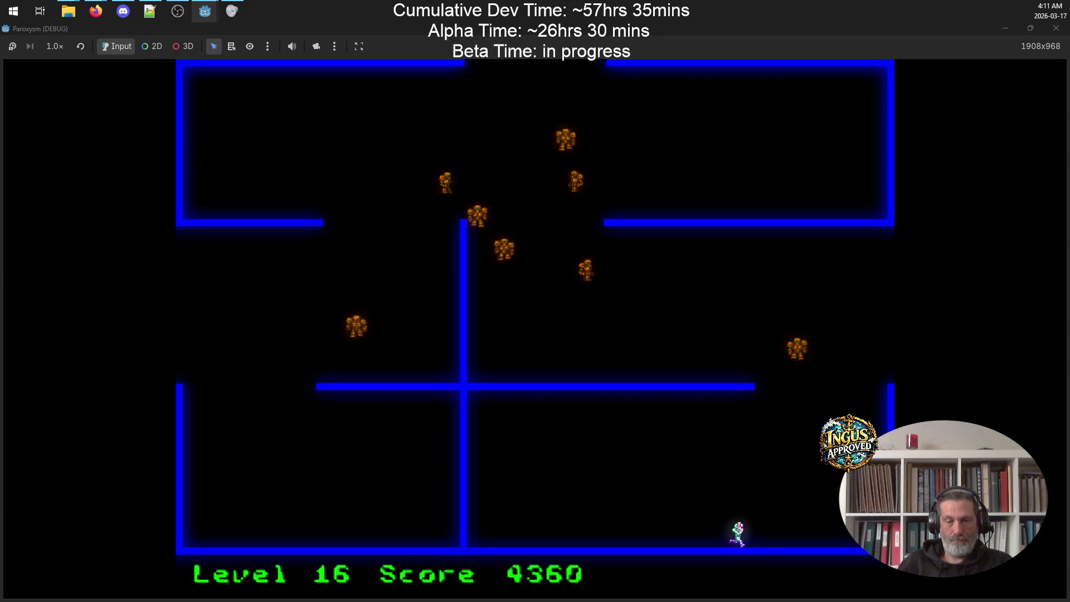
key("space")
key("Left")
key("Up")
key("Right")
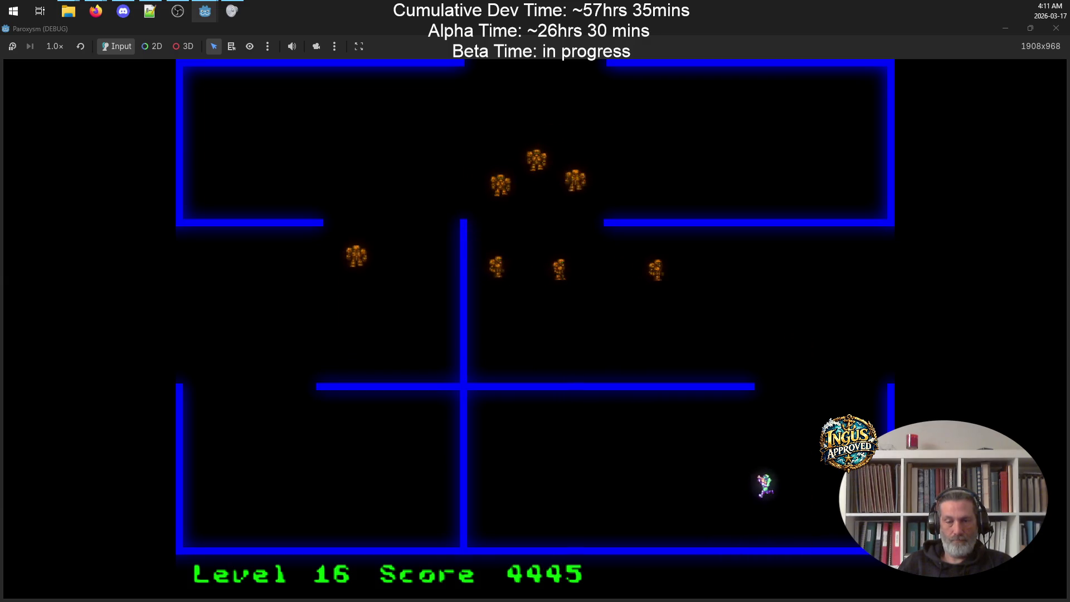
Step: Clear the remaining Level 16 robots and exit the maze on the right to Level 17
key("Up")
key("space")
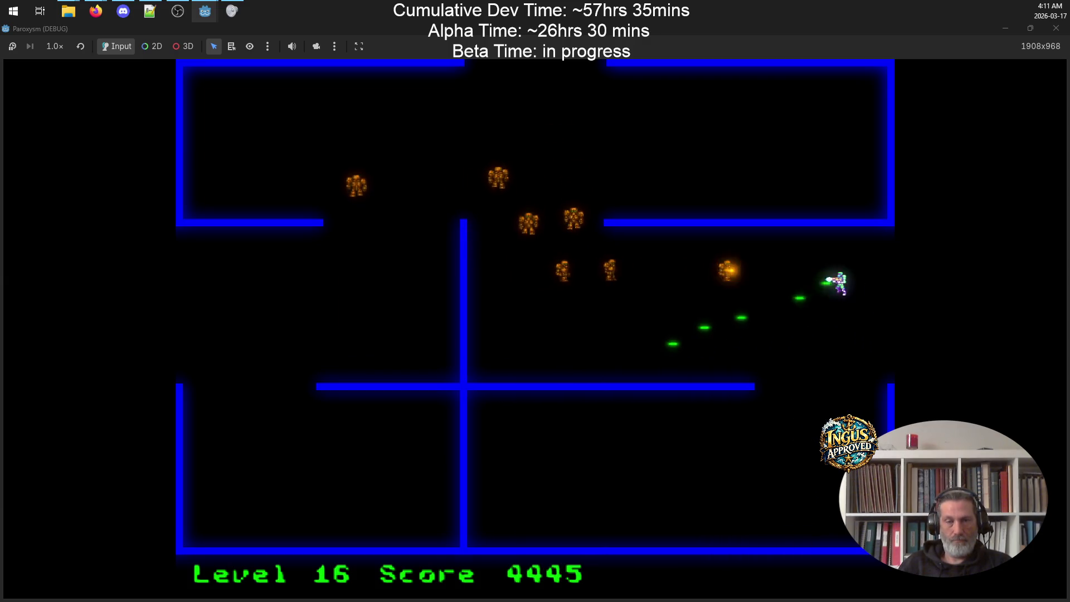
key("Down")
key("space")
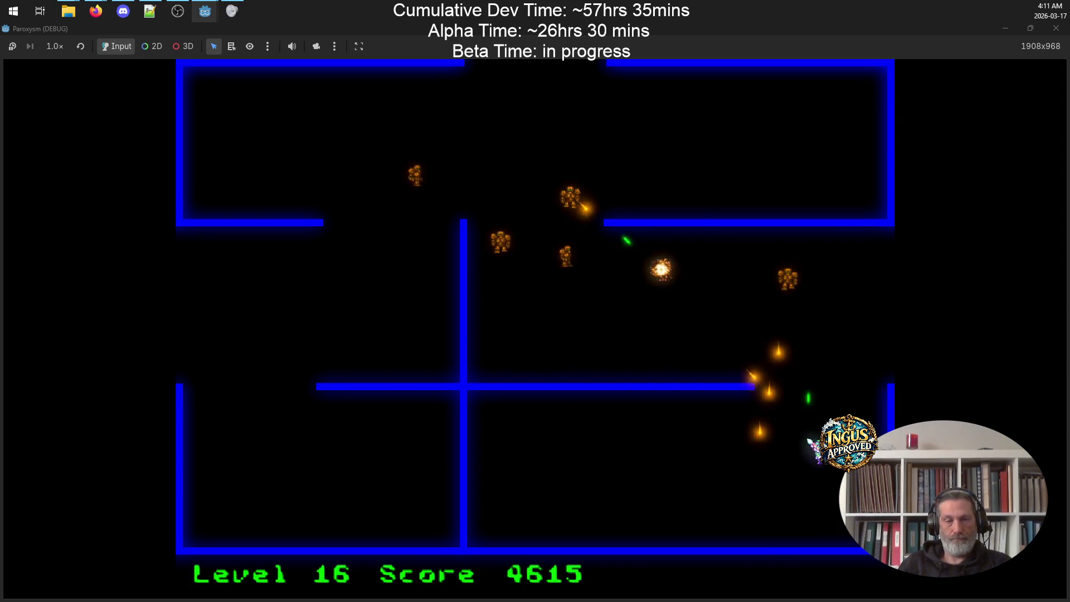
key("Down")
key("space")
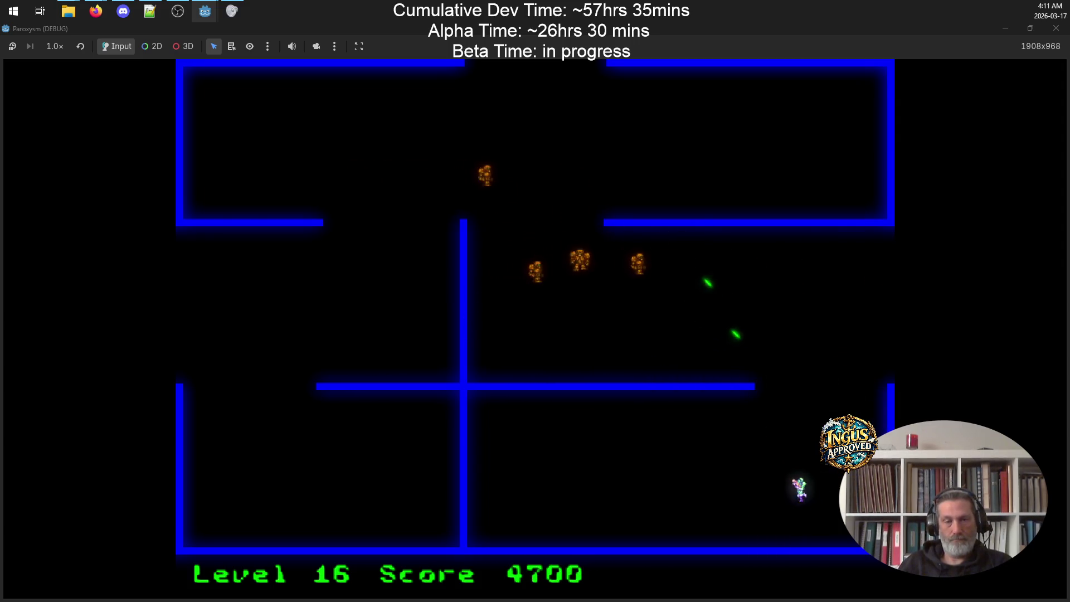
key("Left")
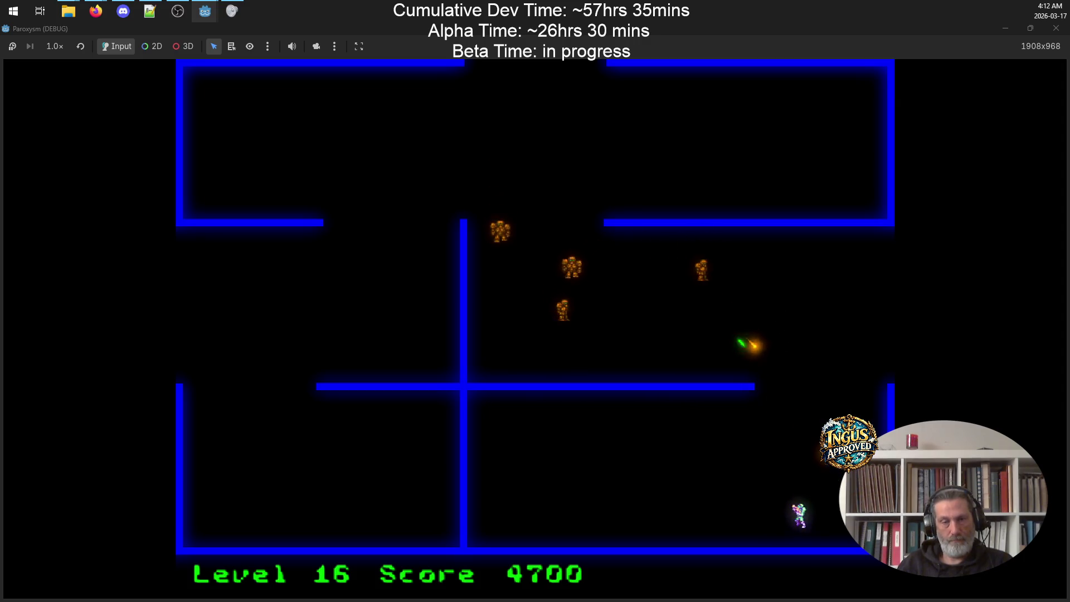
key("Down")
key("space")
key("Left")
key("space")
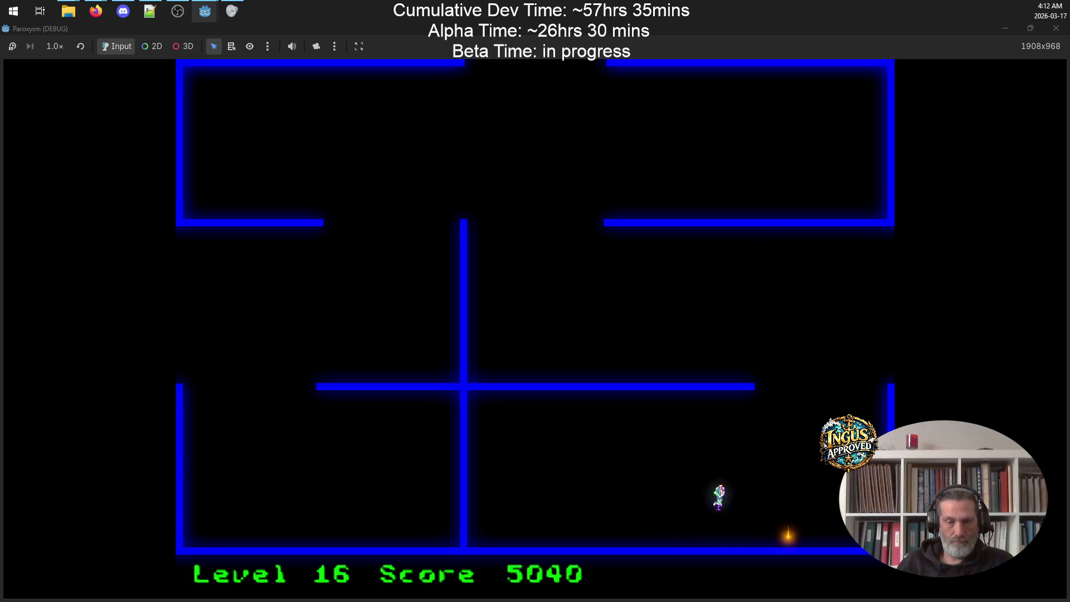
key("Right")
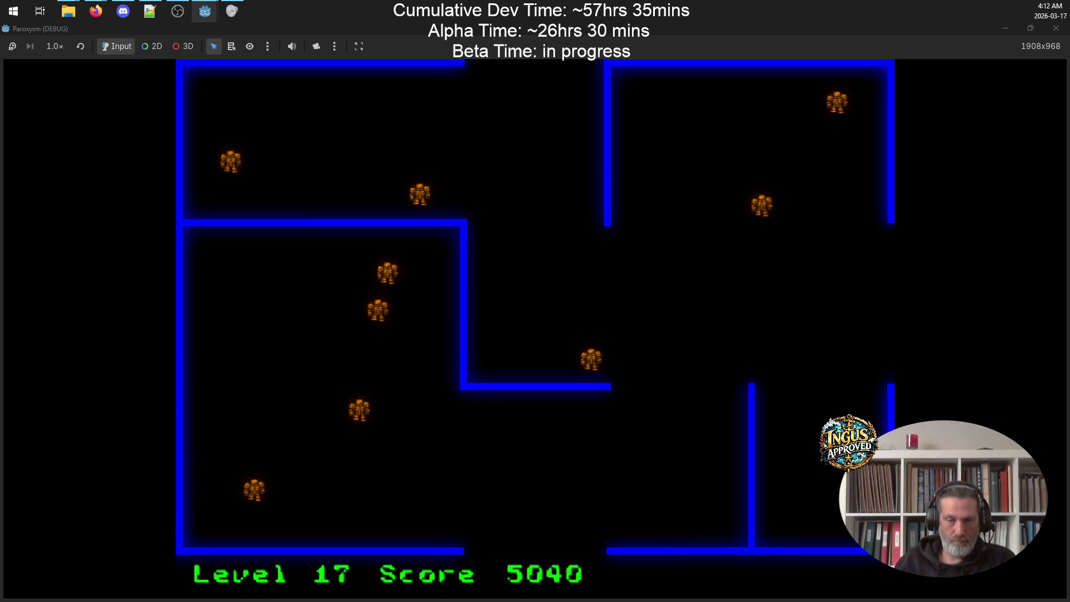
Step: Weave through Level 17's left room, firing right to destroy robots
key("Up")
key("Left")
key("Down")
key("Down")
key("Right")
key("Up")
key("Down")
key("Right")
key("Up")
key("Left")
key("Down")
key("Right")
key("Up")
key("Down")
key("Up")
key("Left")
key("Right")
Step: Shoot the last Level 17 robots and head through the cleared maze to its exit
key("Right")
key("Down")
key("Up")
key("Down")
key("Right")
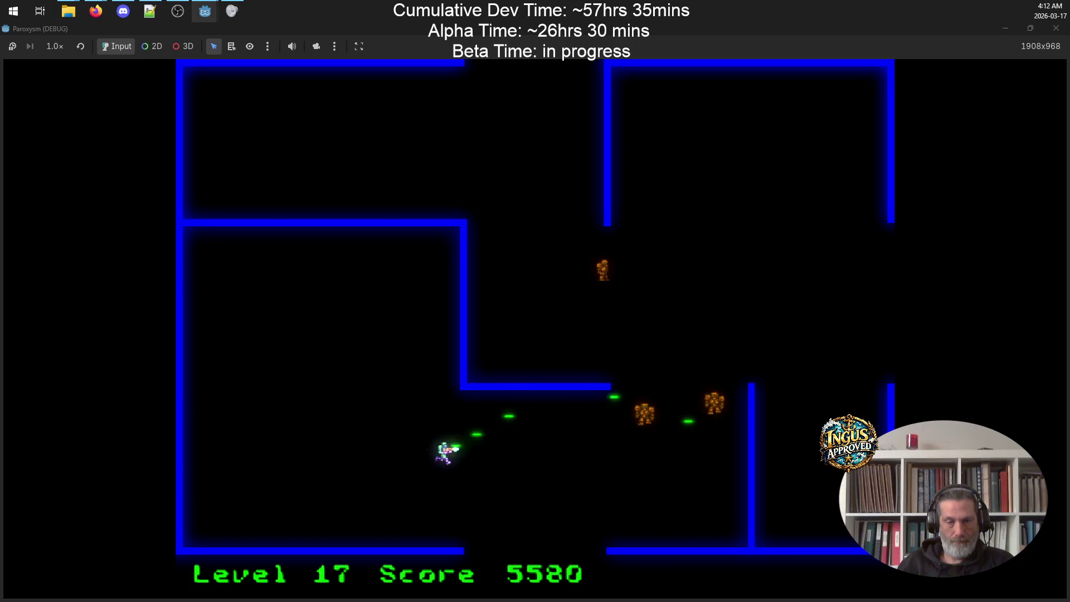
key("Up")
key("Down")
key("Left")
key("Down")
key("Right")
key("Down")
key("Up")
key("Down")
key("Right")
key("Up")
key("Right")
key("Up")
key("Right")
key("Left")
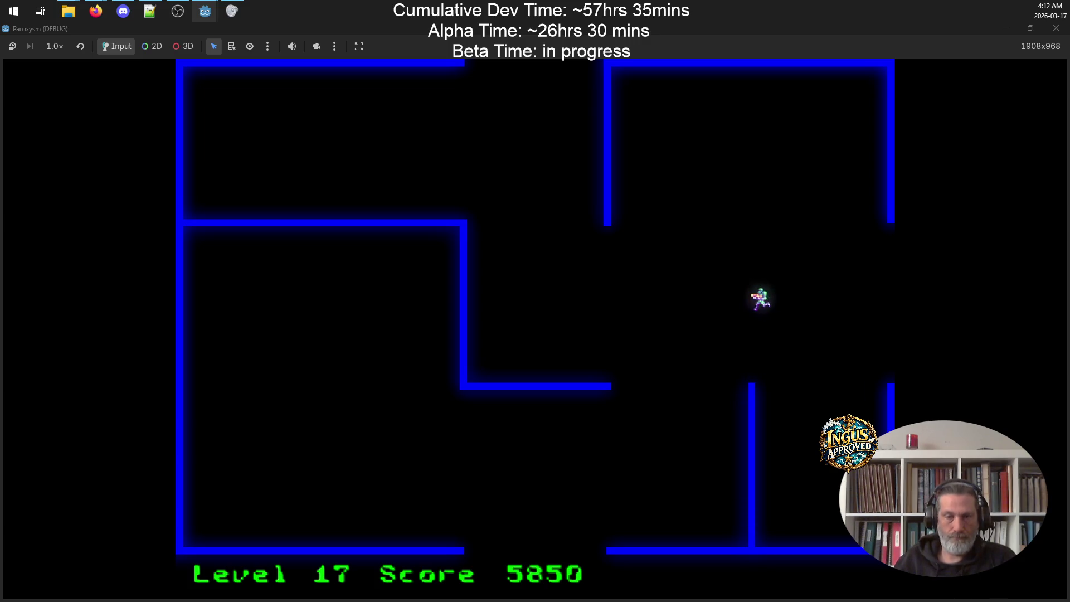
key("Up")
key("Up")
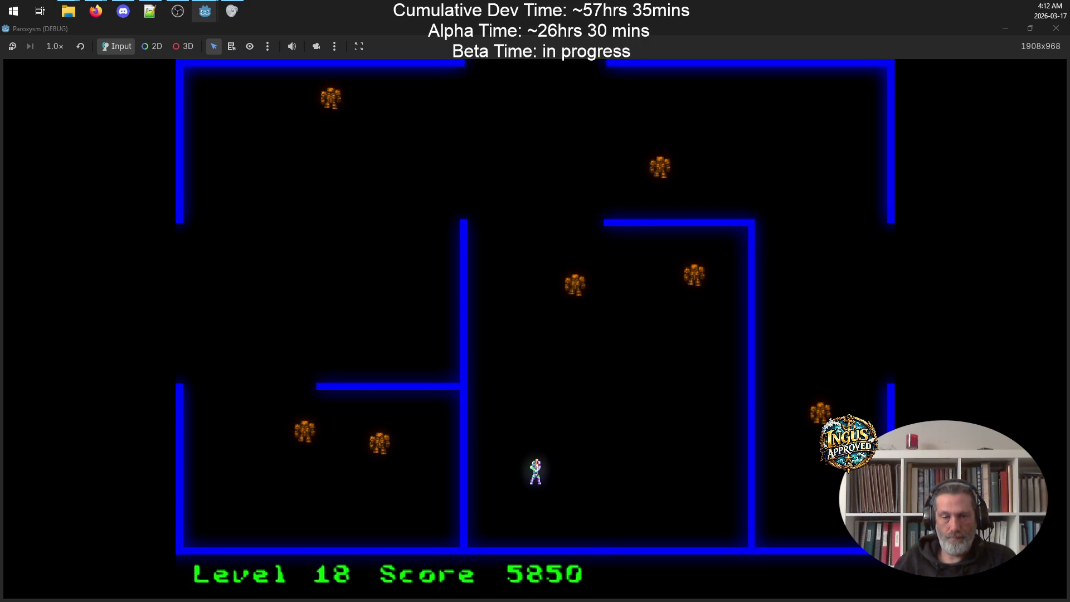
Step: Fight along the bottom and right wall of Level 18, dodging robot fire
key("Right")
key("space")
key("Left")
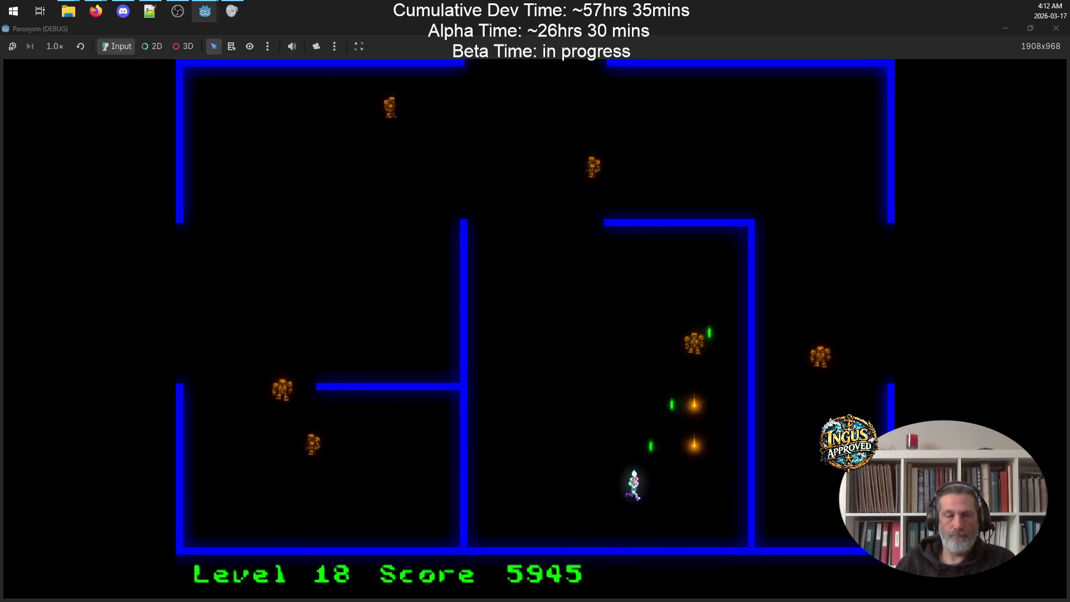
key("Right")
key("Right")
key("space")
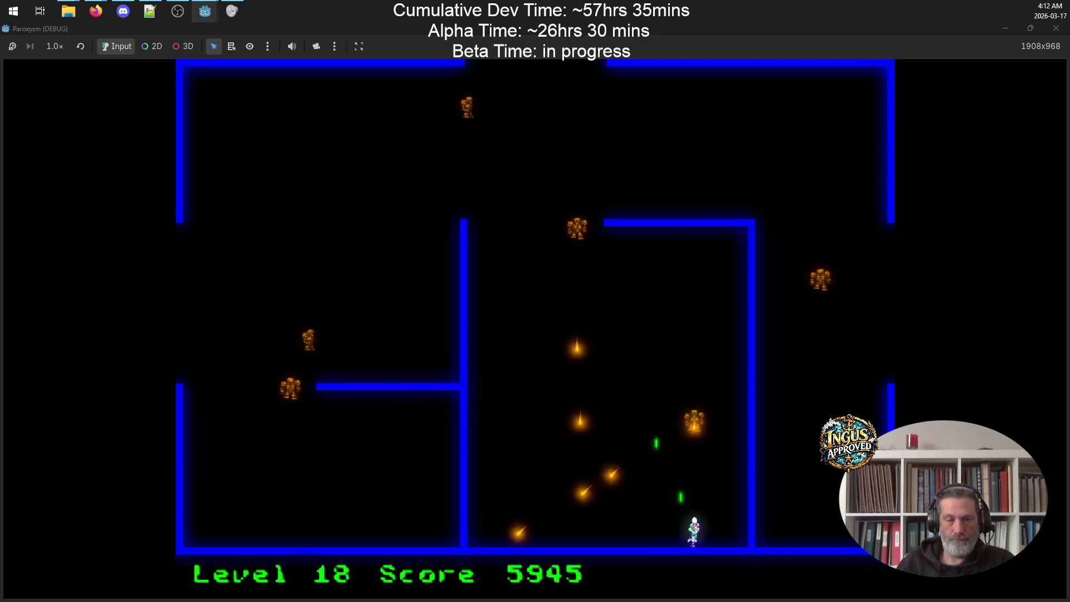
key("Up")
key("Down")
key("space")
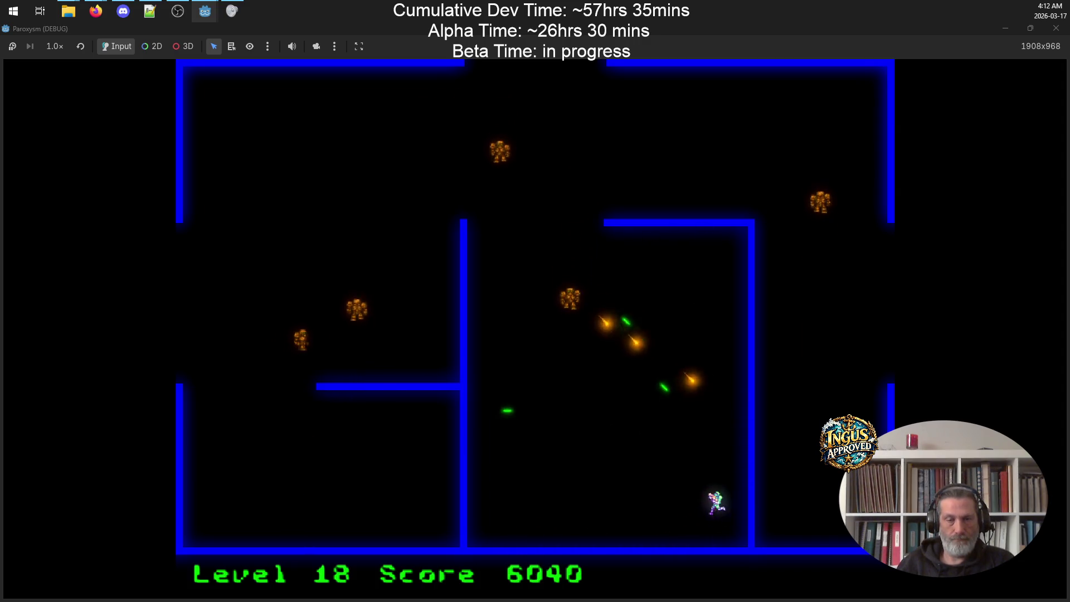
key("Left")
key("space")
key("Left")
key("space")
key("Right")
key("space")
key("Up")
key("Left")
key("Down")
Step: Destroy the remaining Level 18 robots and exit through the top to Level 19 at 6515 points
key("Left")
key("Up")
key("Right")
key("space")
key("Down")
key("Left")
key("Right")
key("space")
key("Up")
key("Left")
key("Down")
key("Down")
key("space")
key("Right")
key("Up")
key("Up")
key("Left")
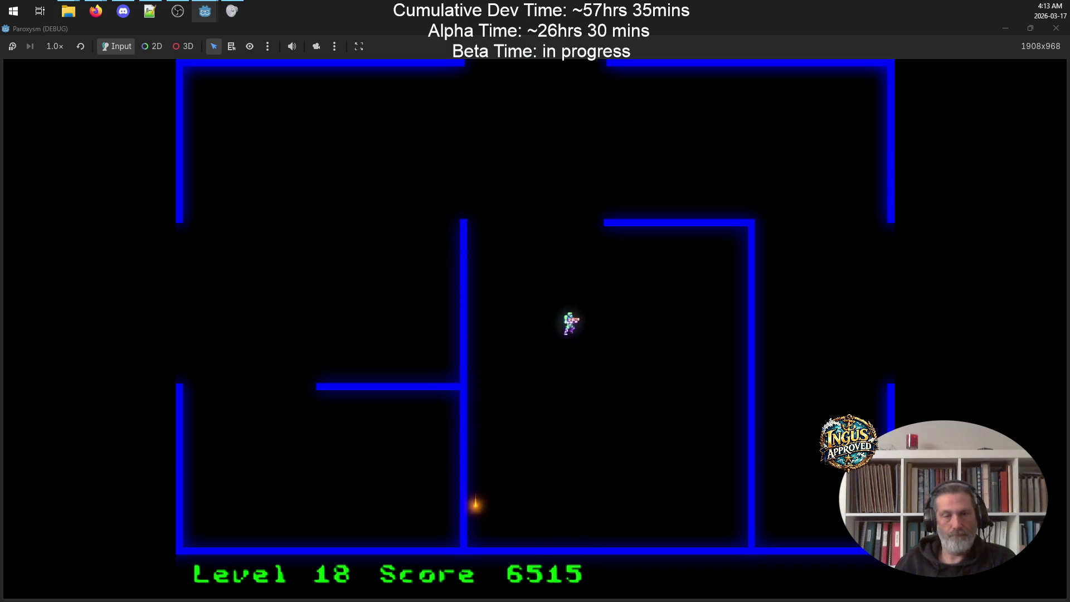
key("Right")
key("Left")
key("Up")
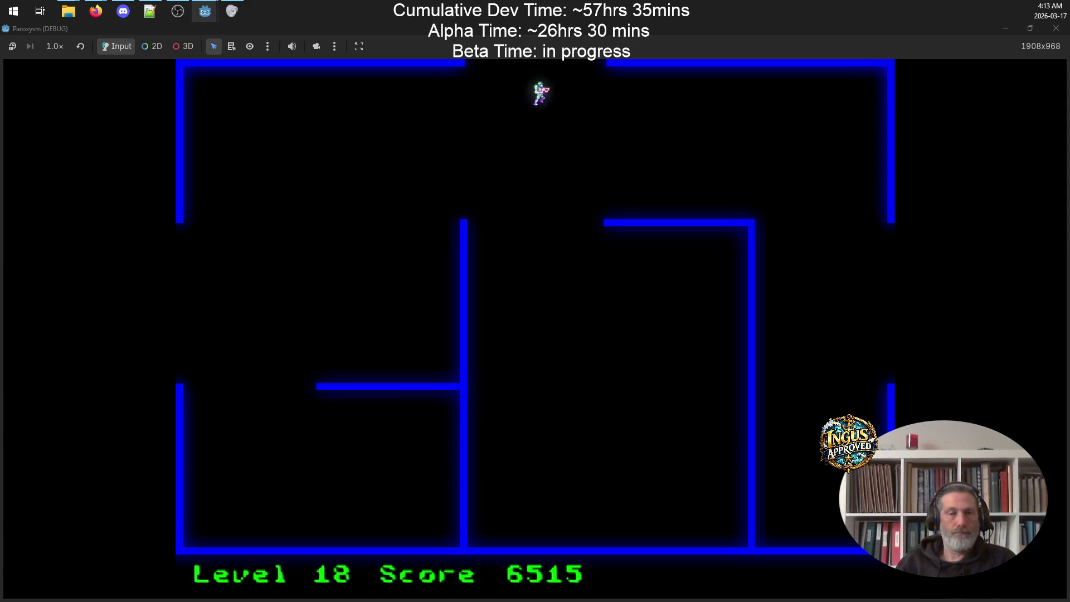
key("space")
key("space")
key("Right")
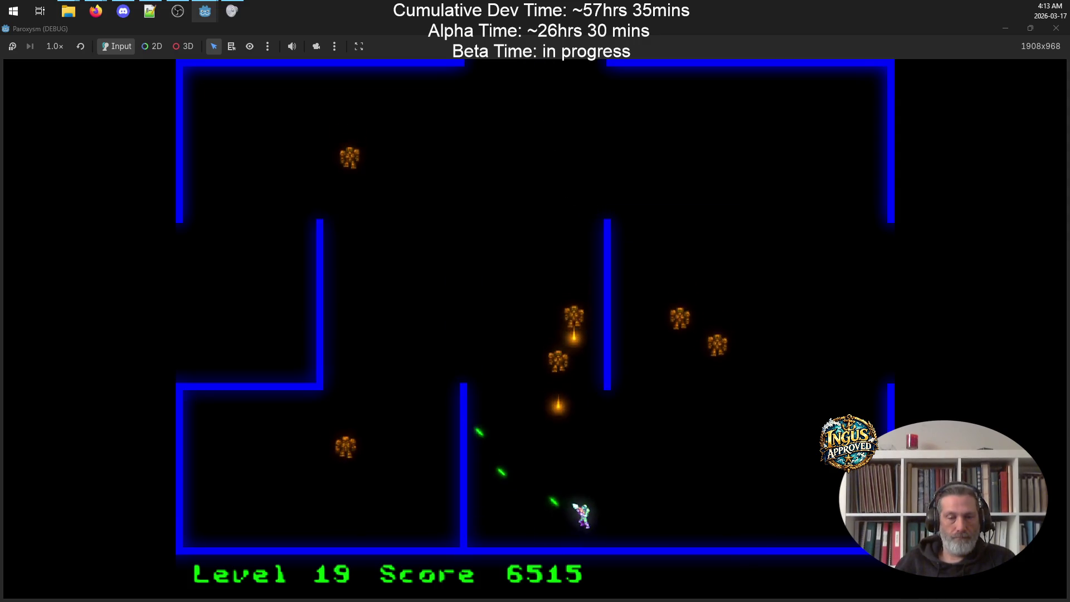
Step: Fight into Level 19's room, firing down-left at the robots
key("Up")
key("Right")
key("Left")
key("space")
key("Up")
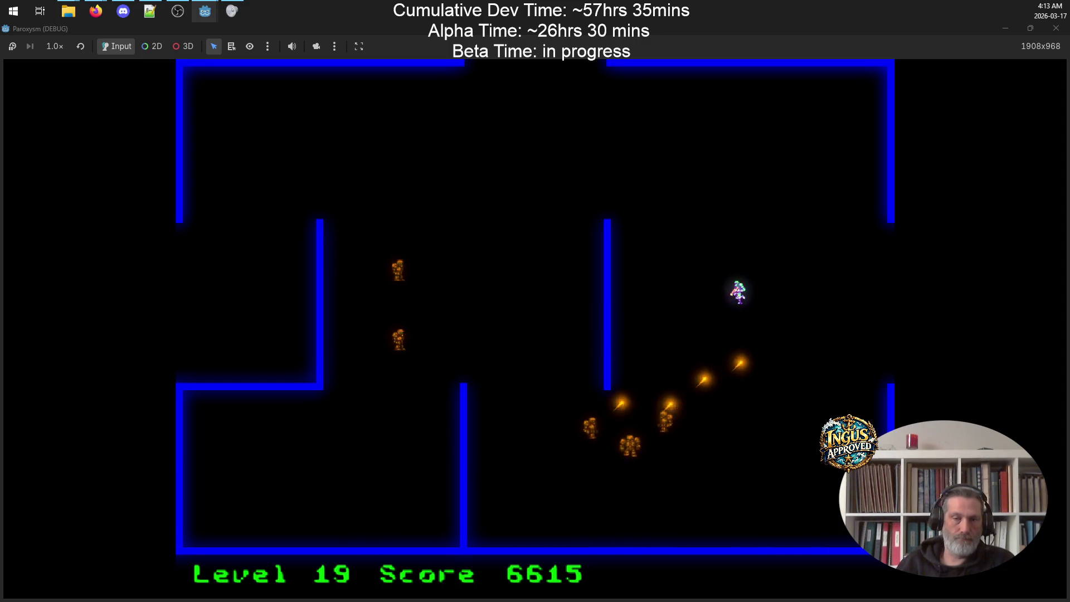
key("space")
key("Left")
key("Down")
key("space")
key("Down")
key("Left")
Step: Destroy the last Level 19 robot and exit through the top to Level 20
key("space")
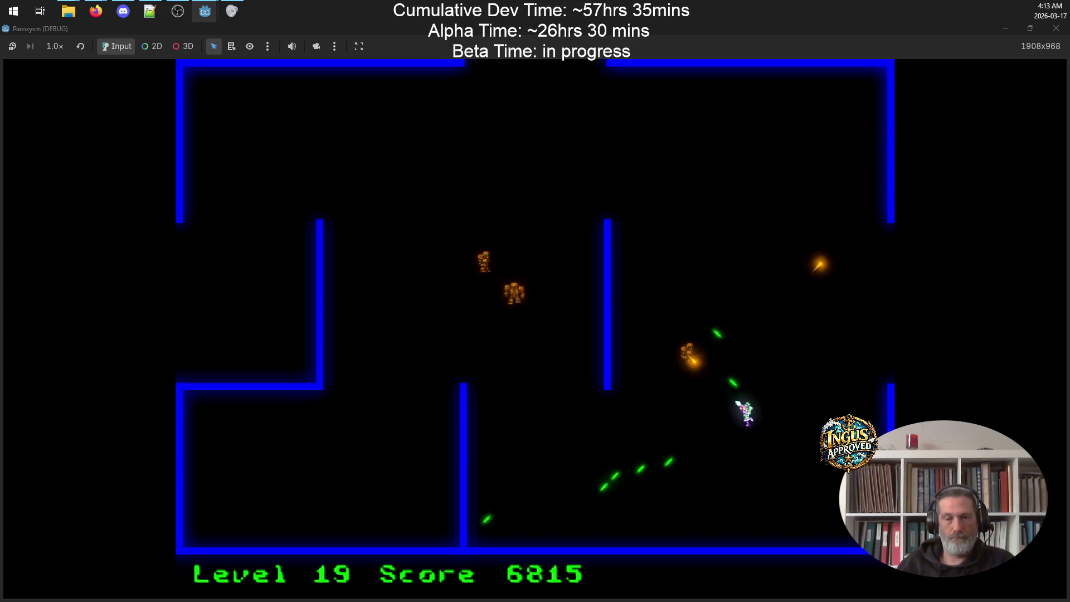
key("Left")
key("space")
key("Right")
key("Up")
key("Up")
key("Left")
key("space")
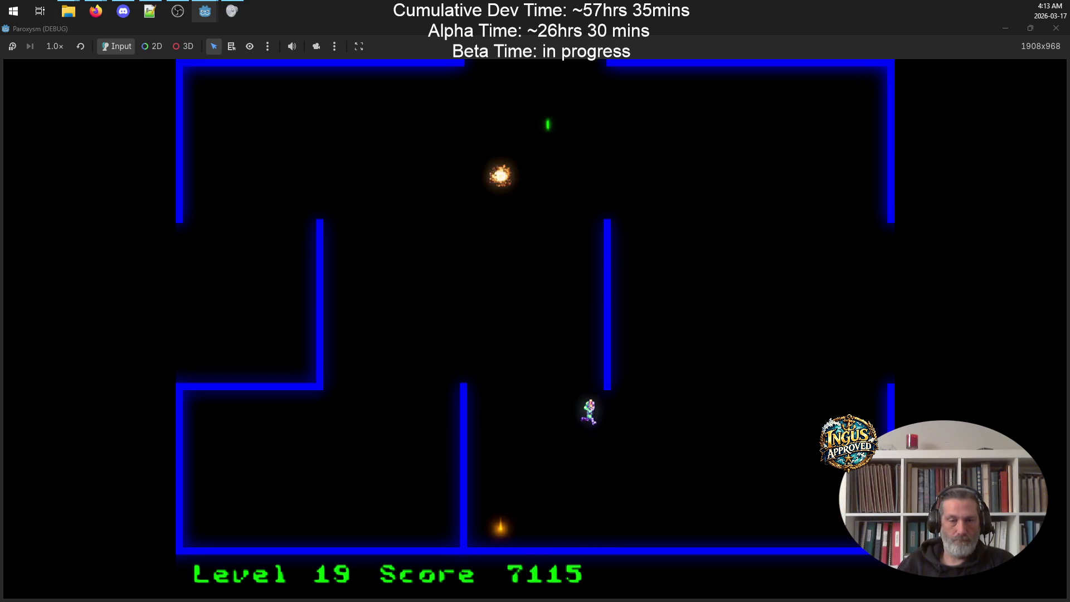
key("Up")
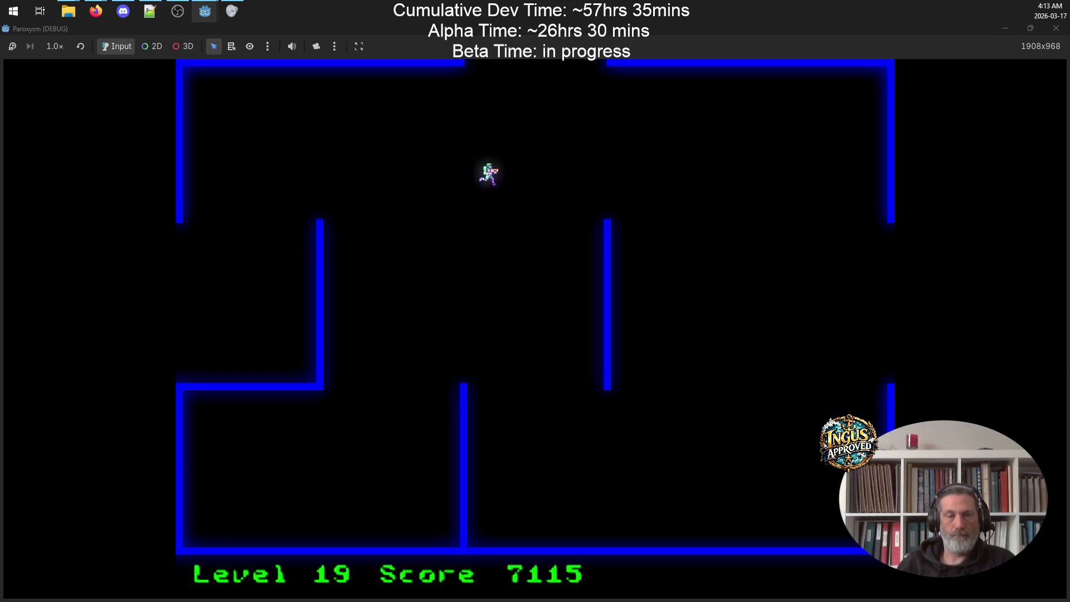
key("Right")
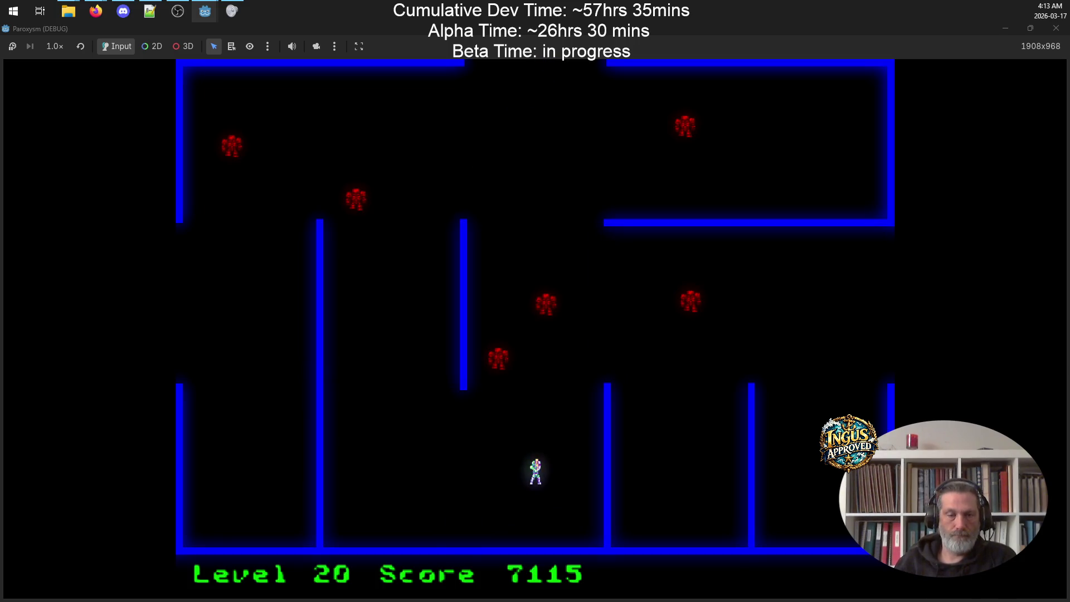
Step: Play Level 20 to game over at 7535 points, reach the credits, and stop the debug run
key("Left")
key("space")
key("Right")
key("Right")
key("space")
key("Left")
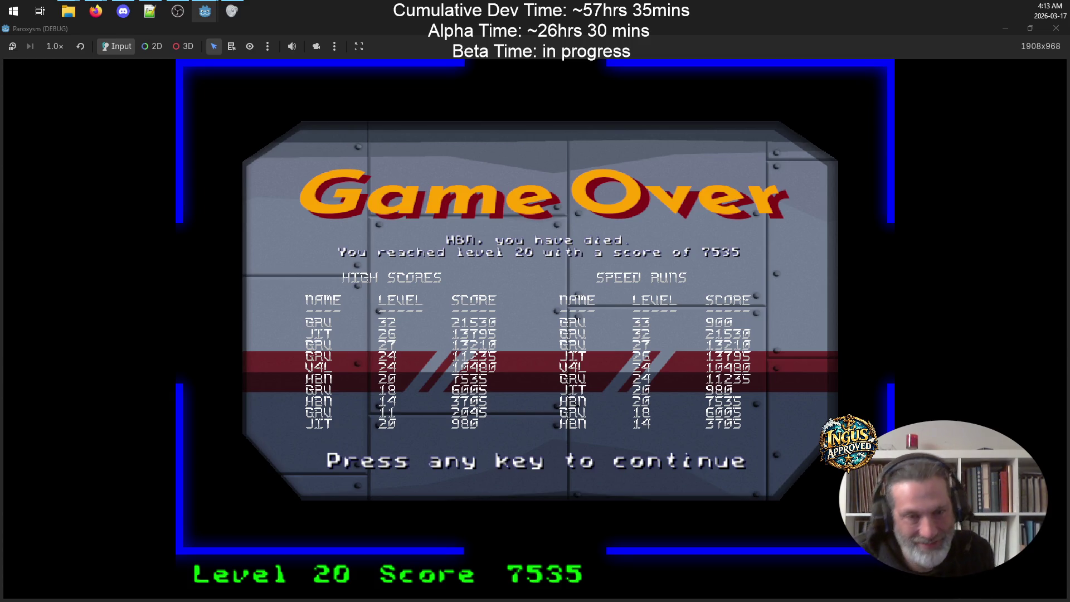
key("space")
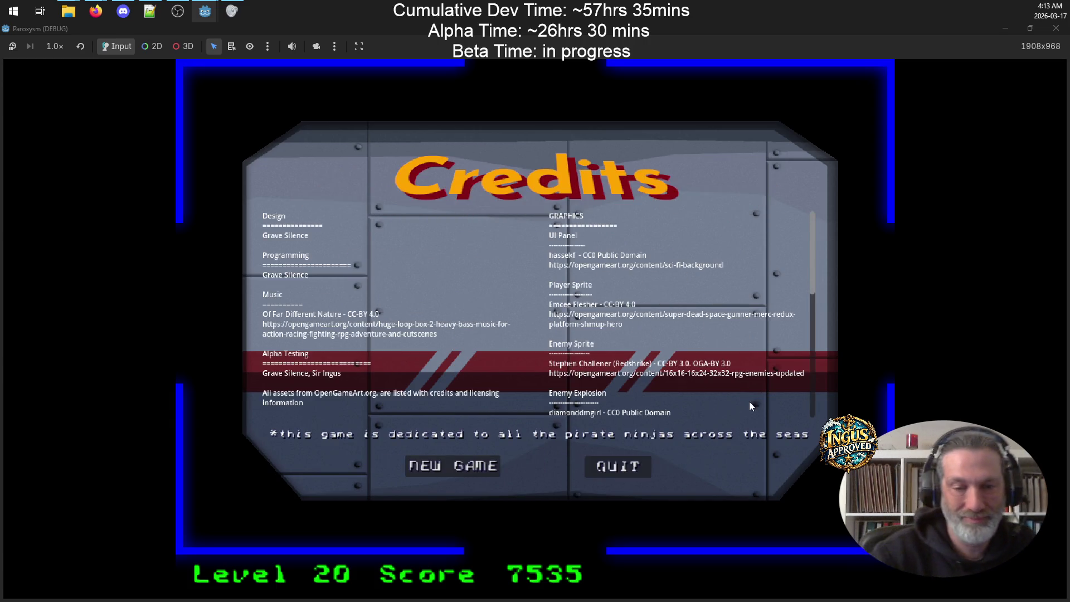
left_click(617, 477)
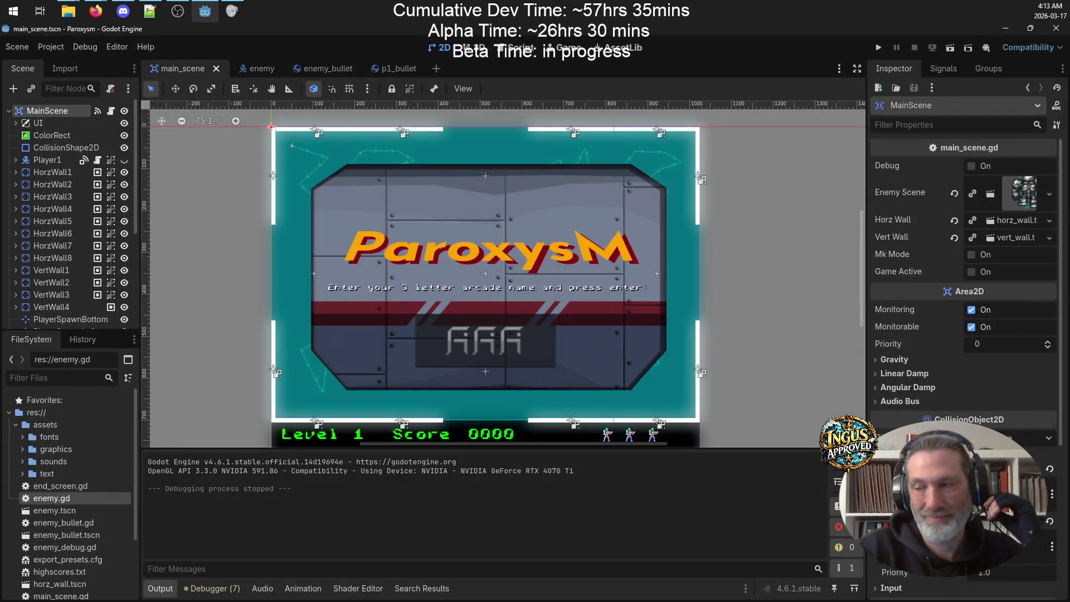
key("alt+Tab")
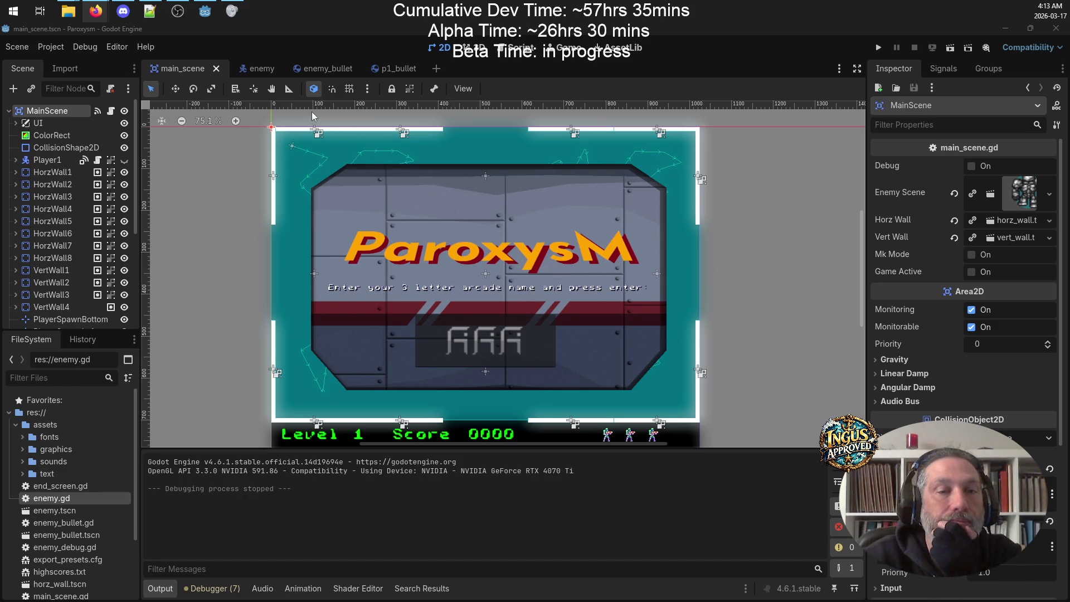
left_click(256, 68)
left_click(183, 68)
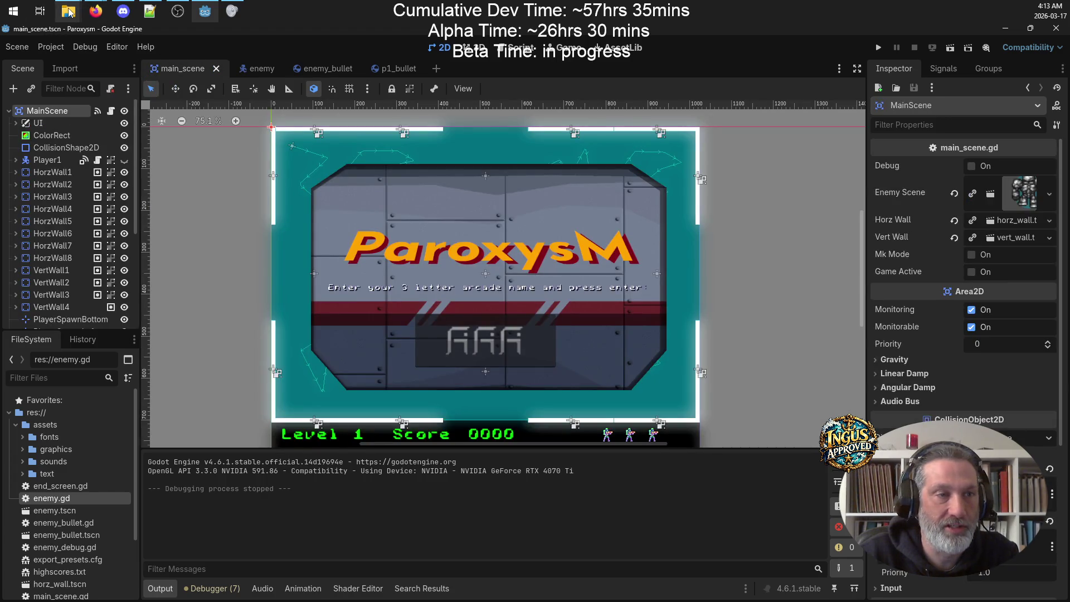
mouse_move(68, 12)
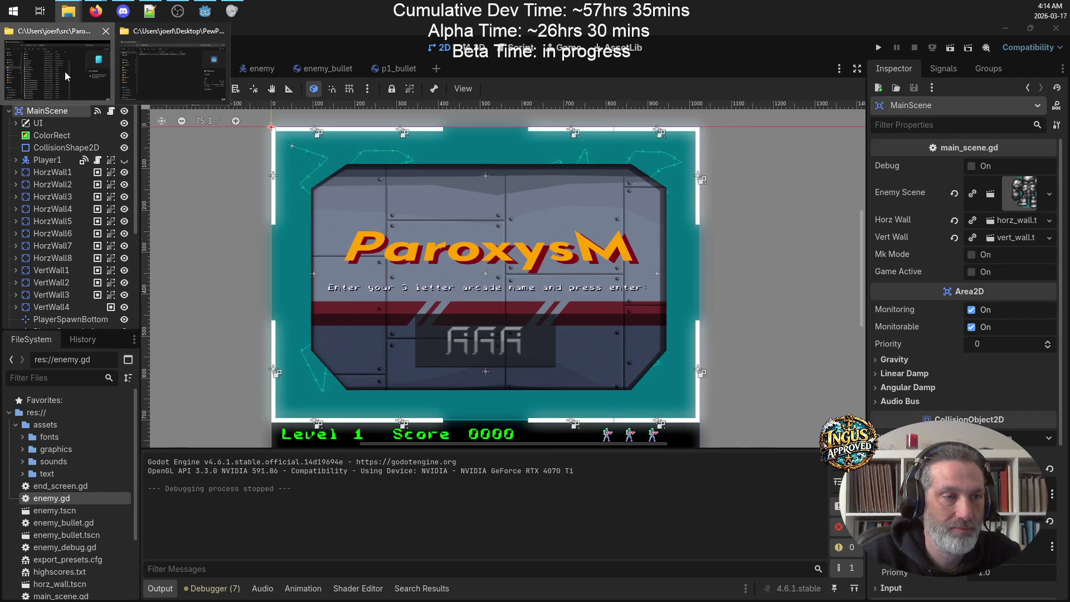
Step: From src, run TortoiseSVN Commit on the Paroxysm folder, then right-click the changed enemy.gd
left_click(67, 77)
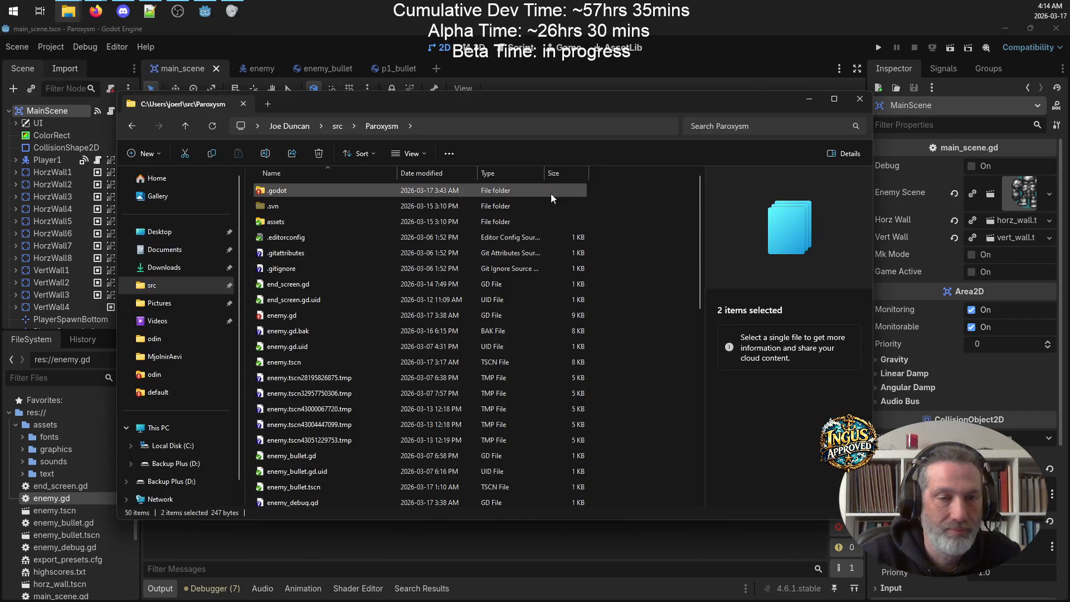
left_click(187, 125)
right_click(306, 238)
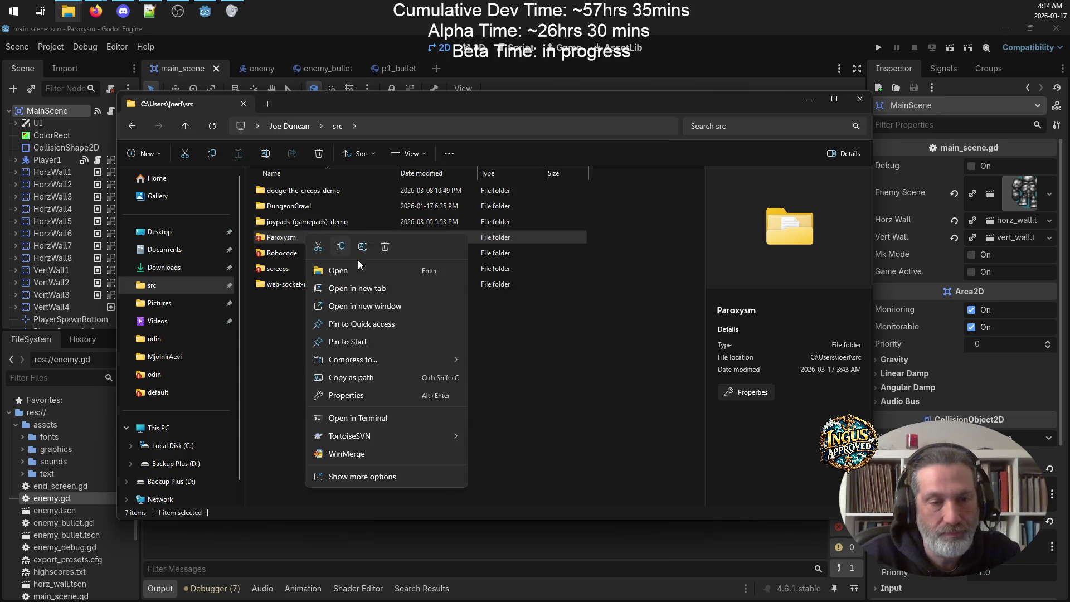
mouse_move(376, 361)
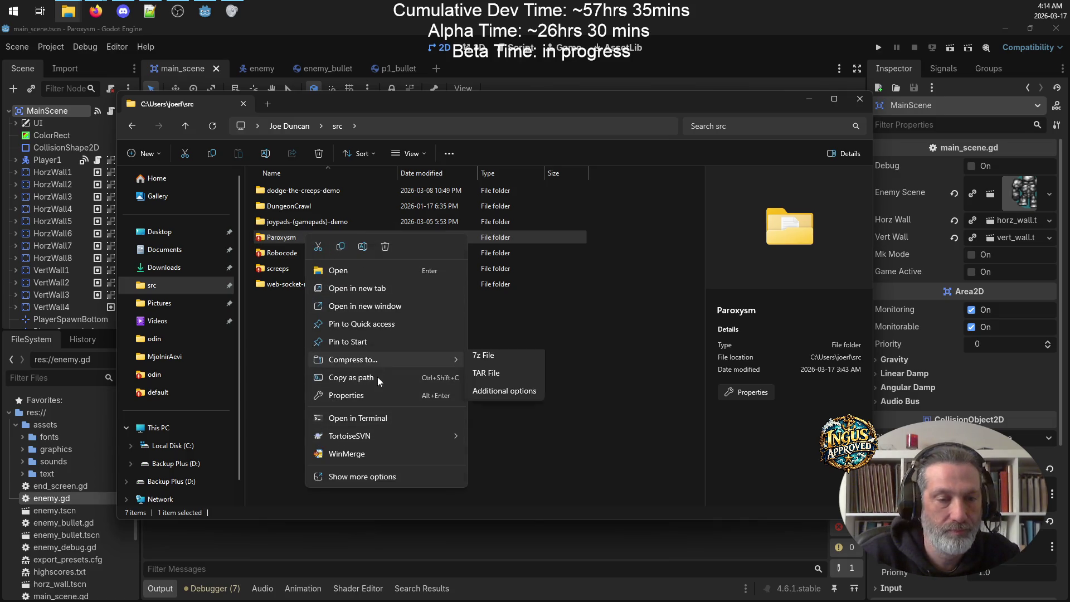
mouse_move(393, 436)
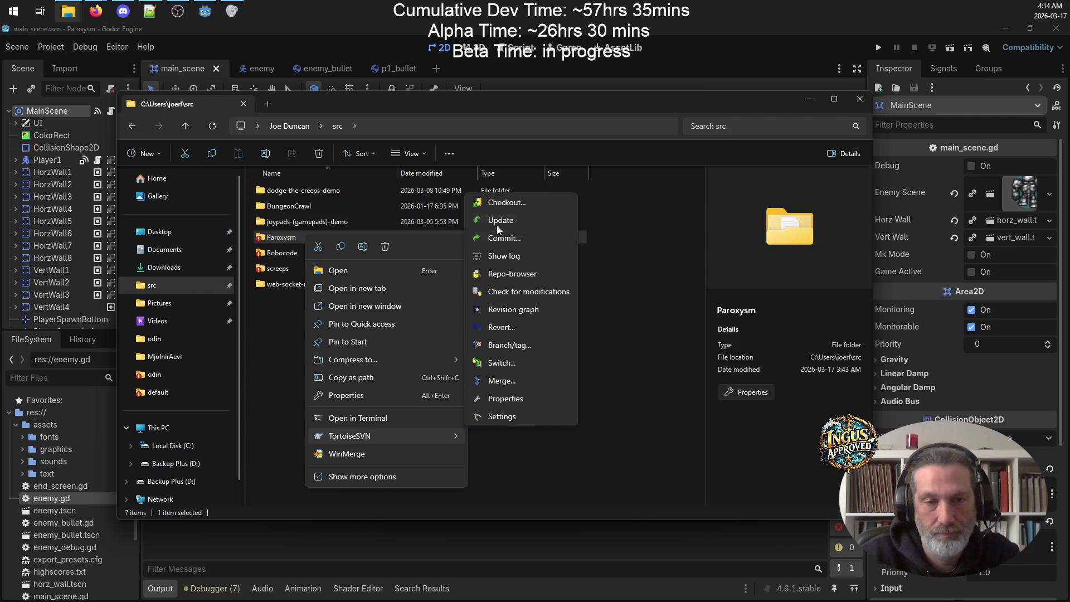
left_click(504, 238)
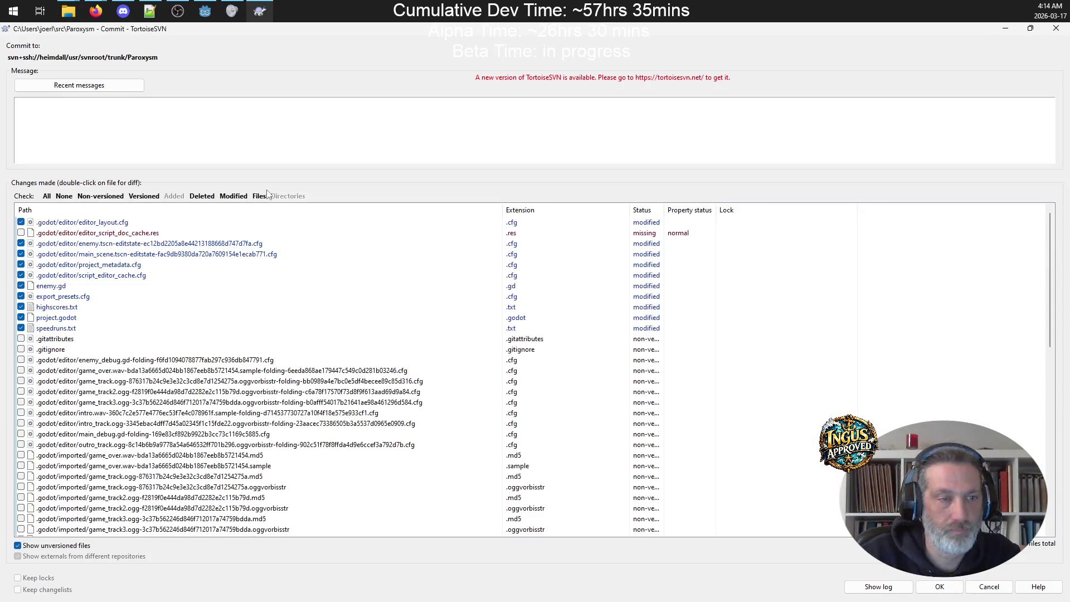
right_click(122, 286)
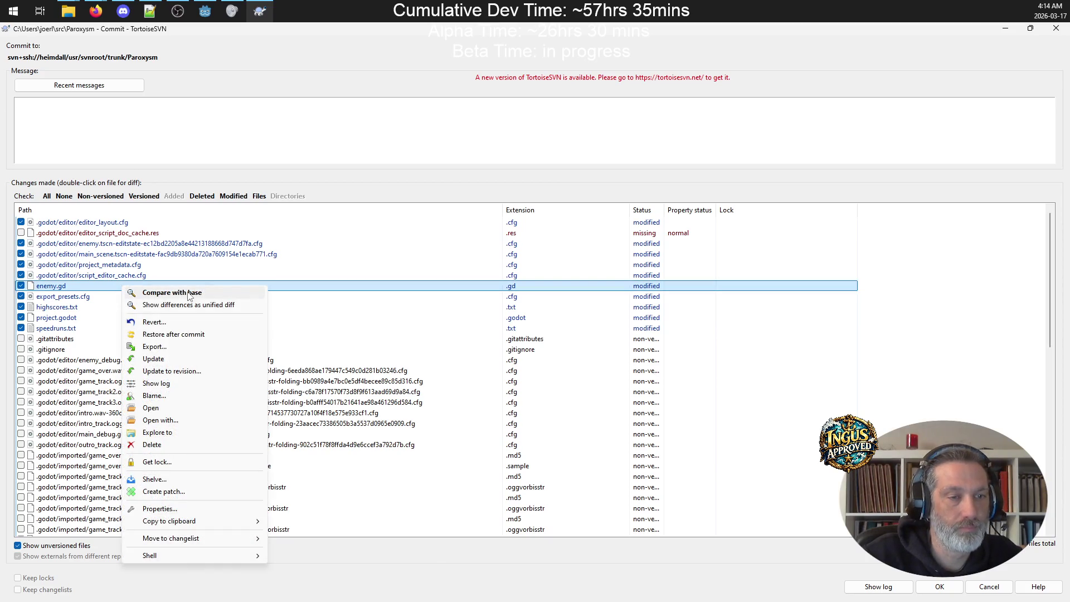
Step: Diff enemy.gd against base revision 1354, scroll through its 10 differences, then close the diff
left_click(189, 294)
scroll(307, 210, "down", 20)
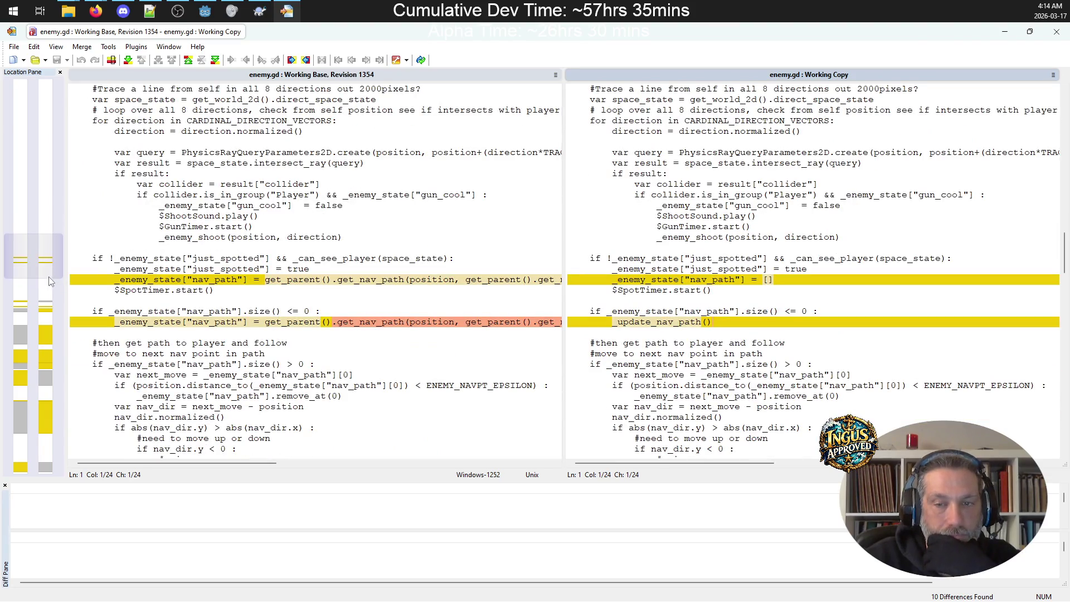
scroll(34, 284, "down", 2)
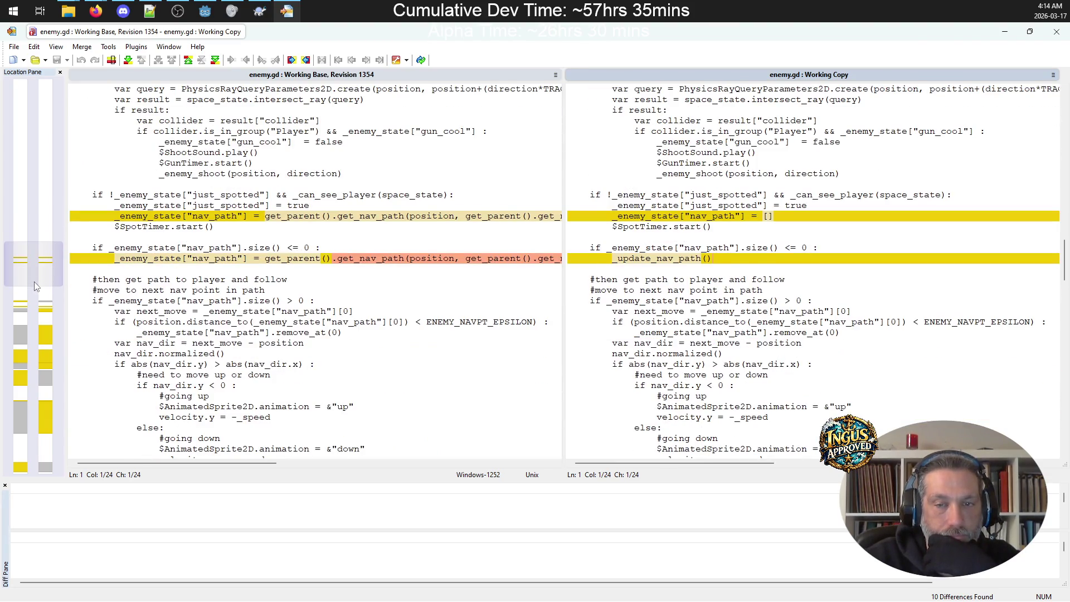
scroll(35, 283, "down", 9)
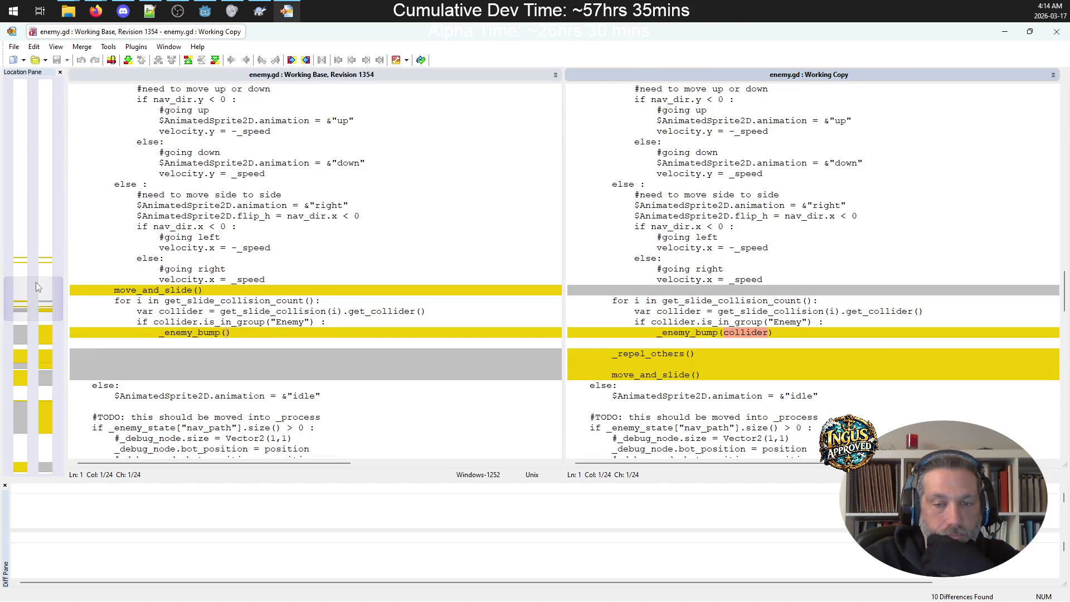
scroll(35, 283, "down", 8)
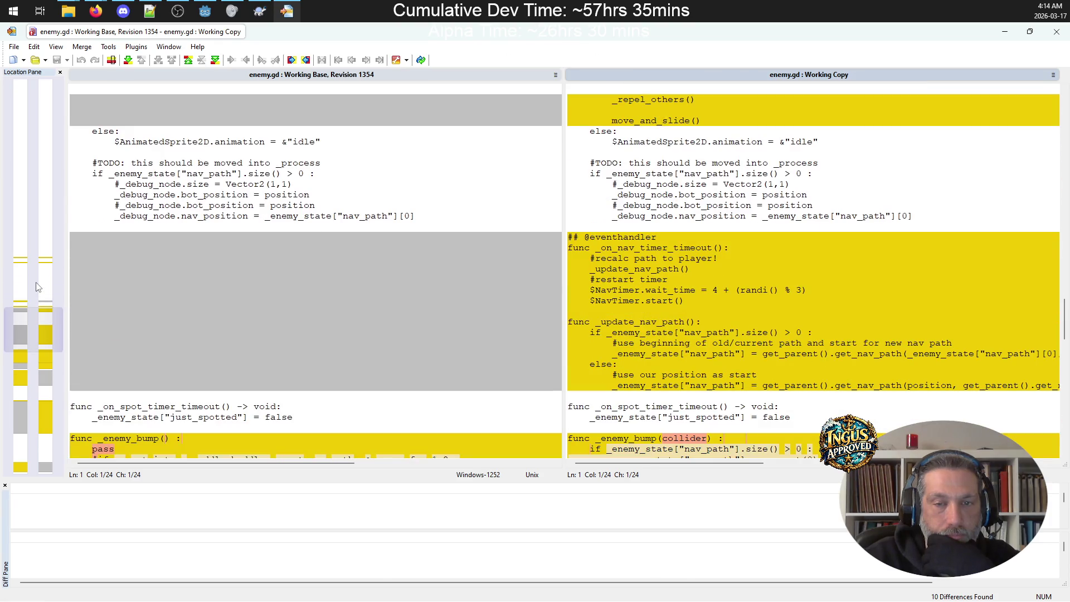
scroll(35, 287, "down", 2)
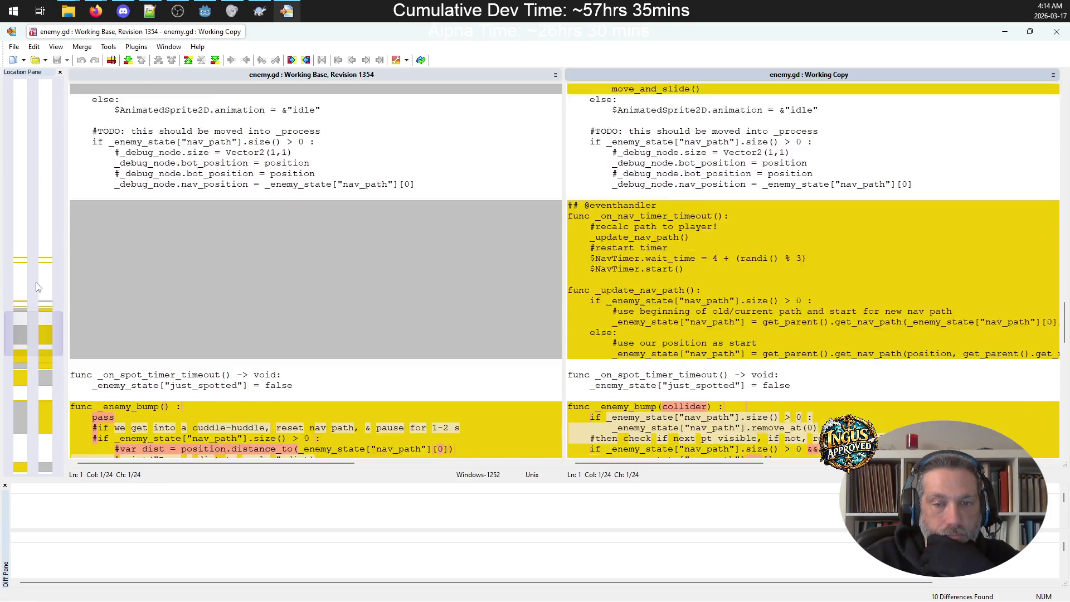
scroll(36, 287, "down", 3)
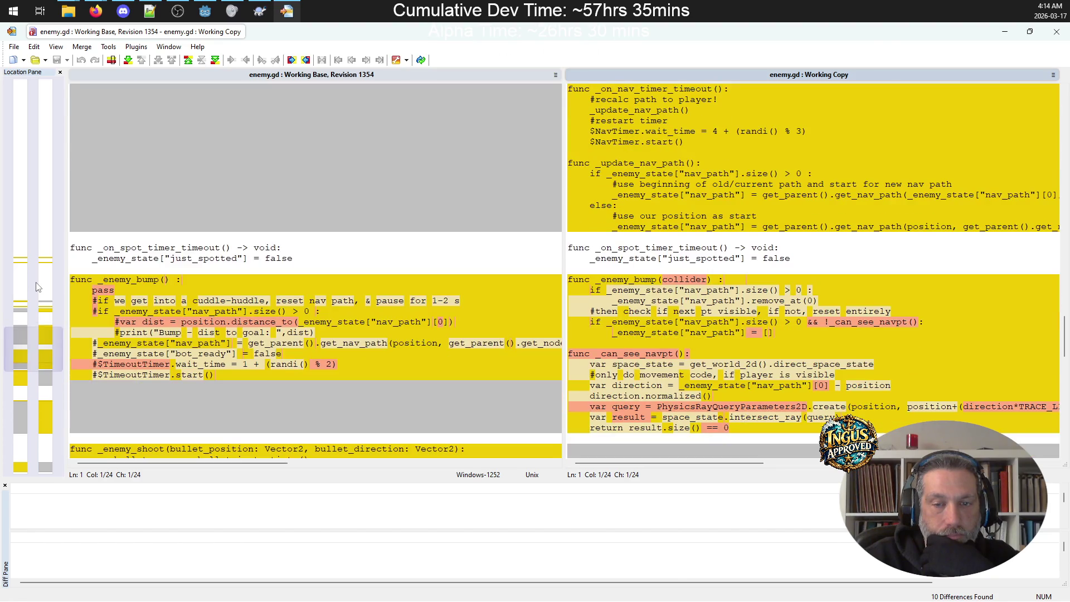
scroll(35, 286, "down", 8)
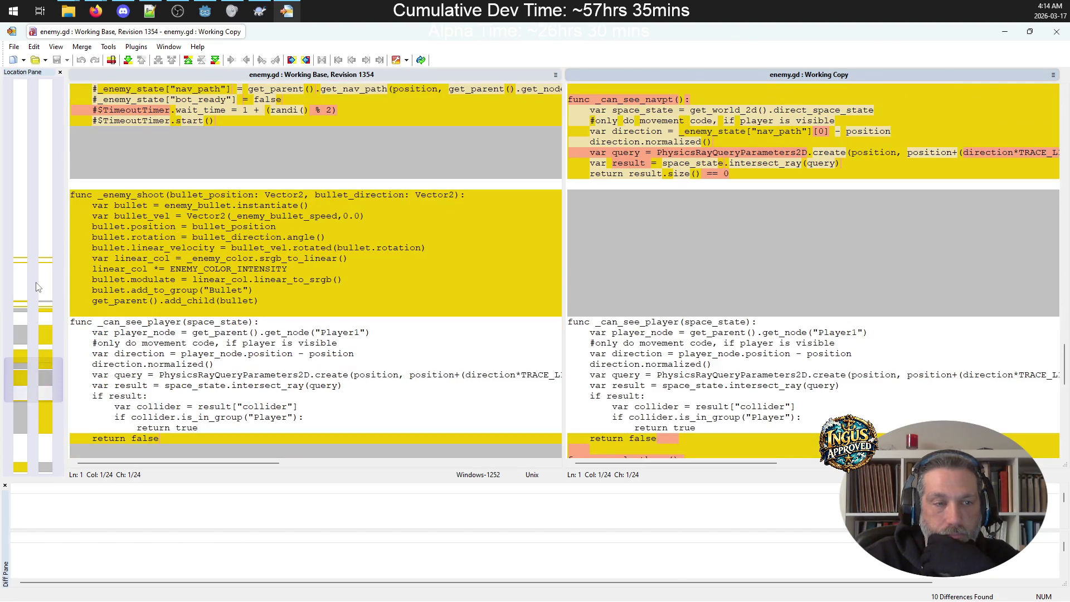
scroll(35, 287, "down", 6)
scroll(36, 286, "down", 5)
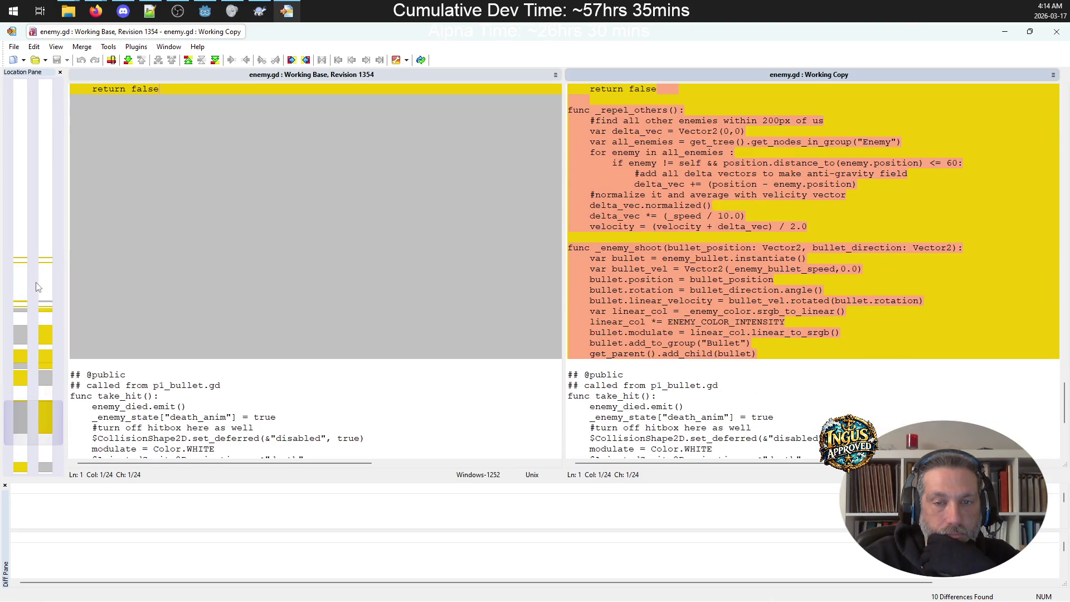
scroll(38, 287, "down", 7)
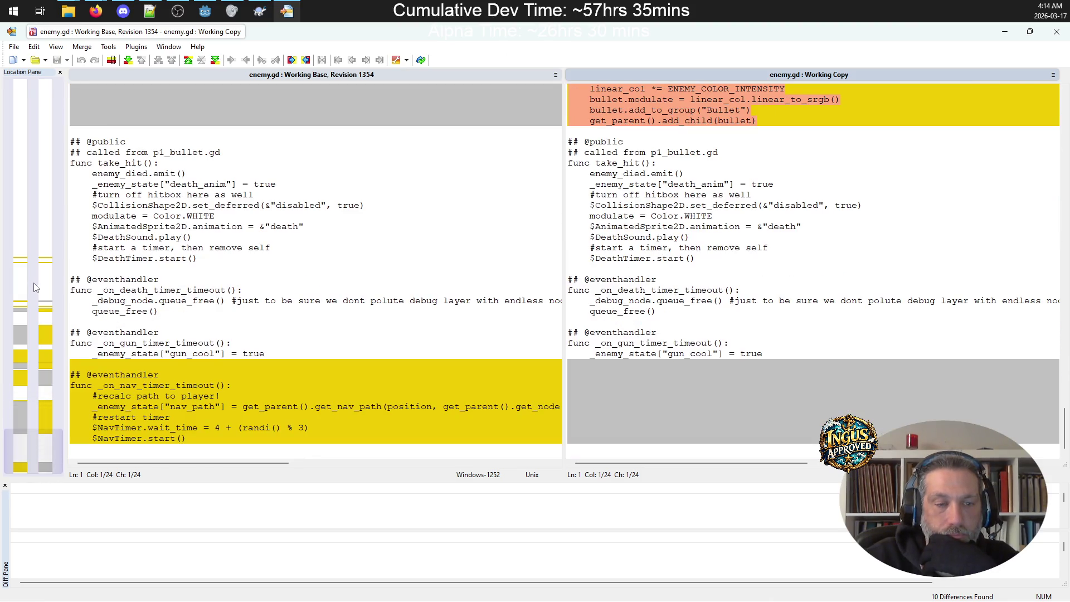
scroll(100, 251, "up", 5)
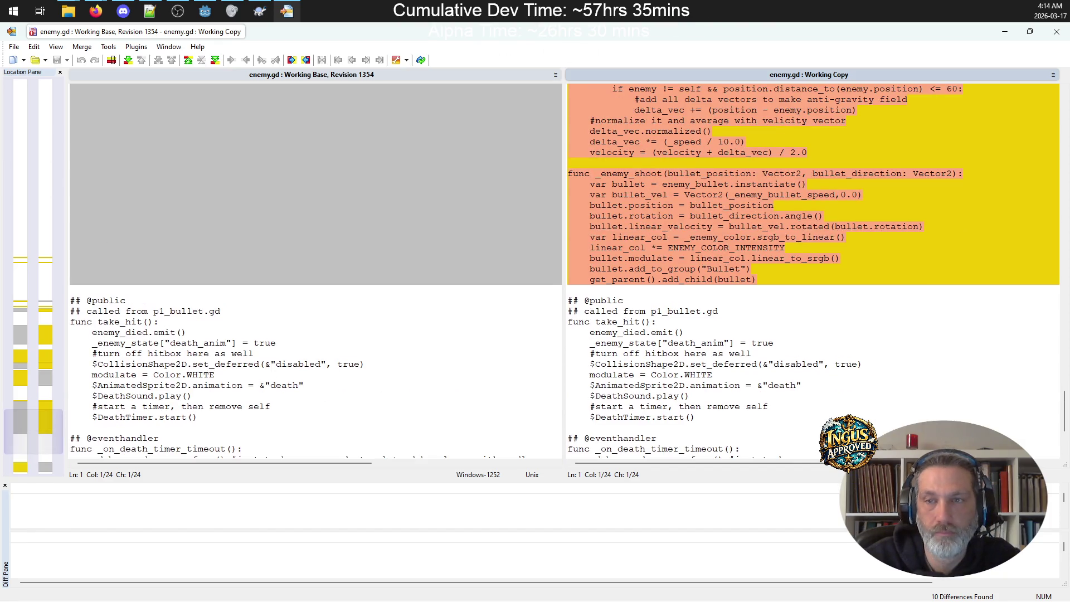
left_click(1056, 32)
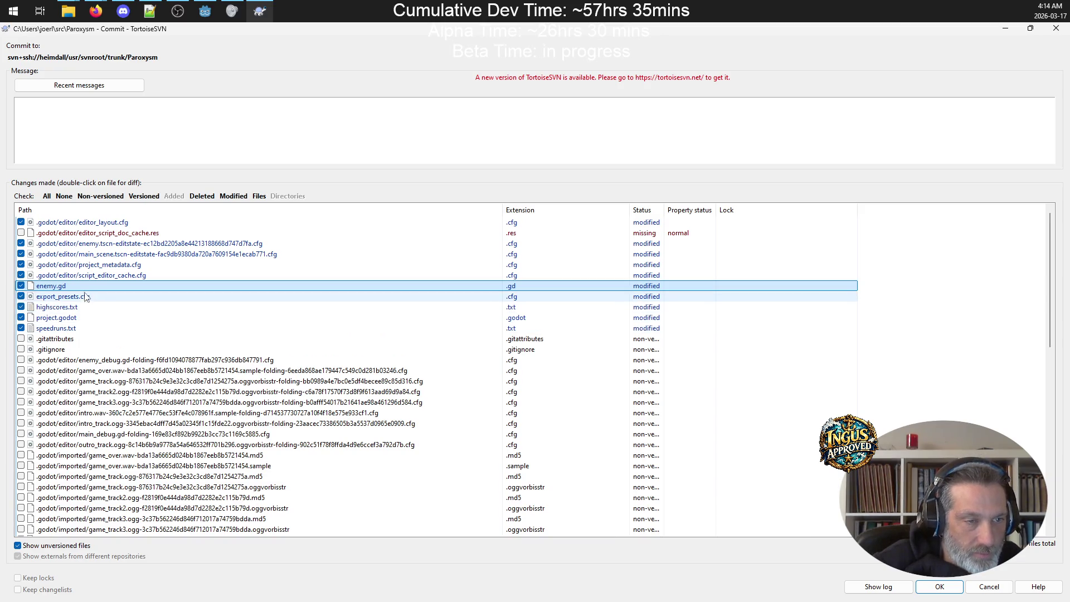
Step: Commit with message '-fixed cuddle huddle! BETA candidate!!!' and minimize Explorer
left_click(158, 108)
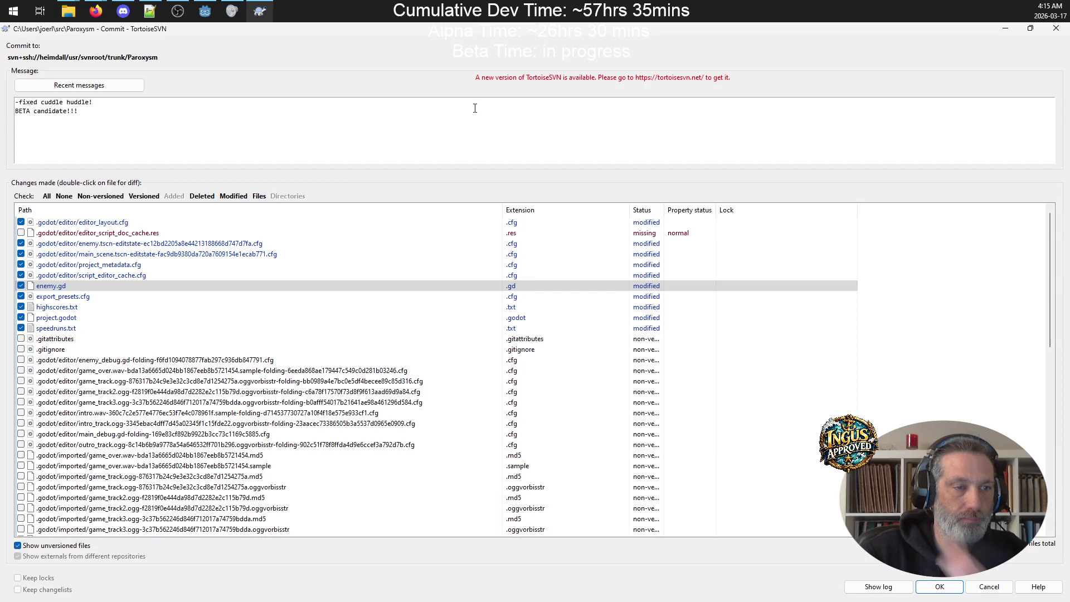
left_click(939, 587)
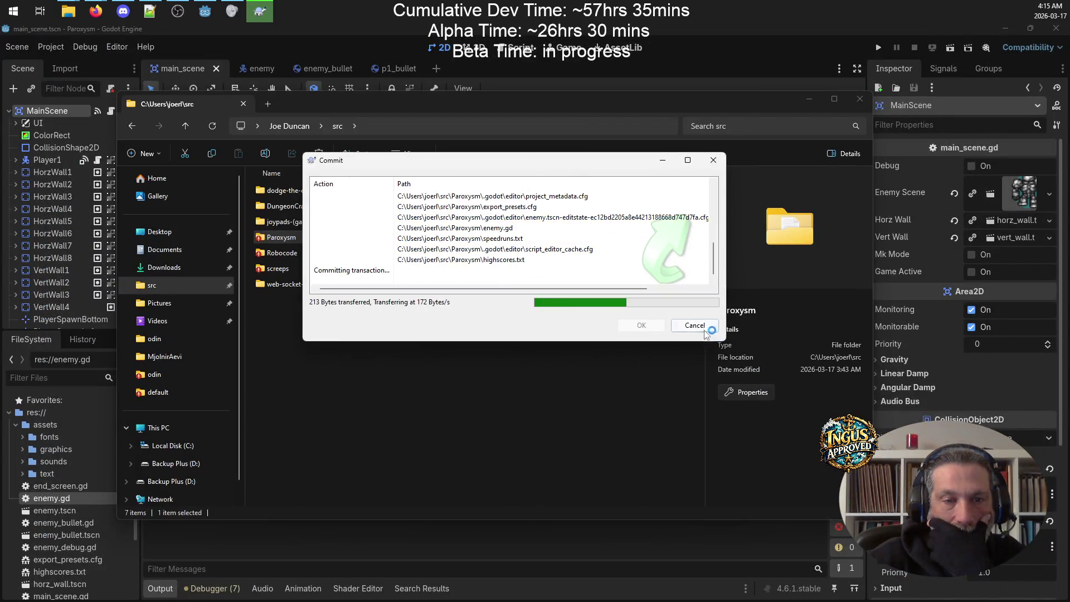
left_click(641, 326)
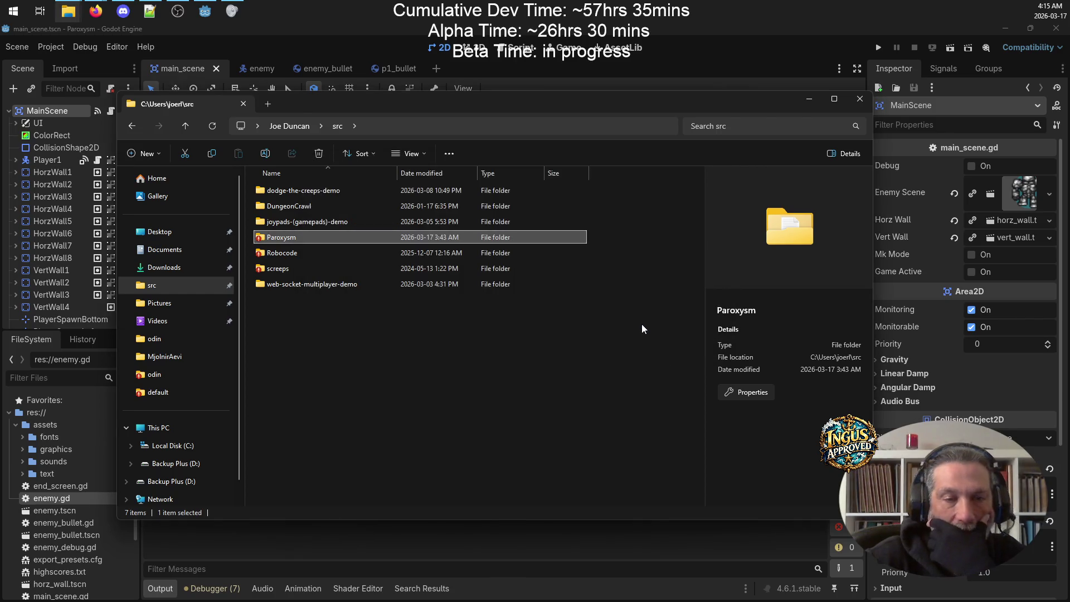
left_click(810, 99)
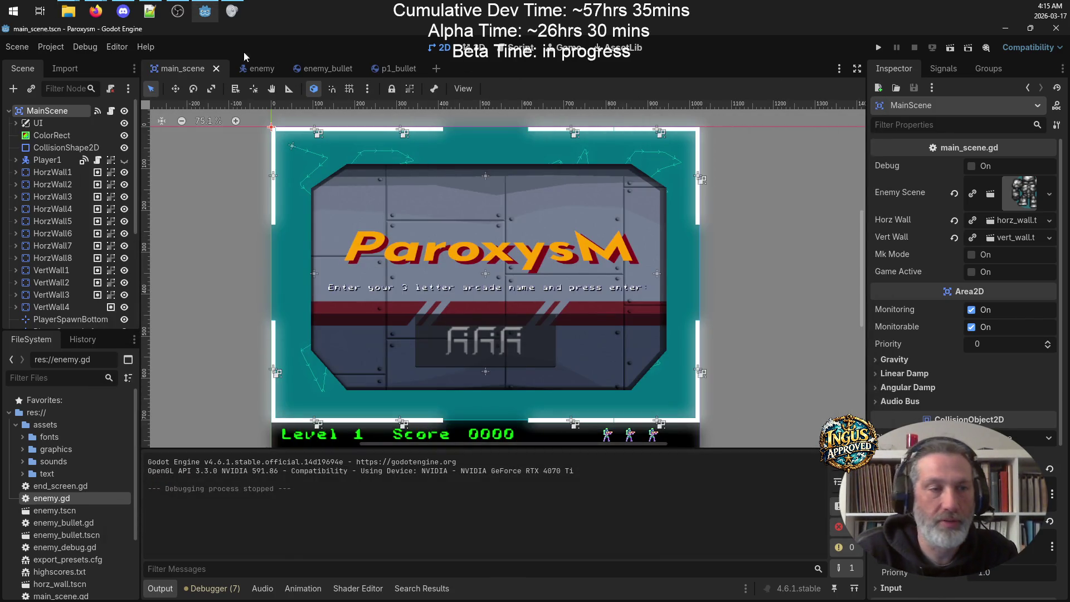
Step: Open Godot's Project Settings showing version 0.4.1354, then bring the src folder window forward
left_click(51, 47)
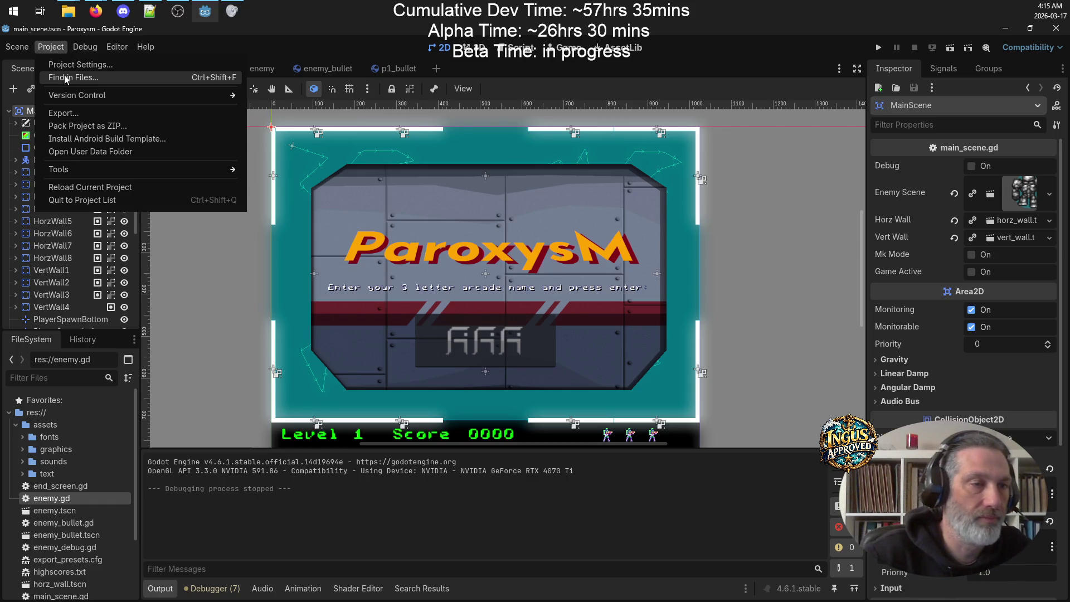
left_click(68, 65)
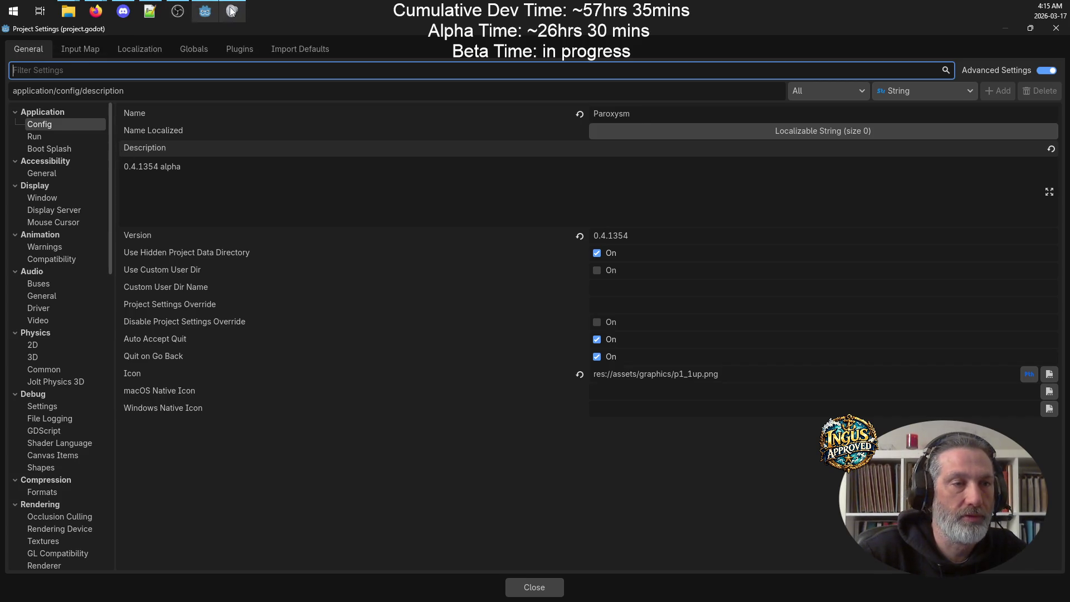
mouse_move(68, 11)
left_click(116, 86)
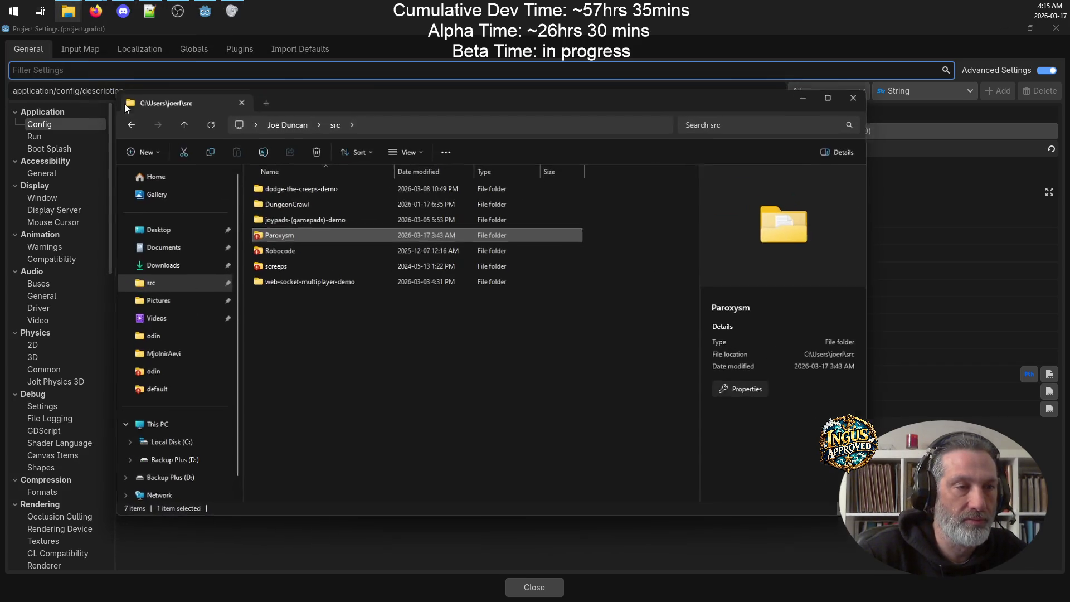
Step: View the Paroxysm folder's TortoiseSVN revision graph, then close it
right_click(300, 236)
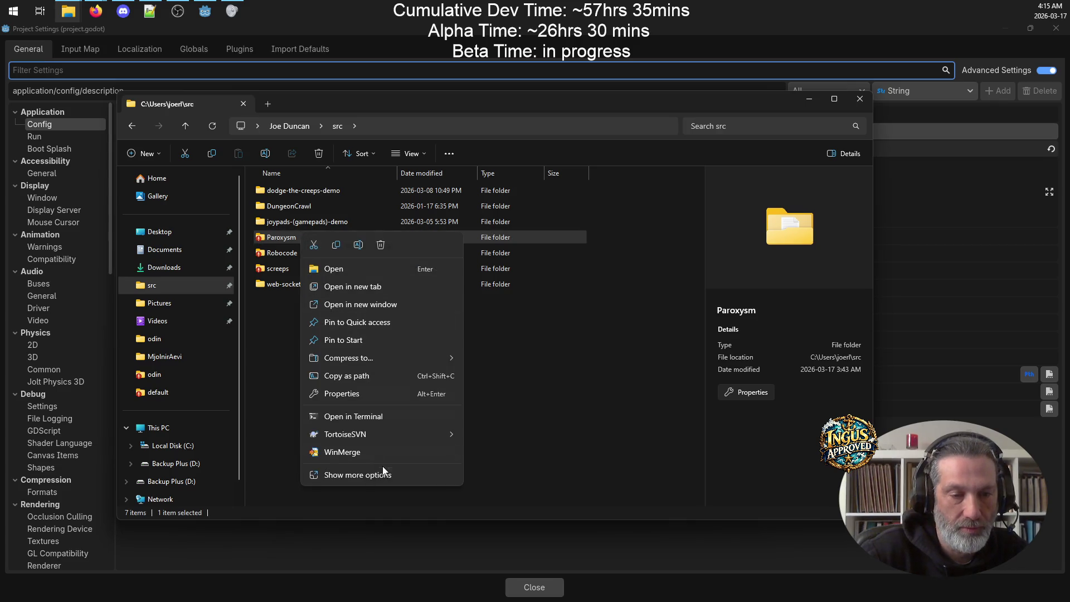
mouse_move(370, 431)
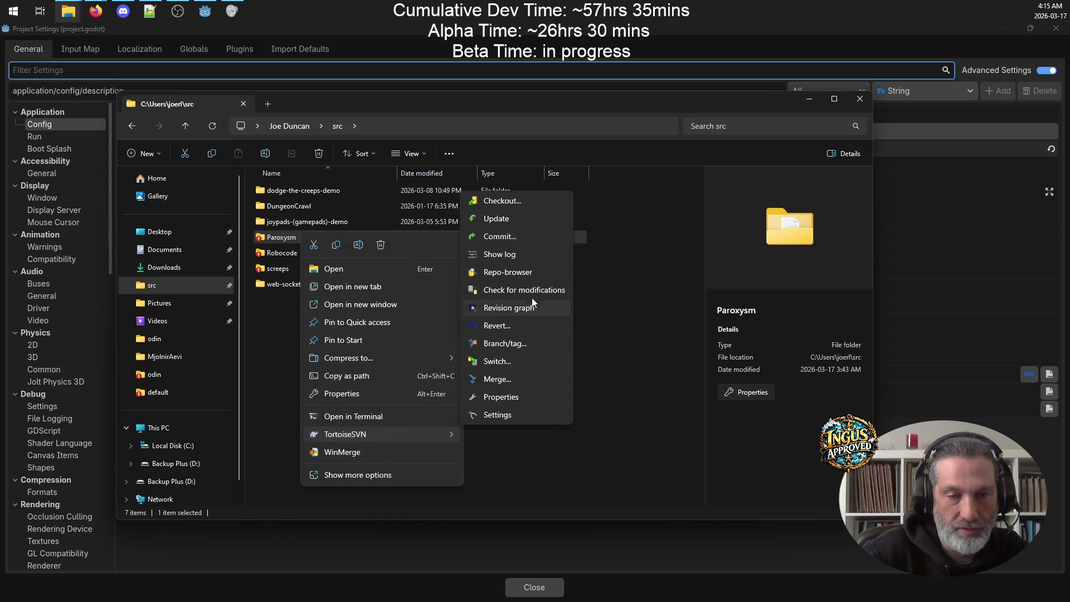
left_click(530, 310)
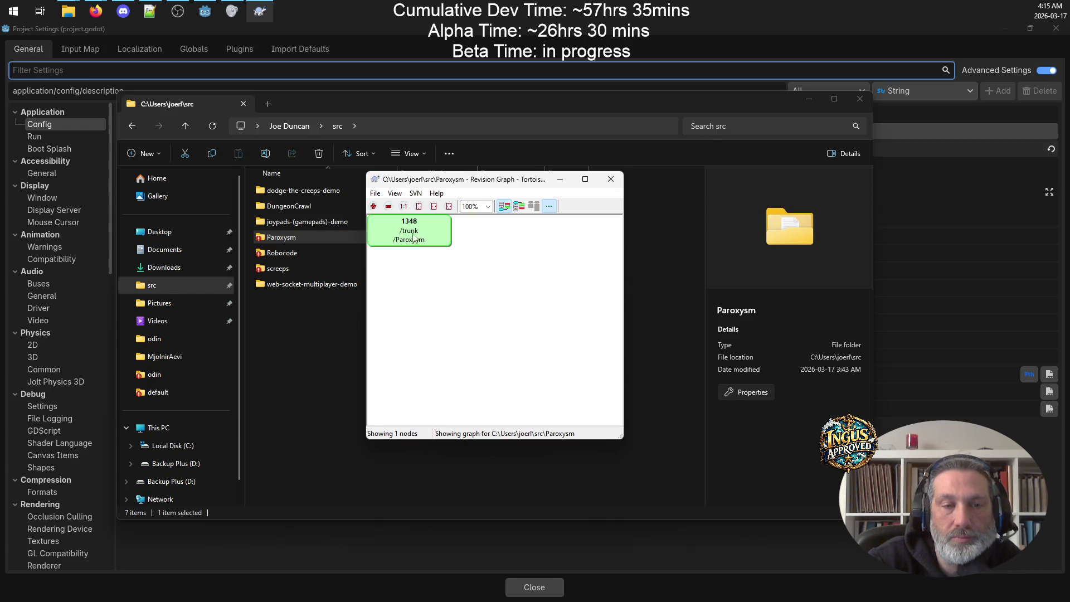
left_click(611, 179)
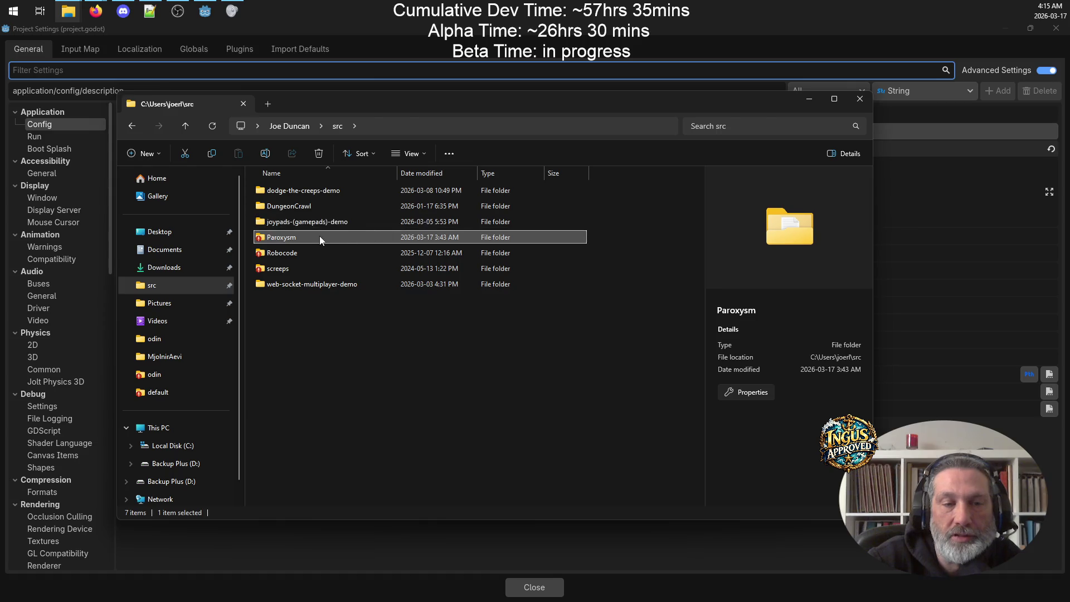
Step: Check the Paroxysm folder's TortoiseSVN properties, which are empty, and close them
right_click(321, 240)
mouse_move(413, 440)
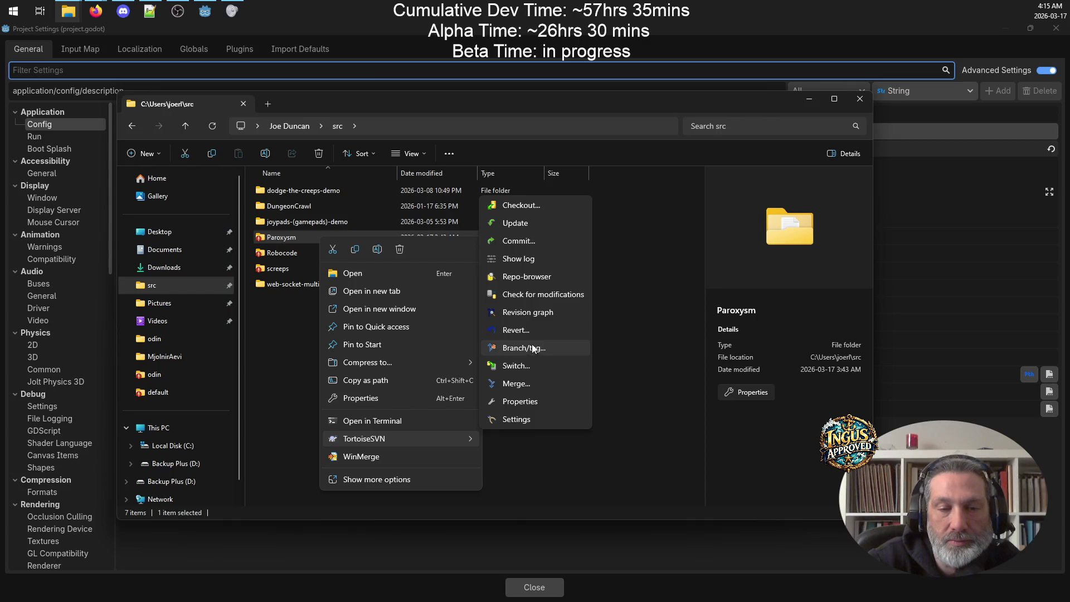
left_click(520, 401)
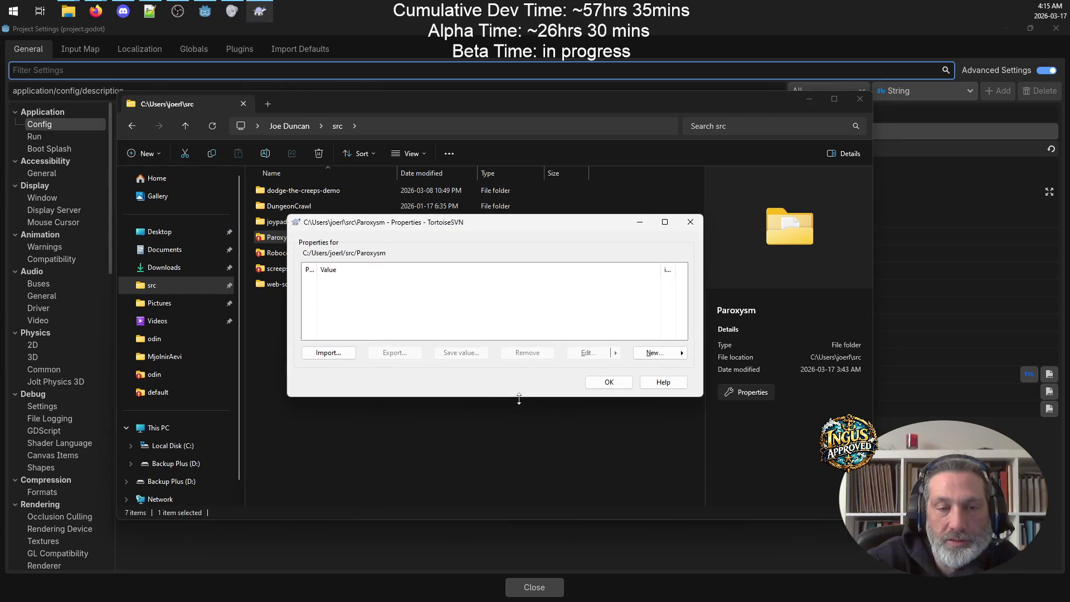
left_click_drag(316, 269, 444, 282)
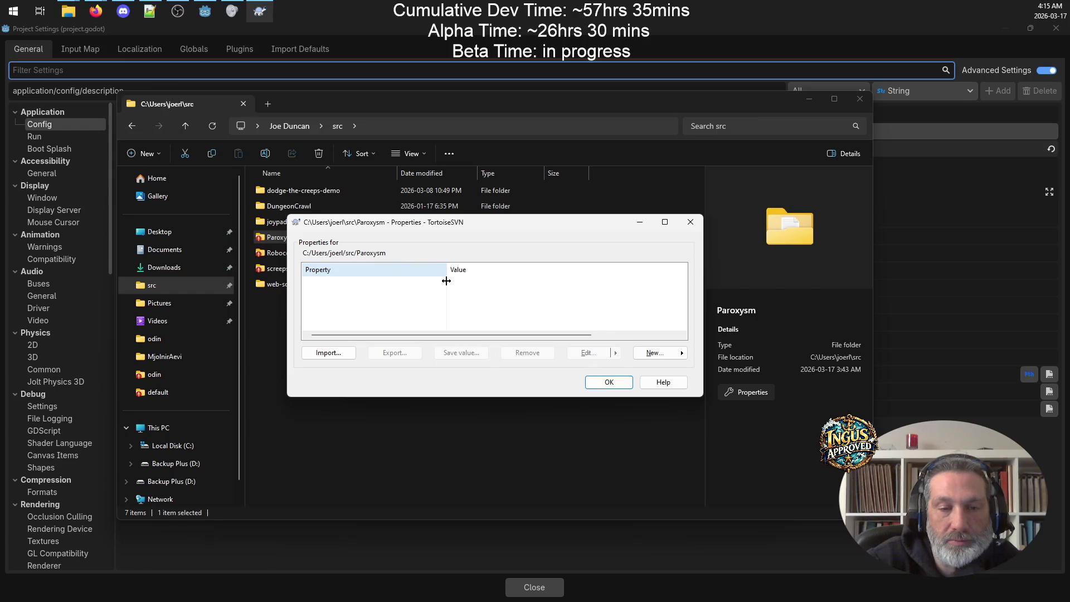
left_click(692, 221)
Step: Open Paroxysm's Properties Subversion tab showing revision 1348, launch Show log, and close it
right_click(316, 240)
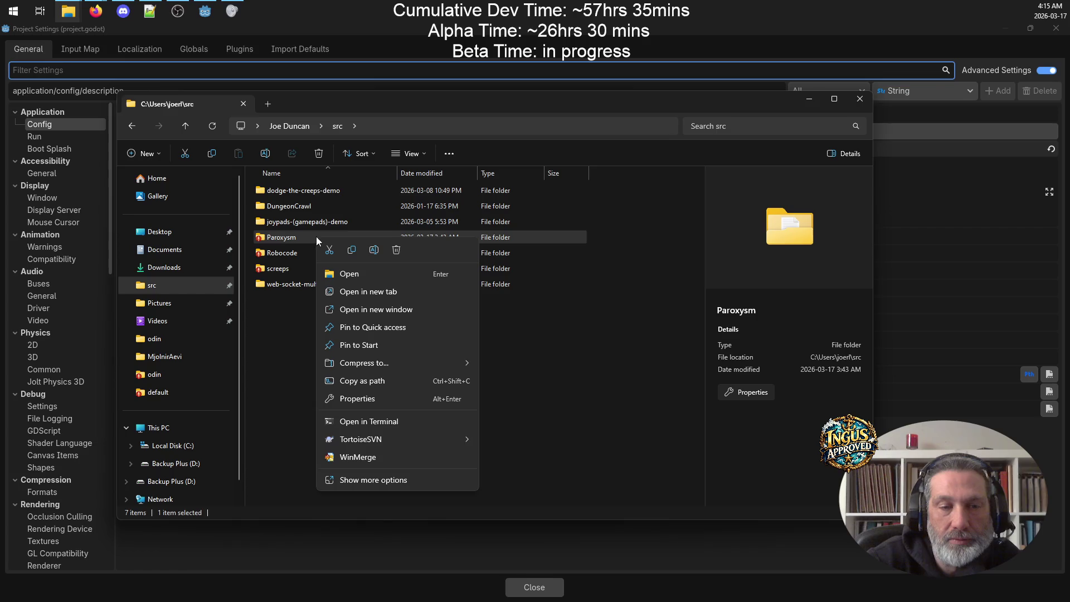
left_click(405, 400)
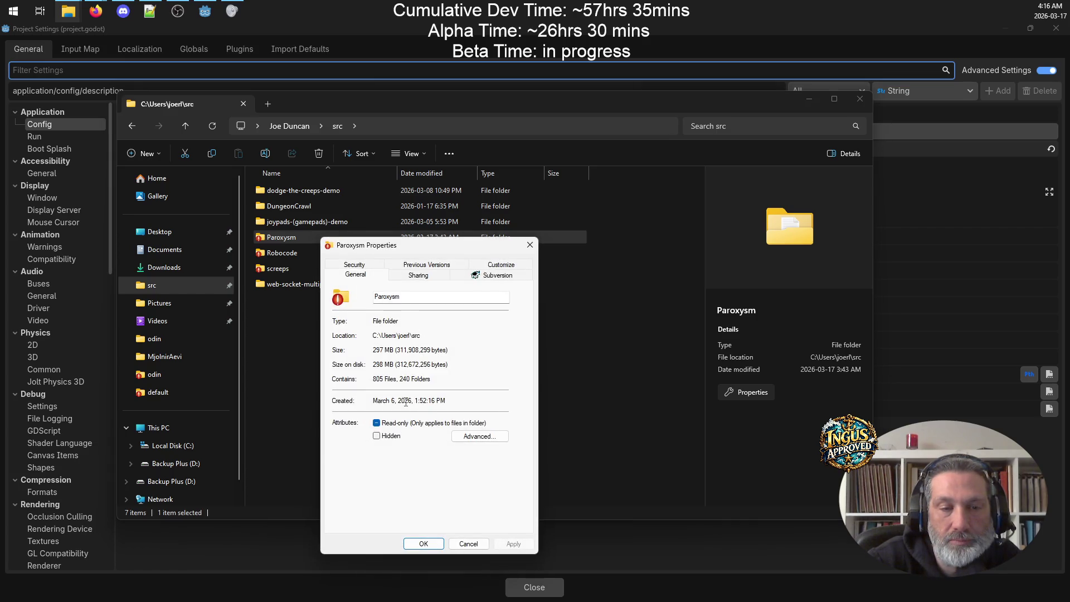
left_click(504, 278)
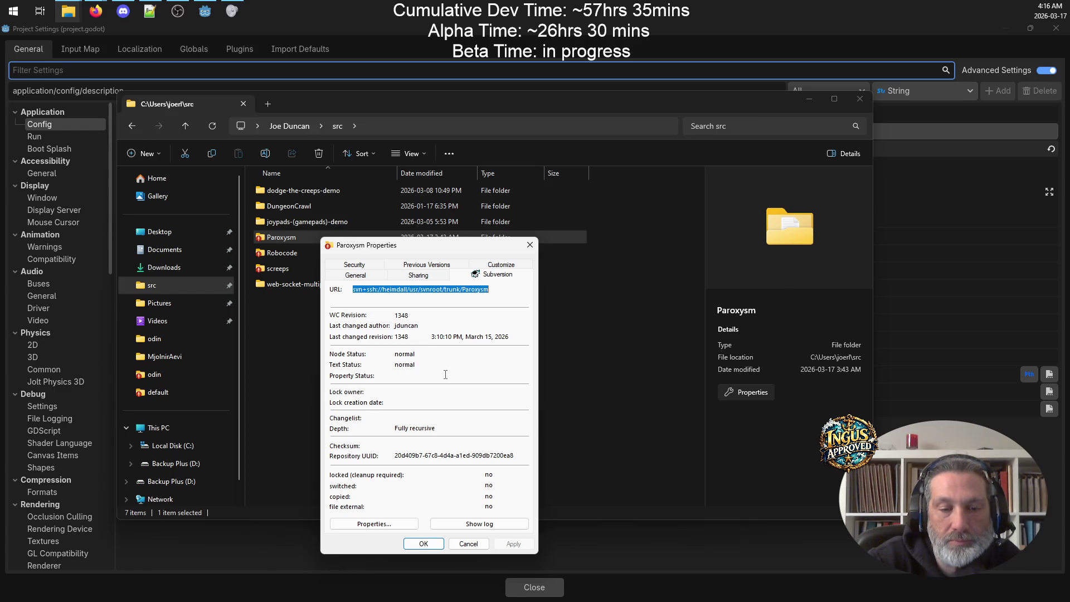
left_click(483, 524)
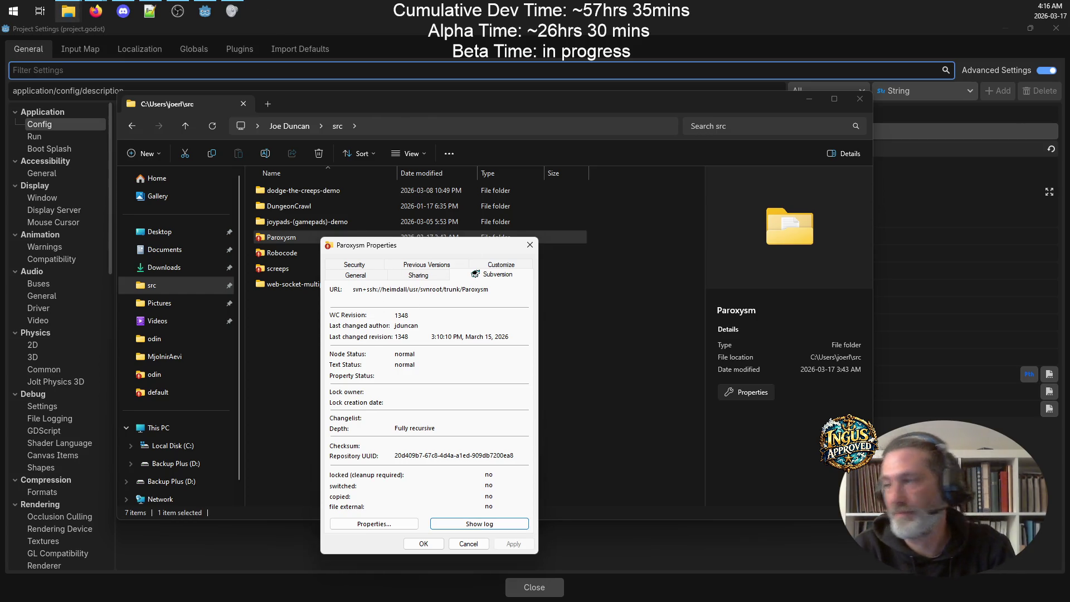
left_click(529, 245)
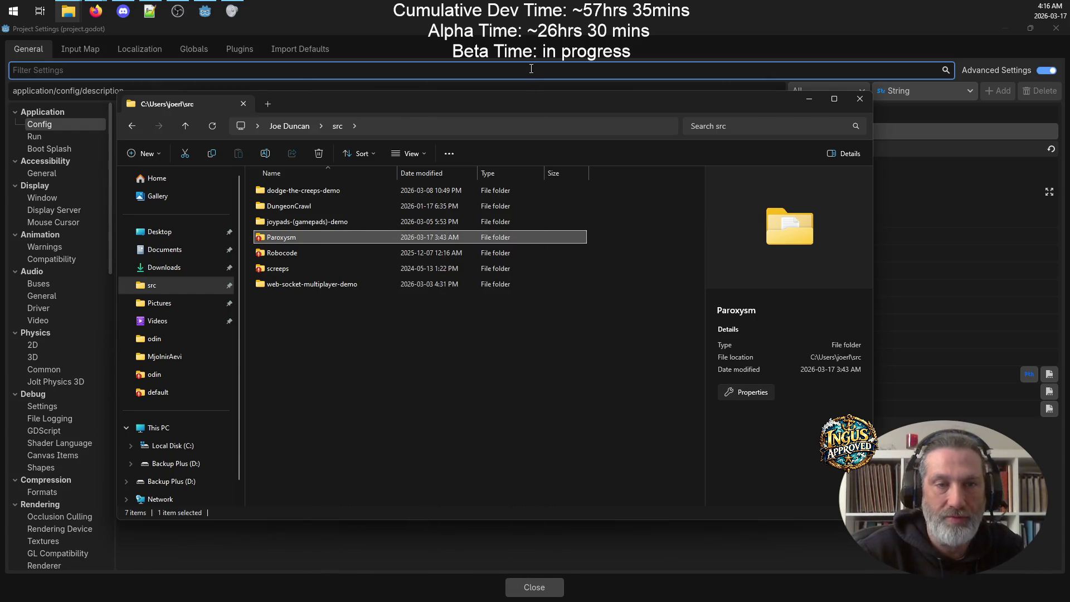
Step: Change the project Version from 0.4.1354 to 0.5.1355
left_click(530, 56)
left_click(615, 237)
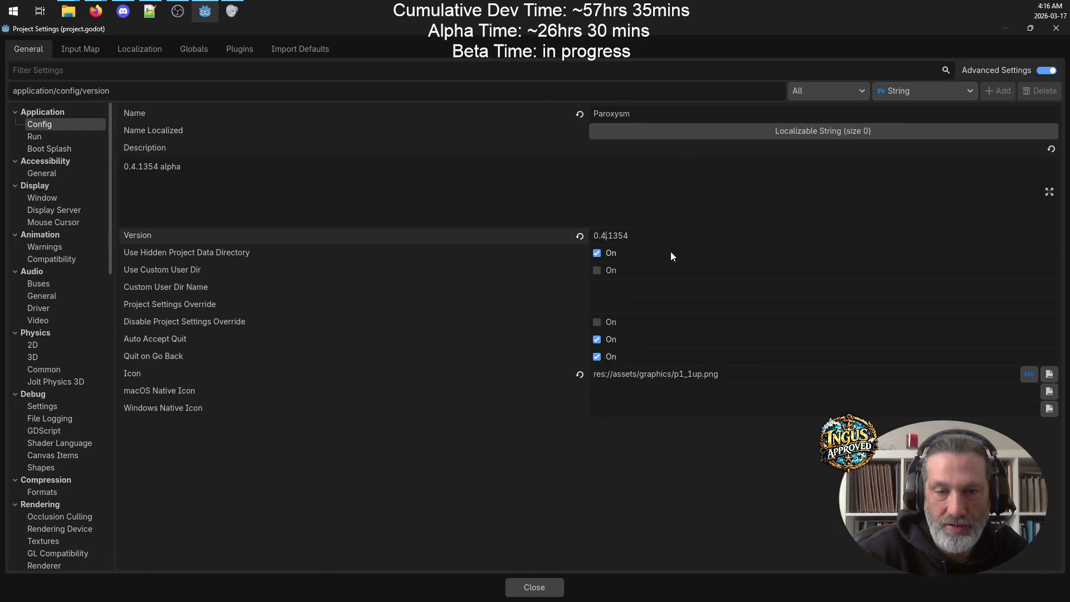
key("BackSpace")
type("5")
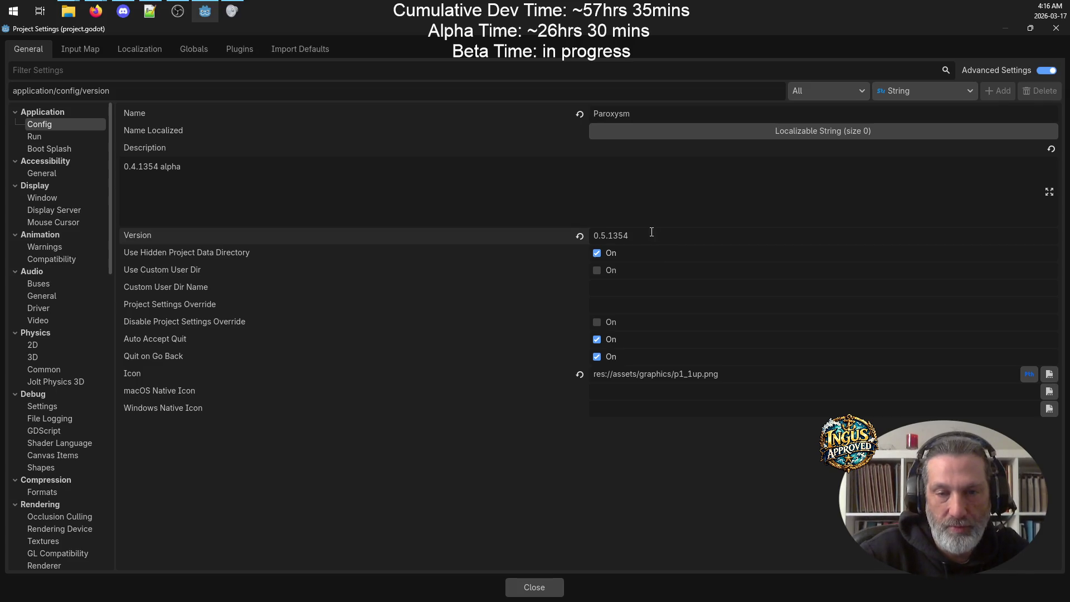
key("BackSpace")
type("5")
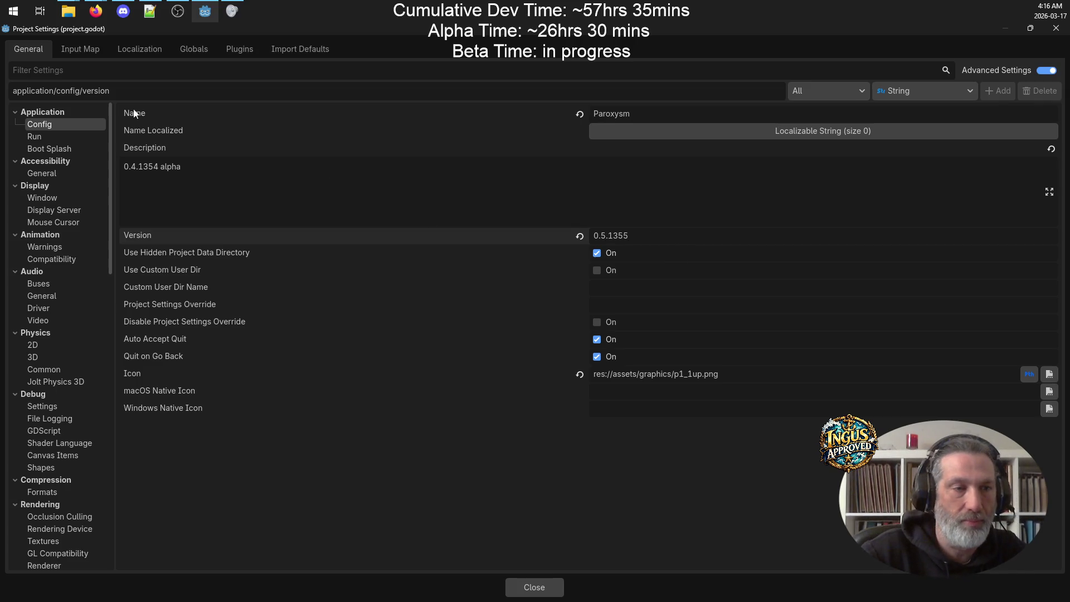
Step: Change the Description to '0.5.1355 beta' and close Project Settings
left_click(138, 167)
key("BackSpace")
type("5")
left_click(158, 167)
key("BackSpace")
type("5")
double_click(176, 166)
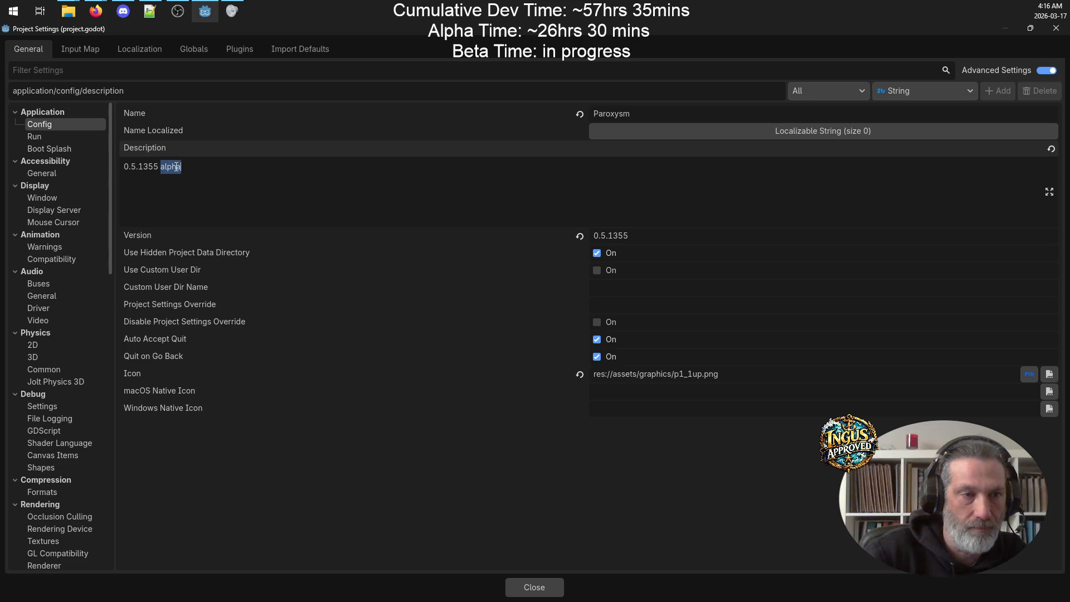
type("beta")
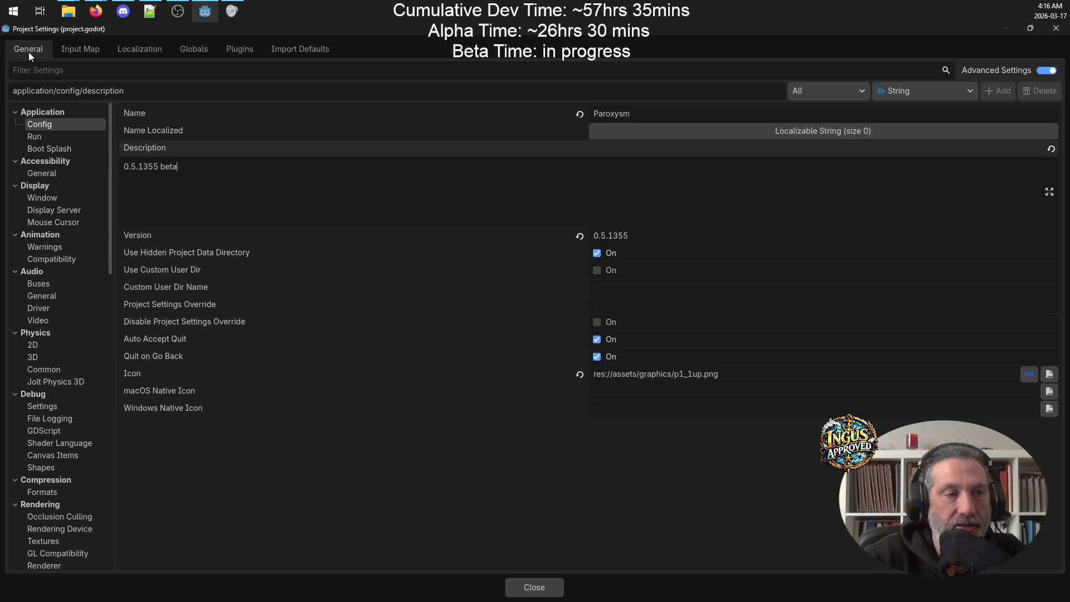
left_click(1056, 28)
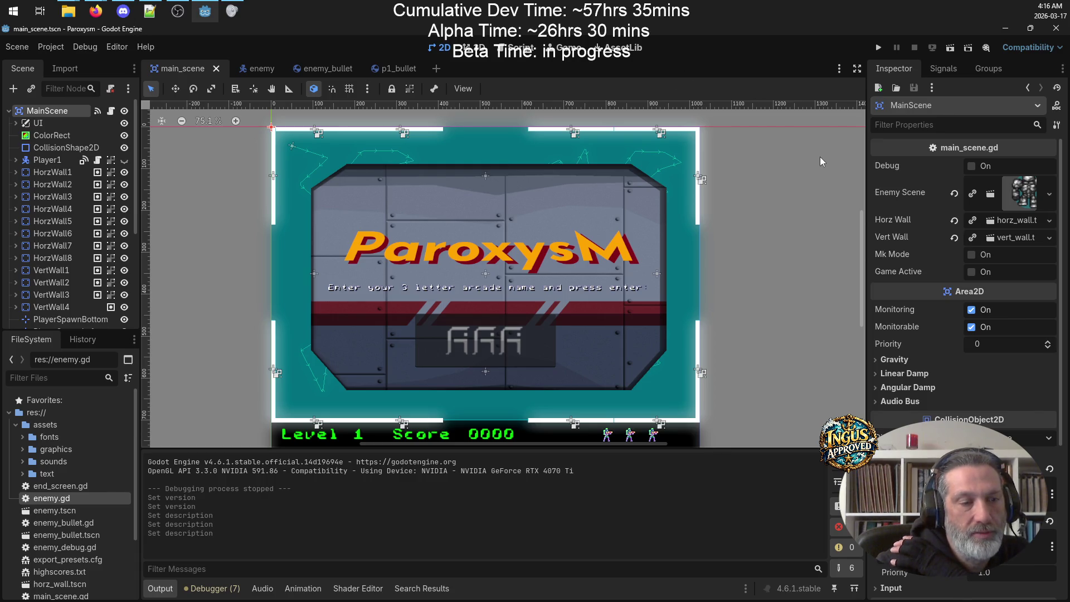
Step: Look at highscores.txt's file actions in the FileSystem dock, then open the Export dialog
scroll(80, 564, "down", 3)
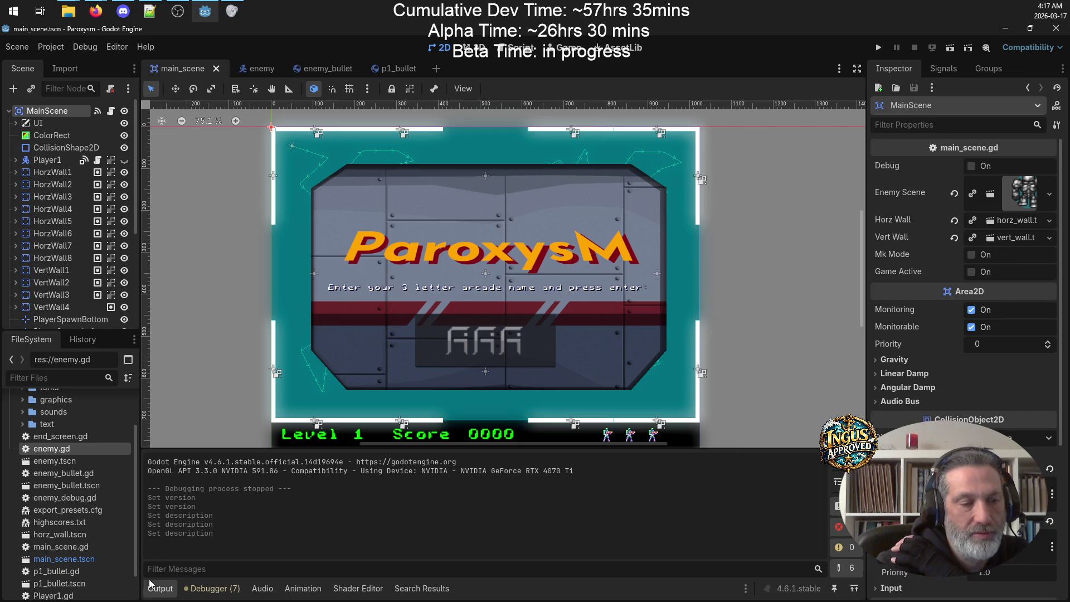
right_click(59, 522)
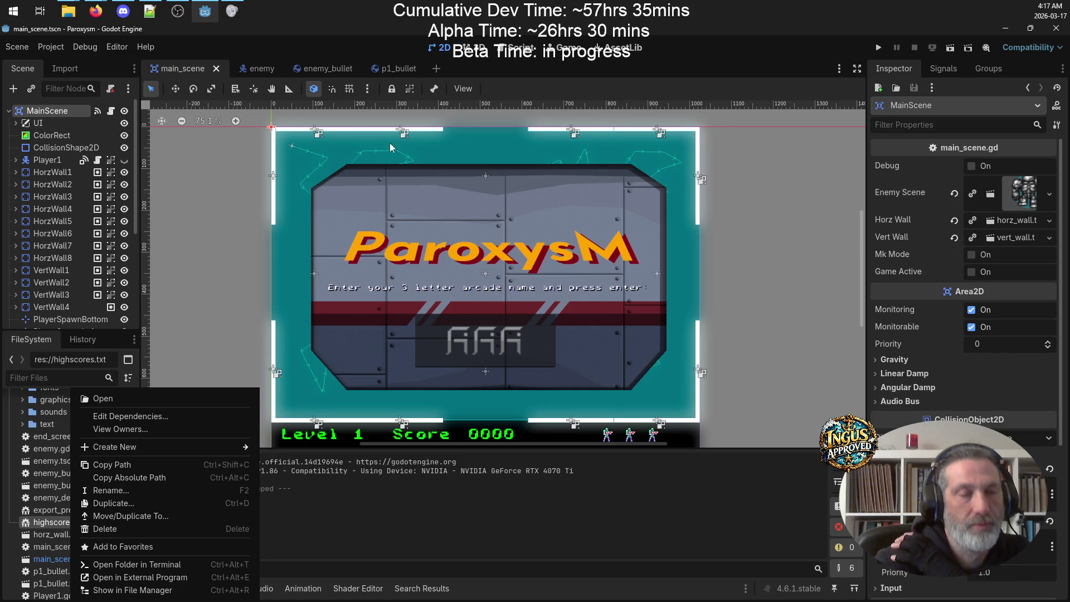
left_click(401, 45)
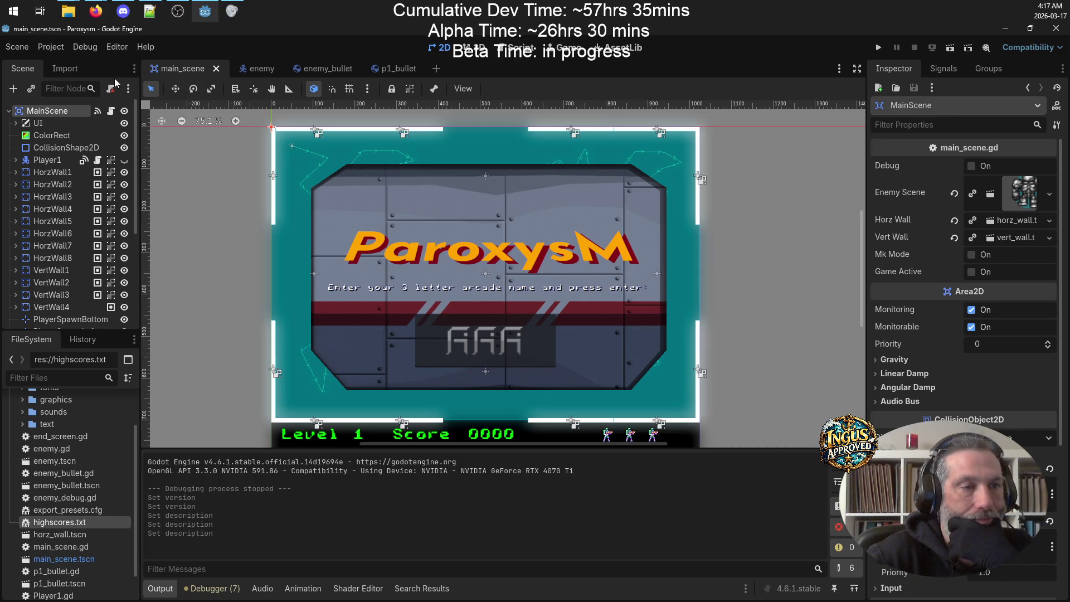
left_click(50, 47)
left_click(103, 115)
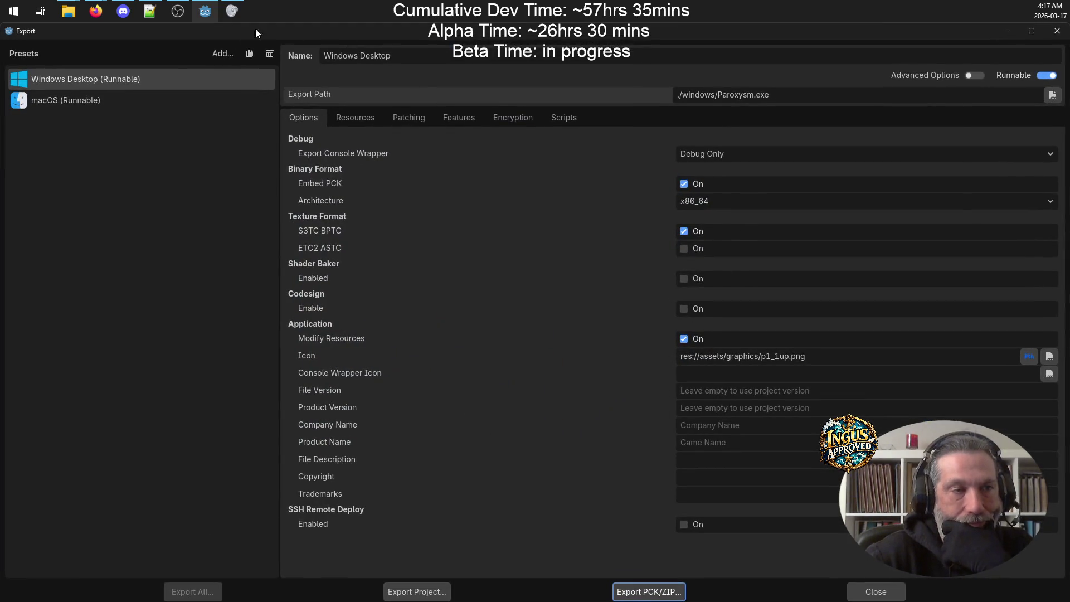
Step: Copy the Windows export path ./windows/Paroxysm.exe into the macOS preset's empty export path
left_click(109, 106)
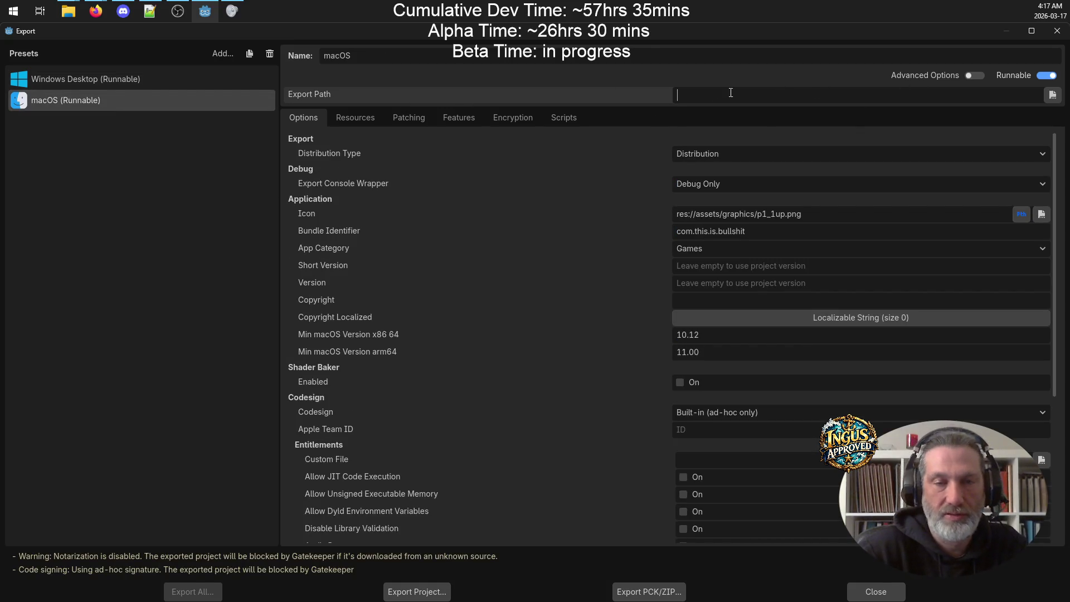
left_click(136, 78)
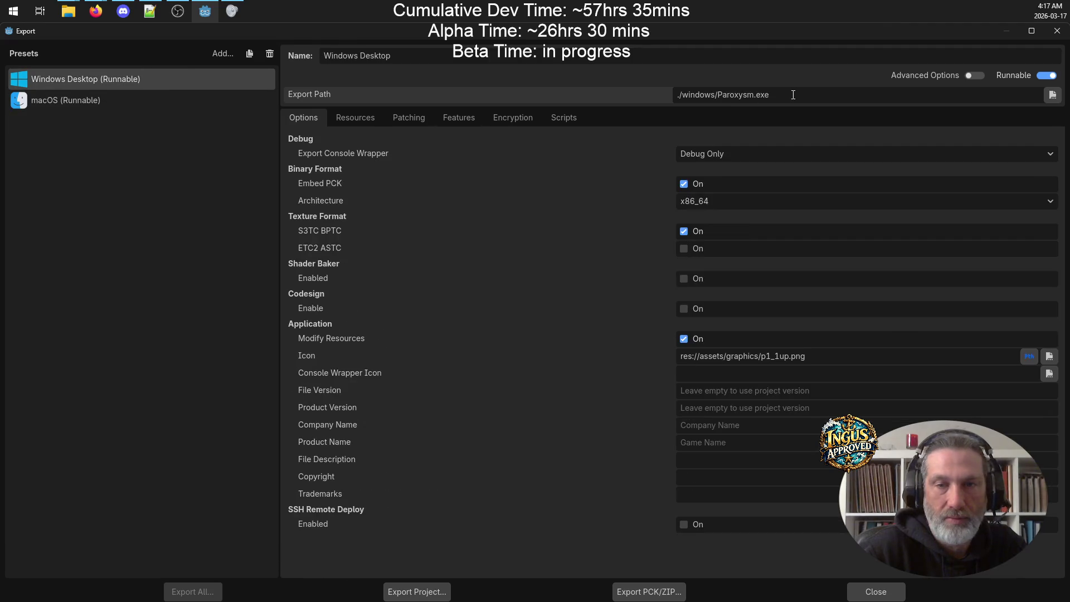
left_click_drag(786, 94, 609, 98)
key("ctrl+c")
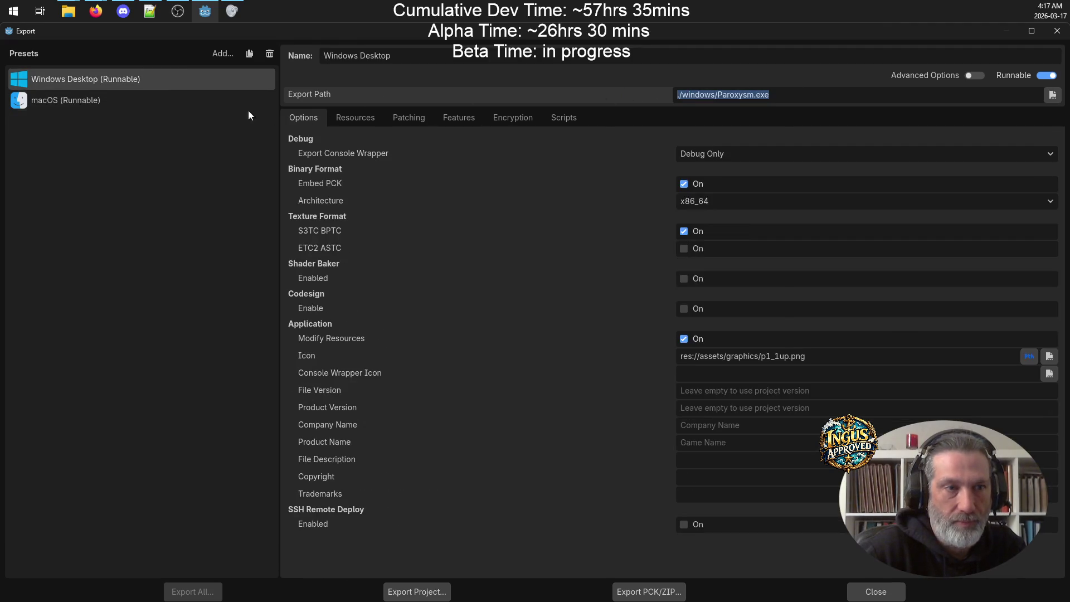
left_click(95, 108)
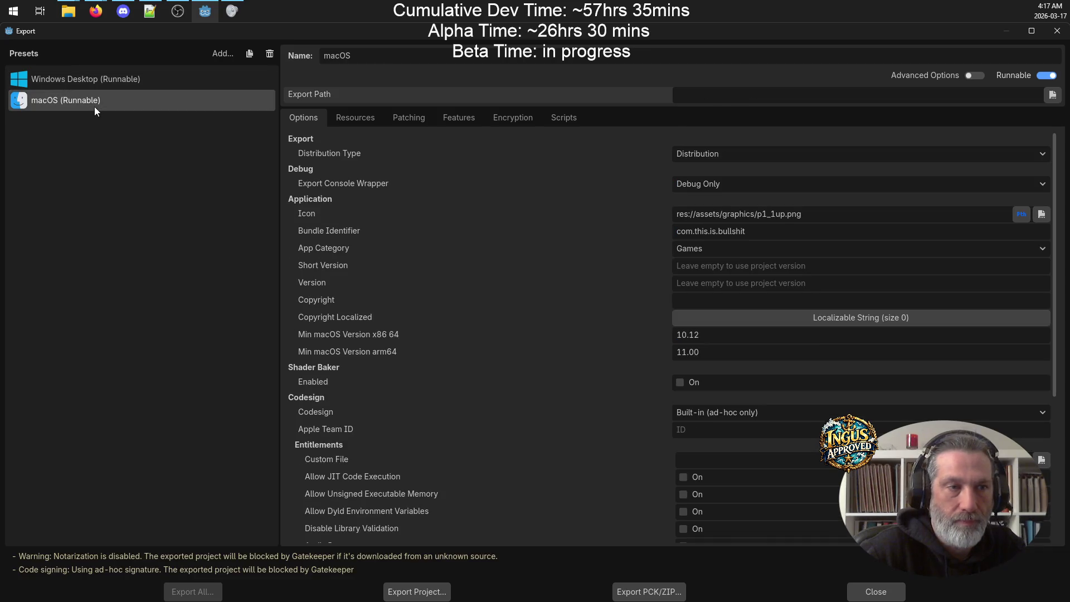
left_click(756, 96)
key("ctrl+v")
Step: Edit the macOS export path to ./mac/Paroxysm and start Export All
left_click_drag(716, 95, 683, 97)
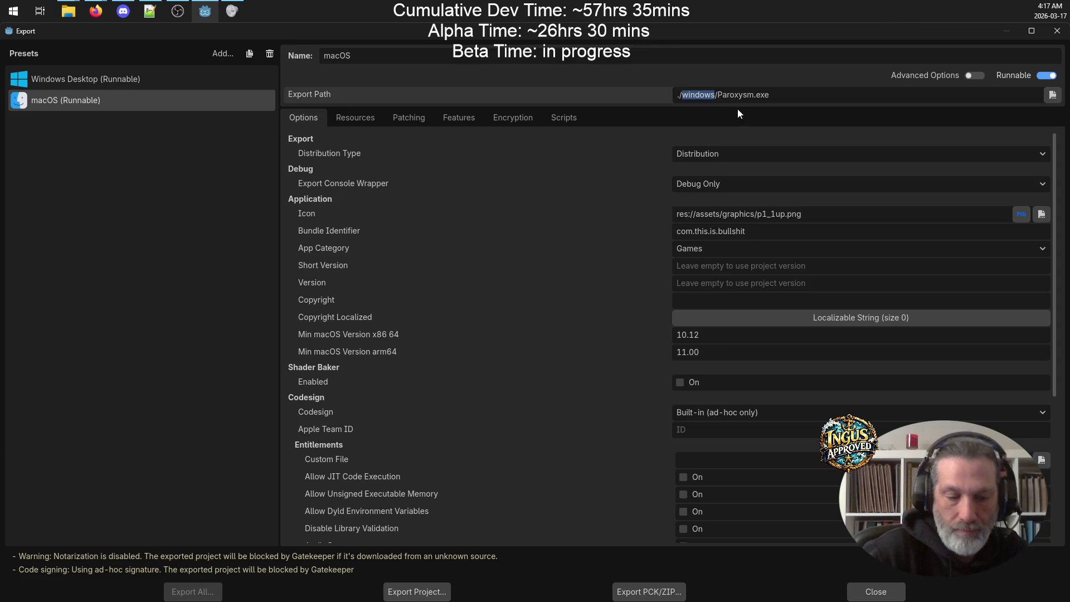
type("mac")
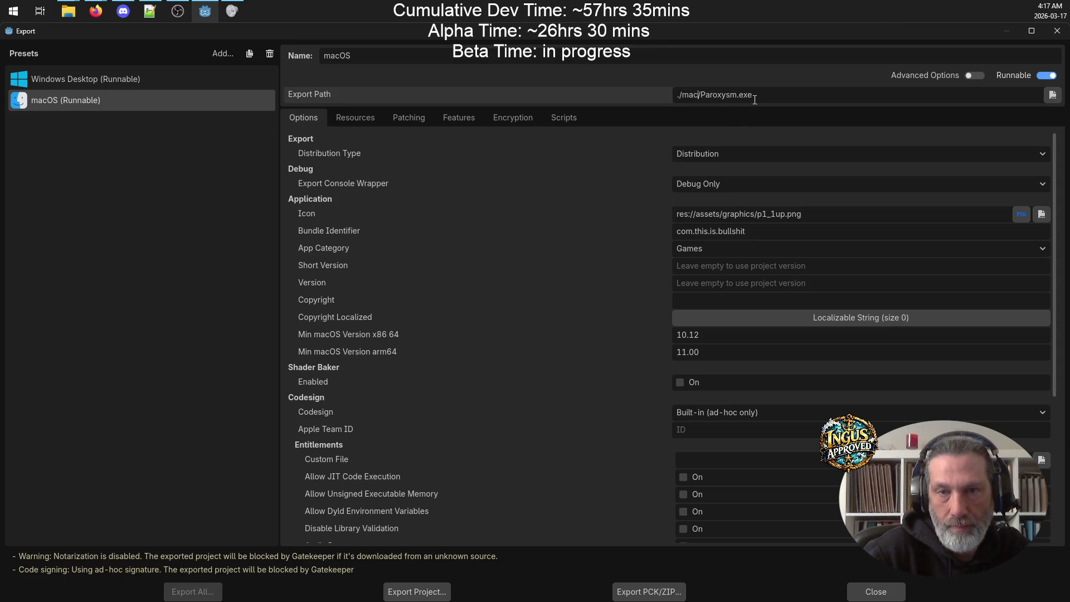
key("BackSpace")
key("BackSpace")
key("BackSpace")
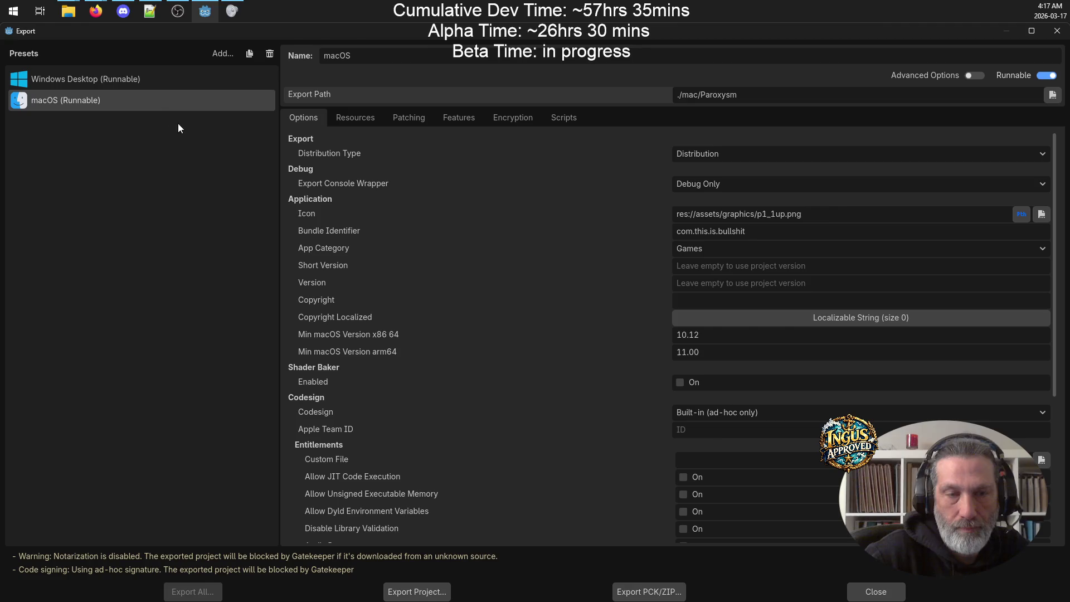
left_click(118, 79)
left_click(117, 98)
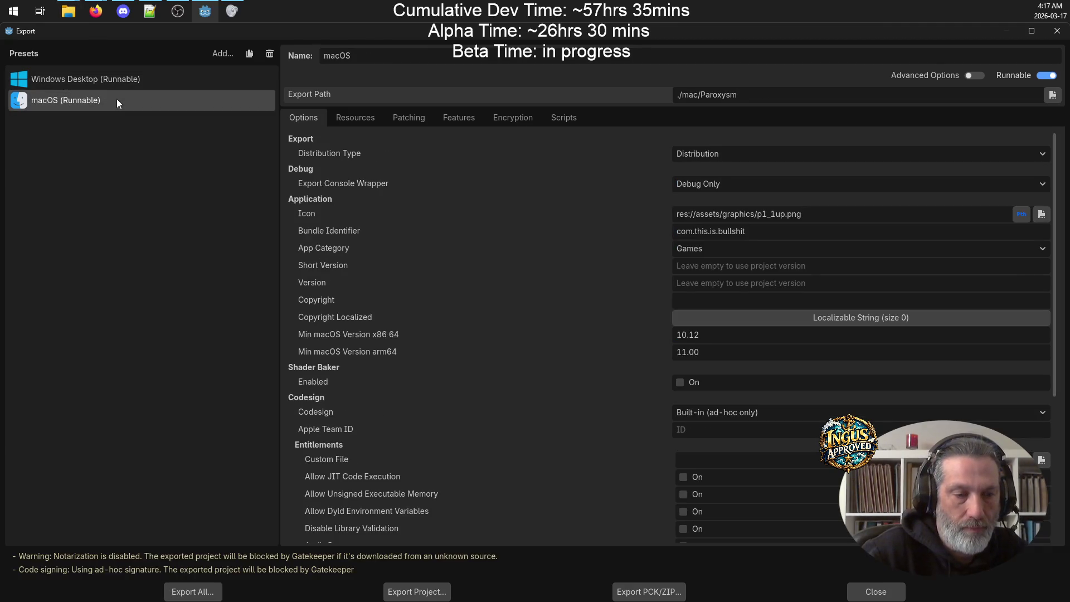
left_click(193, 593)
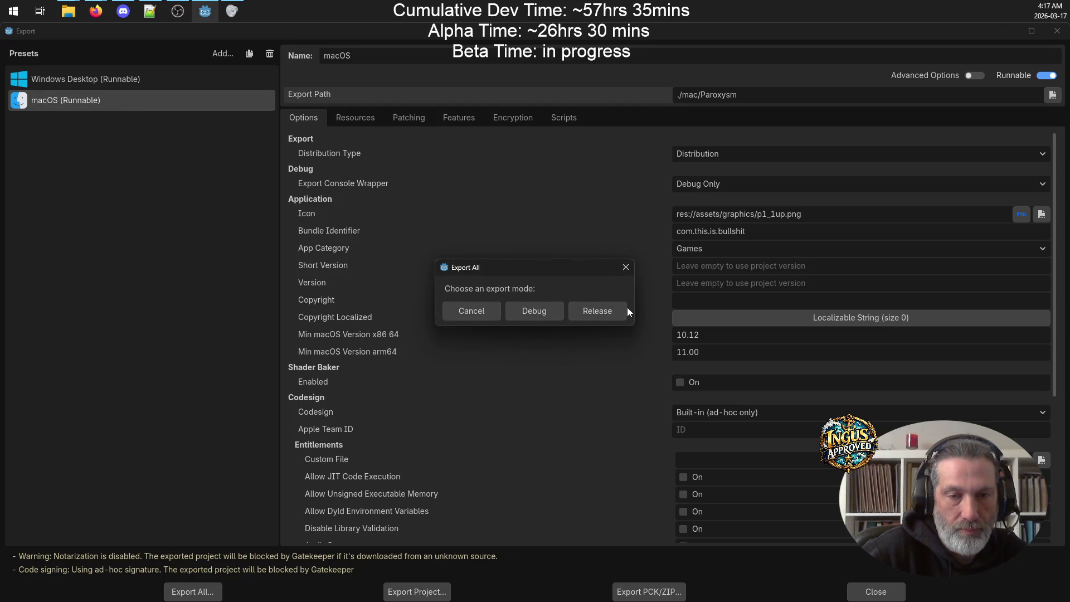
Step: Attempt Export All as Release, then as Debug; both fail on missing output folders
left_click(601, 314)
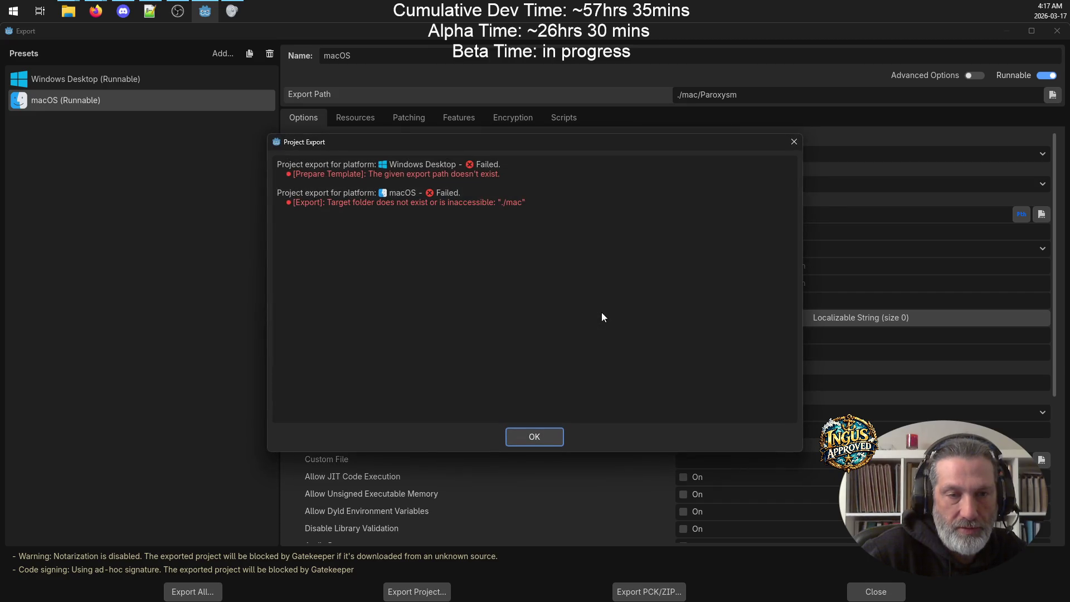
left_click(537, 440)
left_click(207, 592)
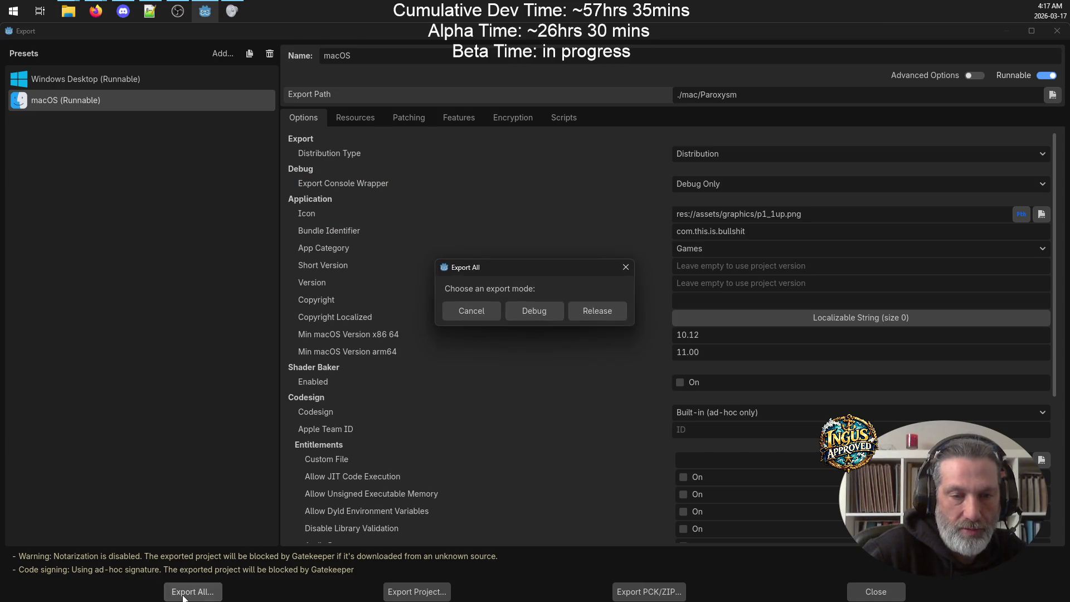
left_click(545, 310)
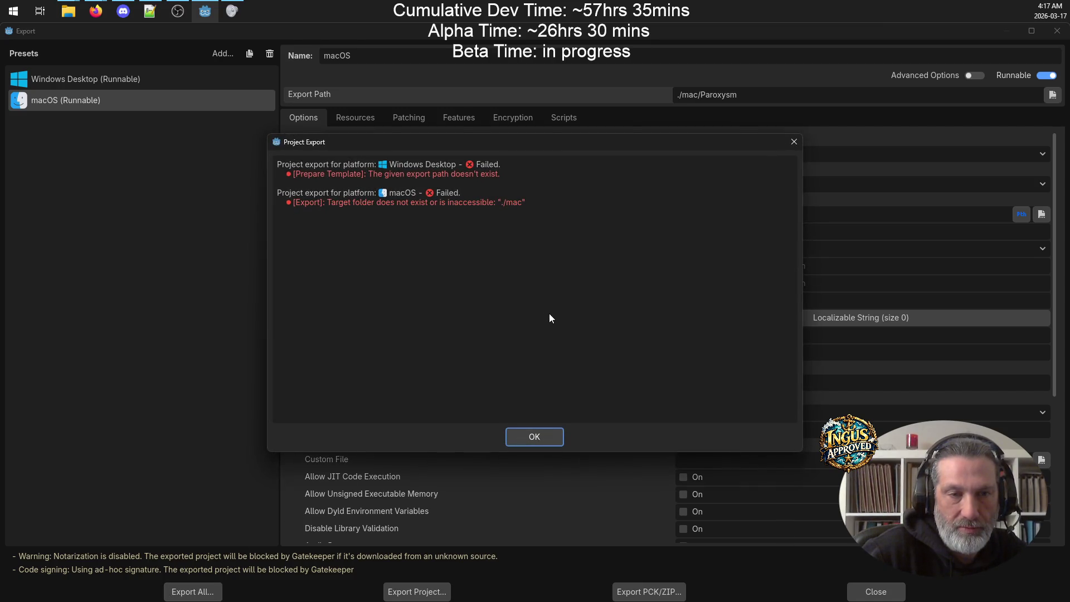
left_click(548, 440)
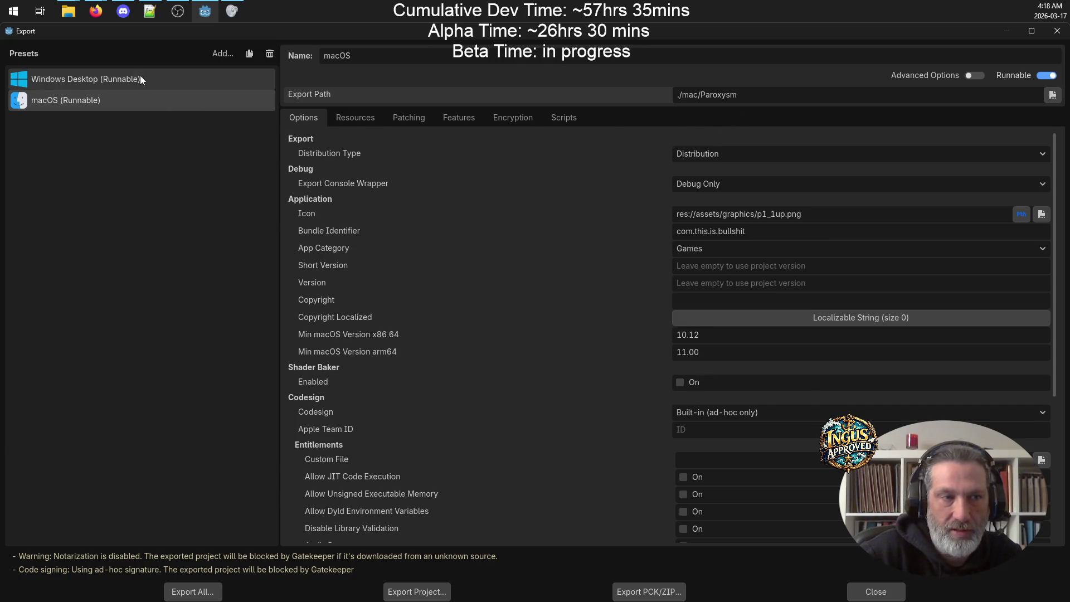
left_click(140, 74)
left_click(144, 98)
left_click(148, 79)
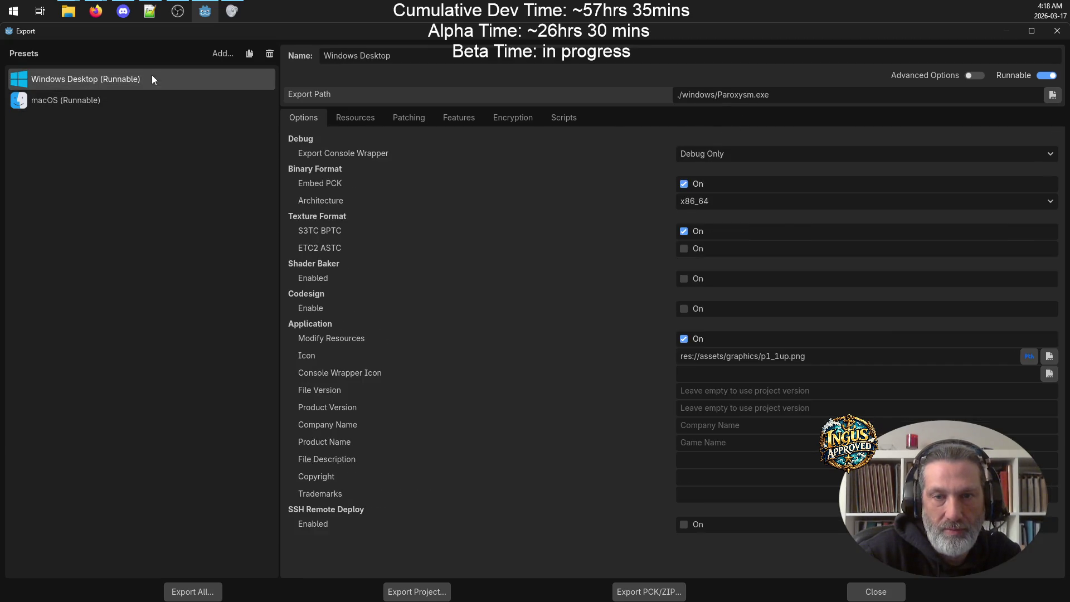
Step: Open the Paroxysm folder in File Explorer and create a new 'windows' folder
mouse_move(68, 11)
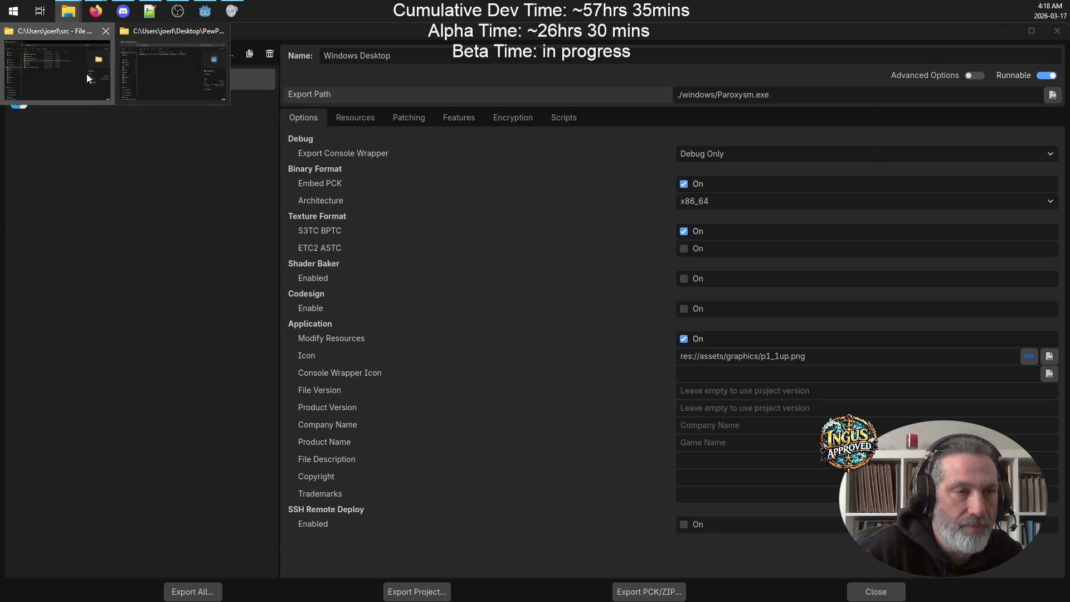
left_click(86, 73)
double_click(294, 235)
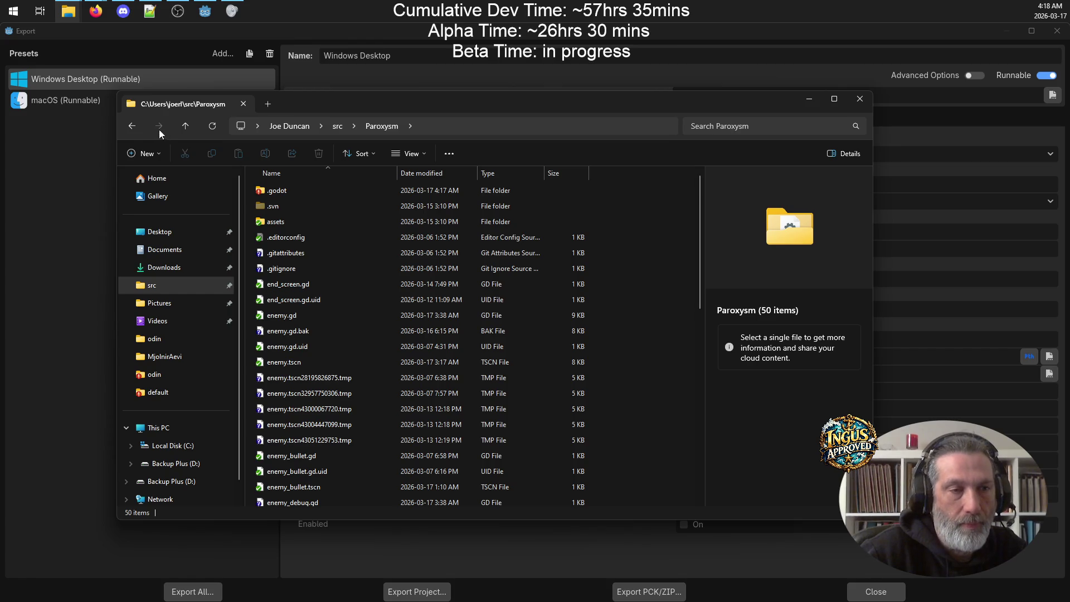
left_click(149, 155)
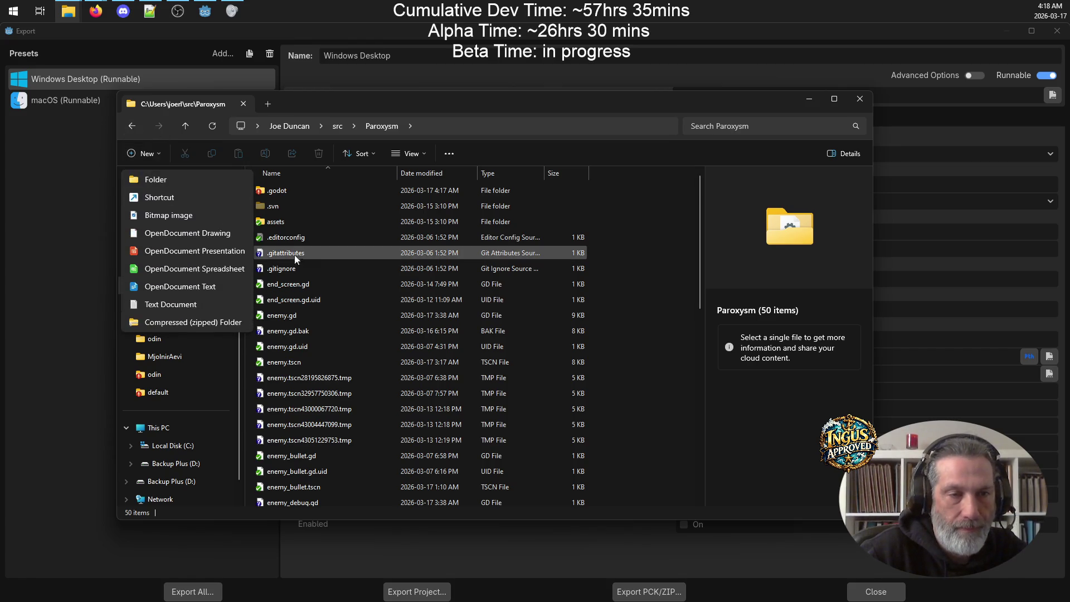
left_click(202, 179)
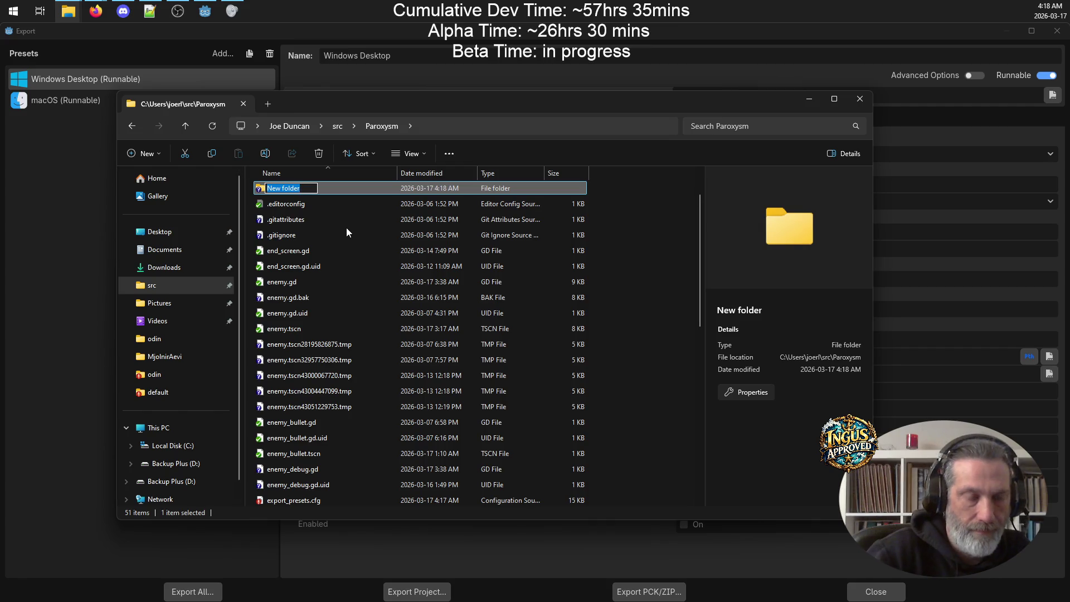
type("windows")
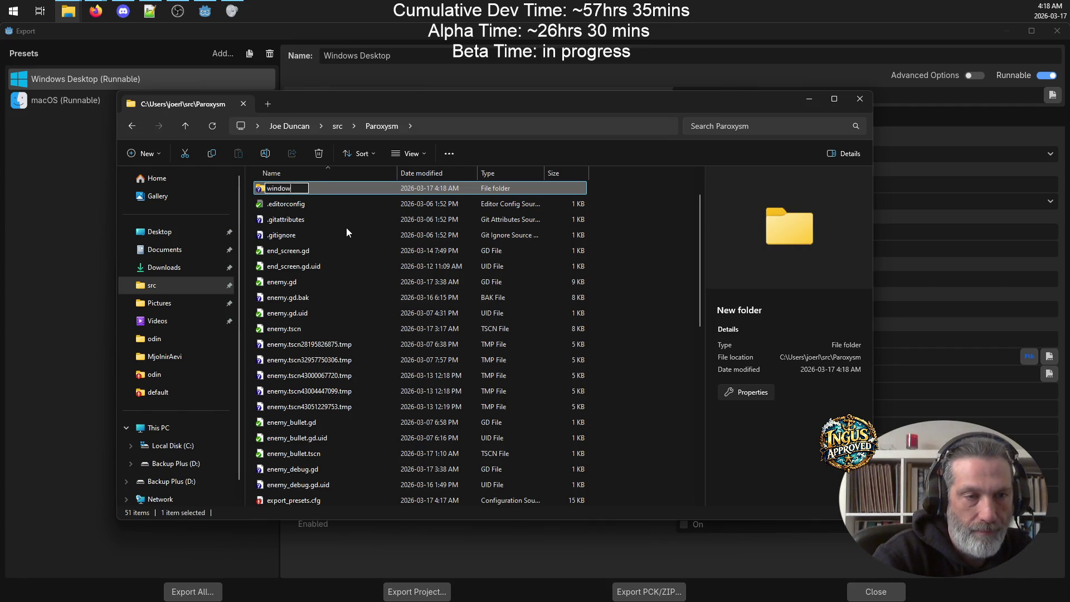
key("Return")
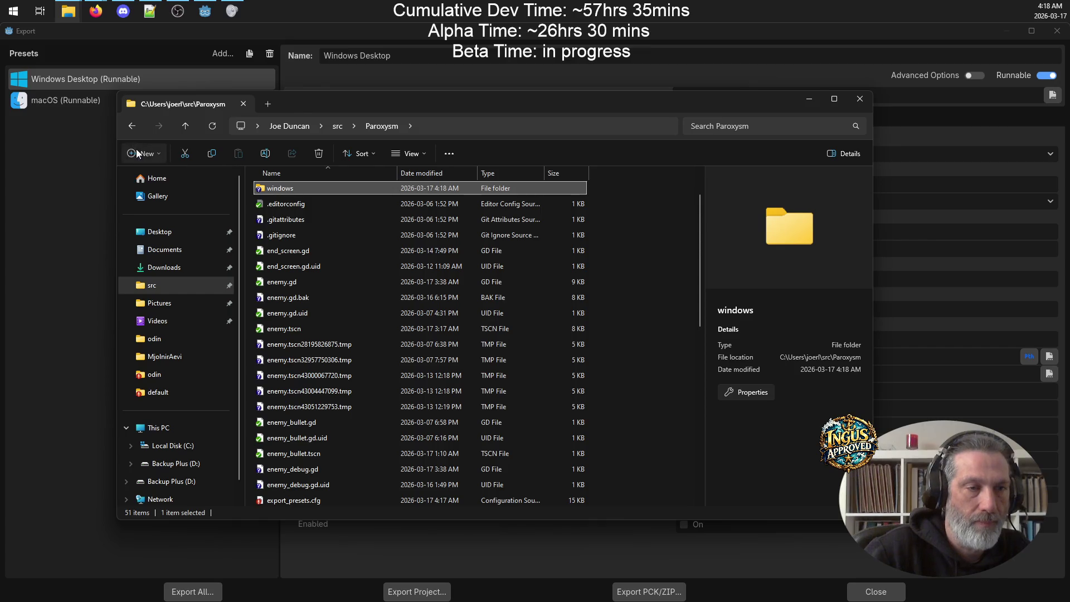
Step: Create a 'mac' folder alongside it, minimize Explorer, and reopen Godot's Export All prompt
left_click(143, 153)
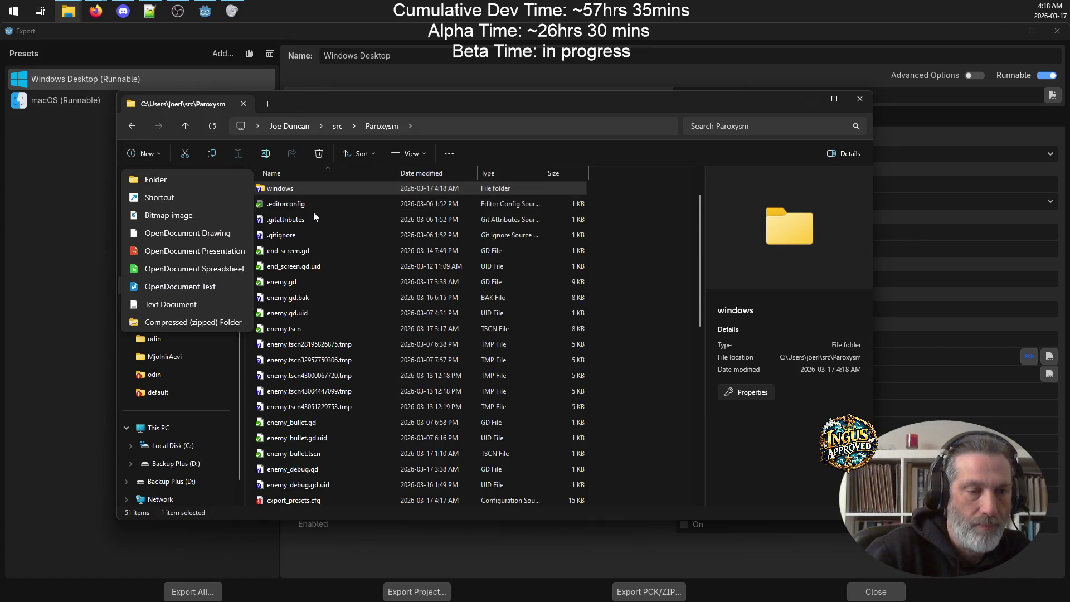
left_click(193, 181)
type("mac")
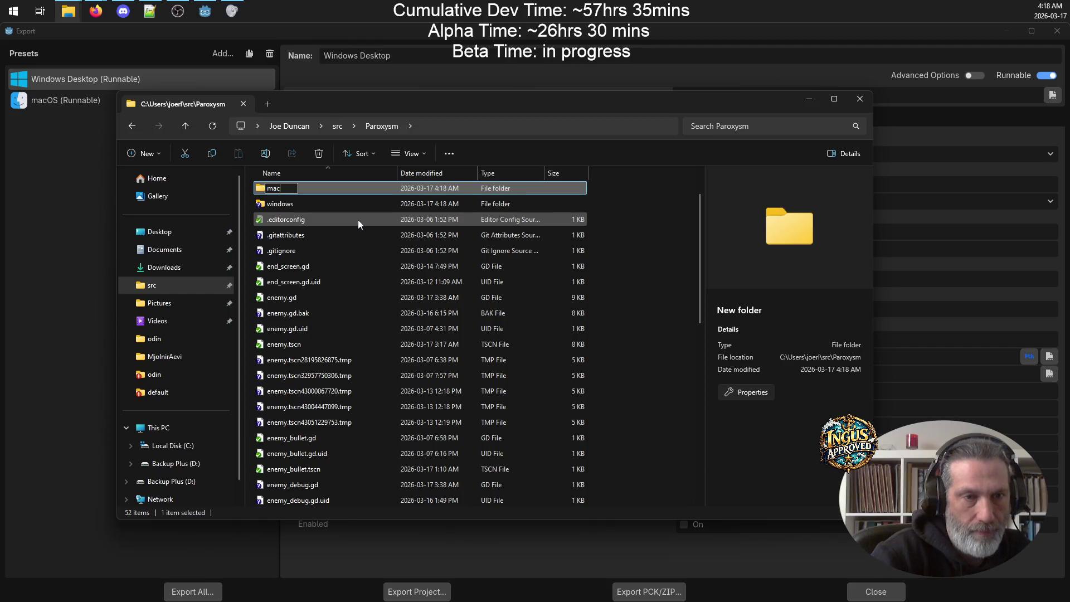
key("Return")
left_click(808, 99)
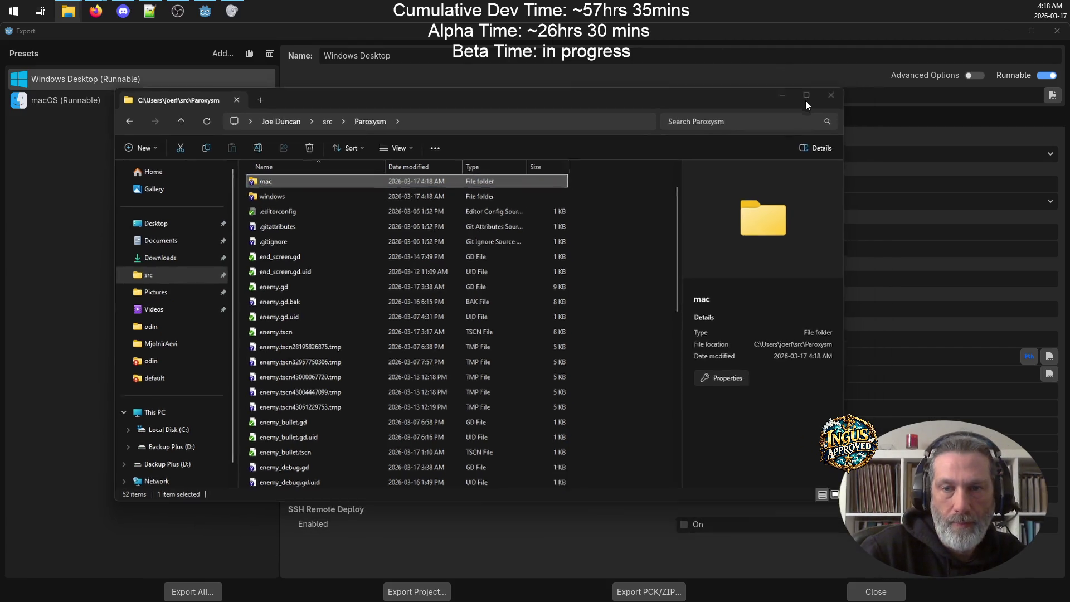
left_click(207, 592)
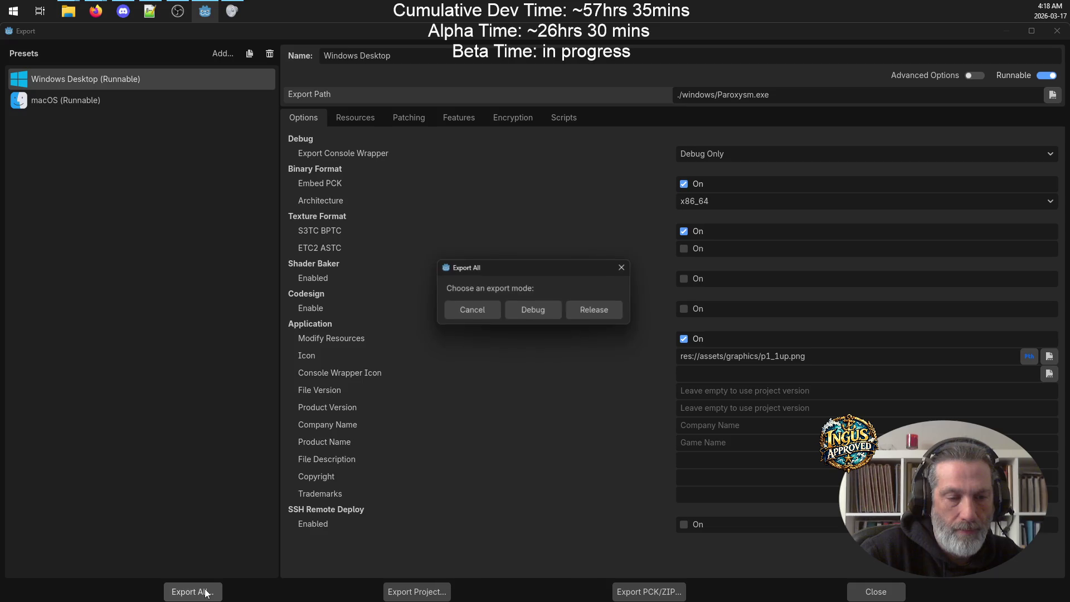
Step: Export all presets as Release, then inspect the macOS preset and cancel its single export
left_click(597, 316)
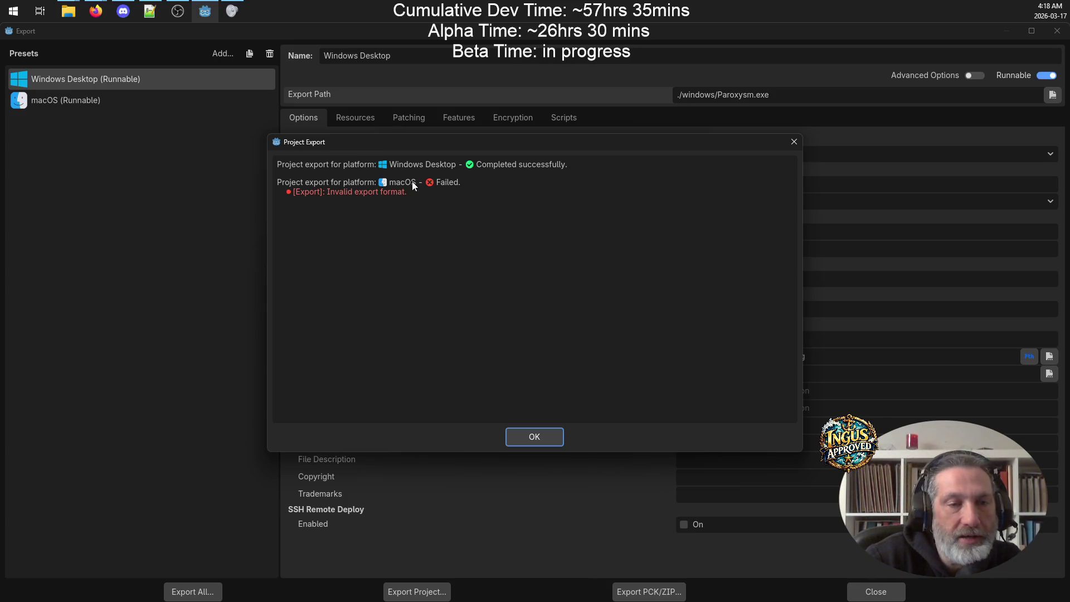
left_click(535, 437)
left_click(74, 101)
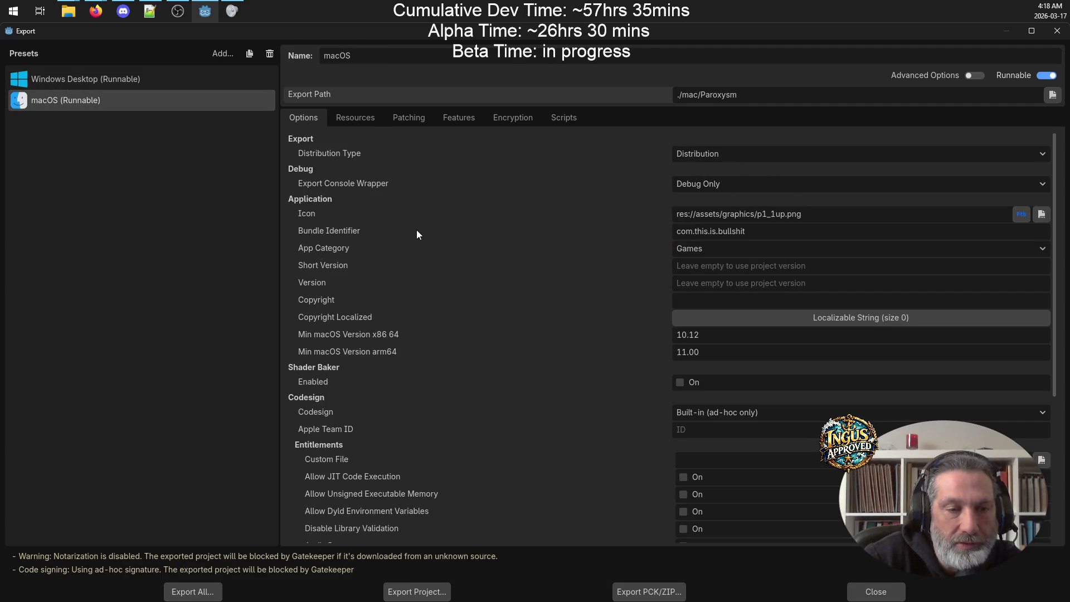
scroll(442, 303, "down", 3)
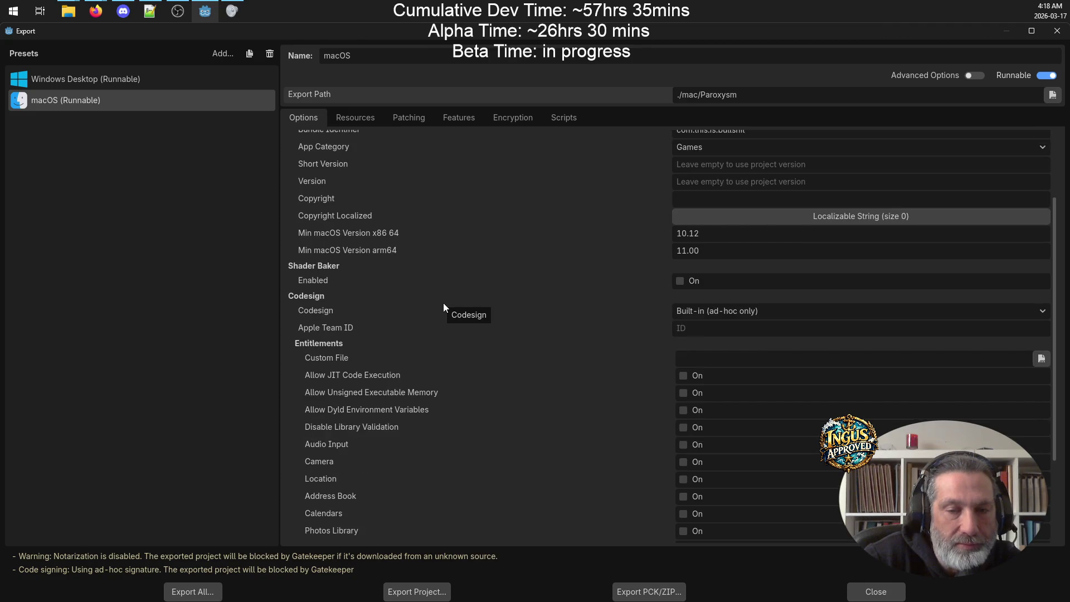
scroll(507, 306, "down", 4)
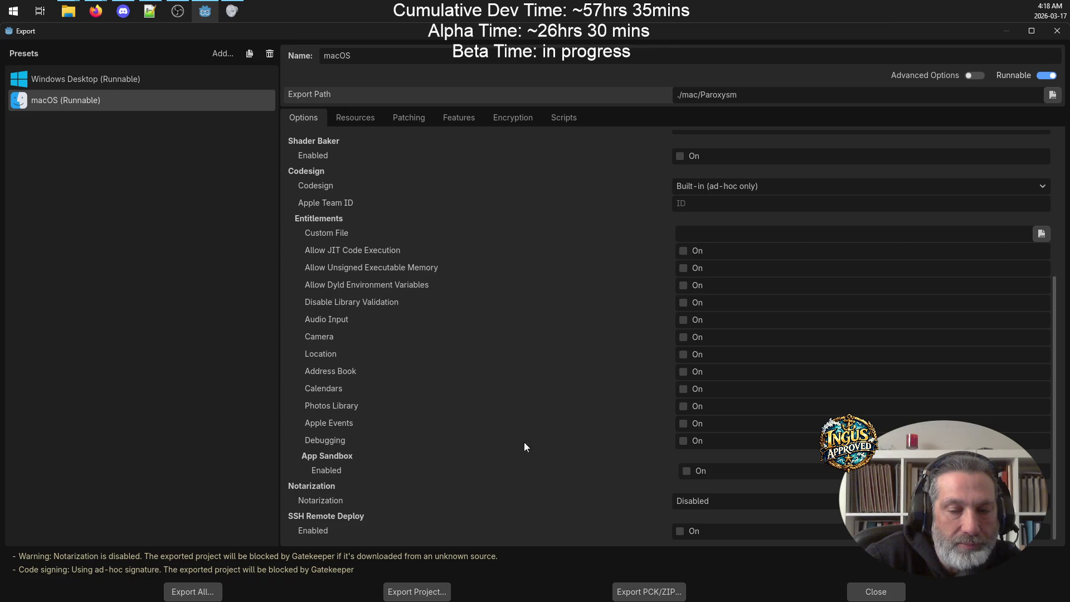
scroll(524, 446, "up", 7)
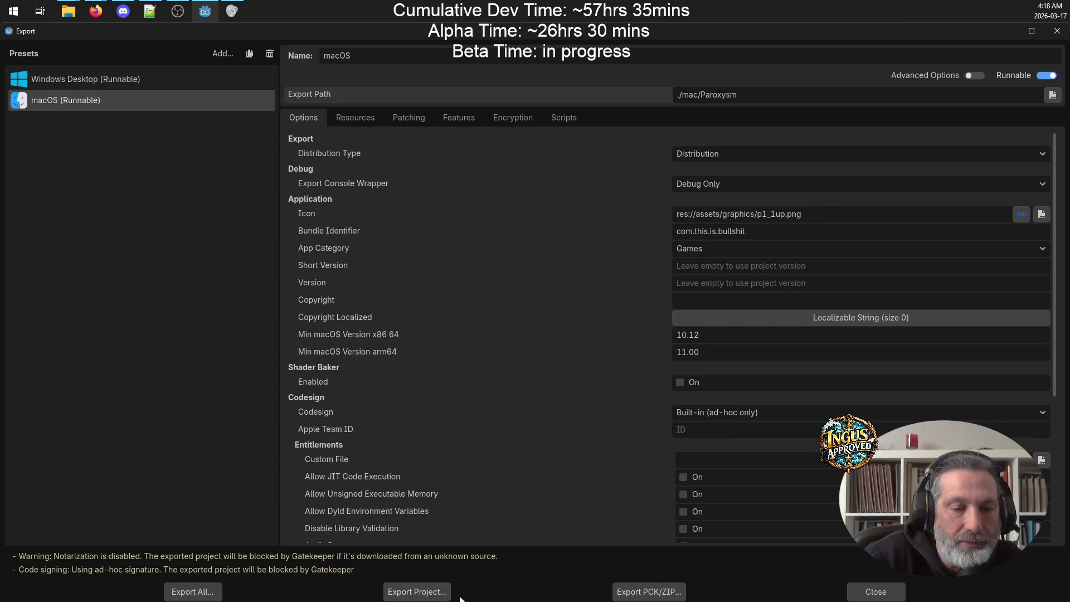
left_click(417, 592)
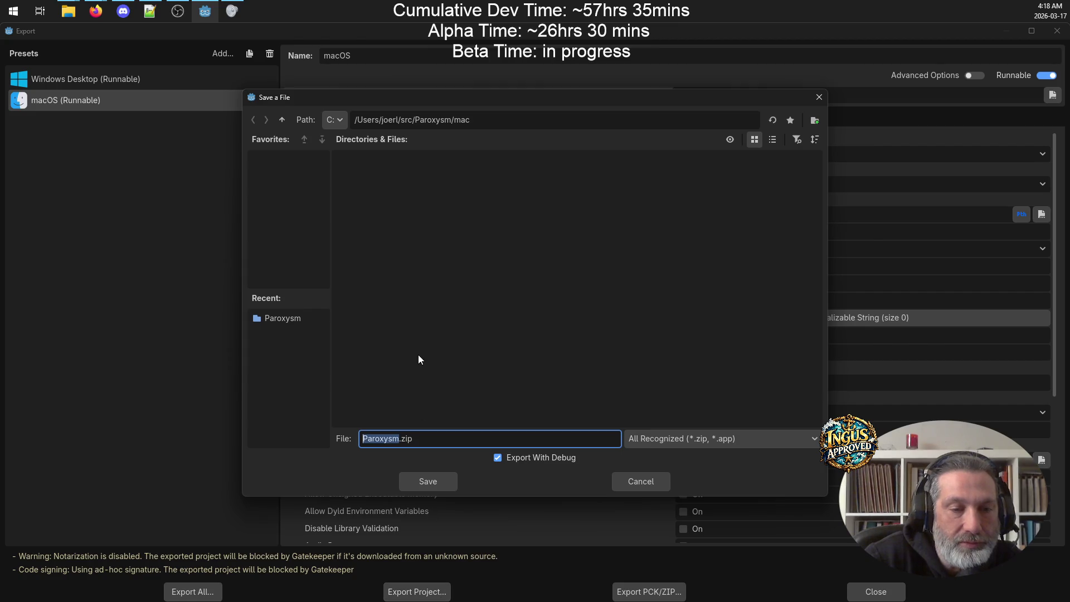
left_click(649, 484)
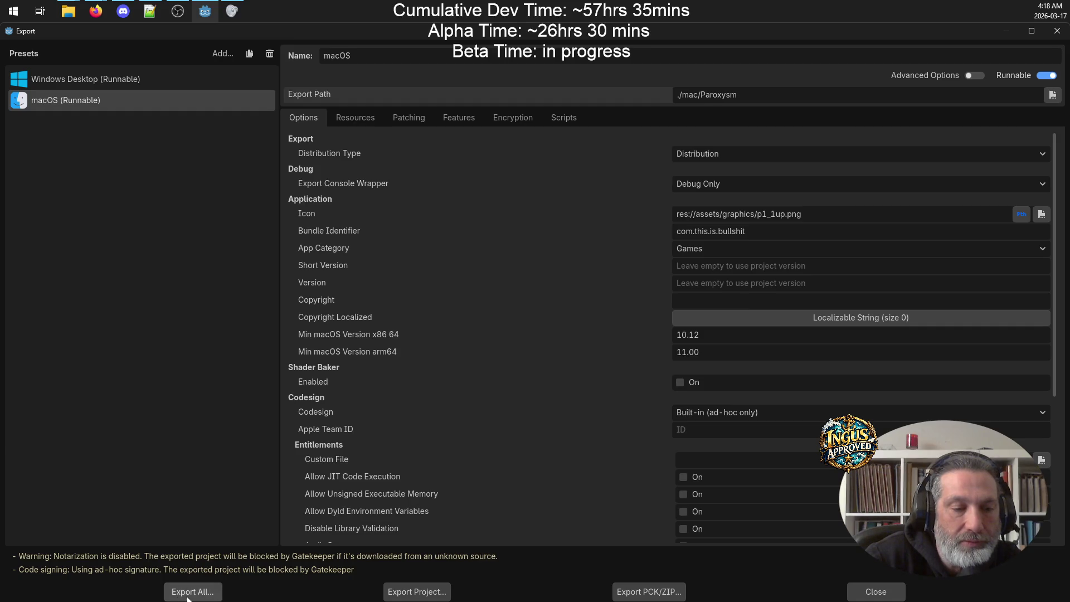
Step: Rerun Export All as Release and then Debug, finishing on the Windows Desktop preset
left_click(189, 596)
left_click(600, 310)
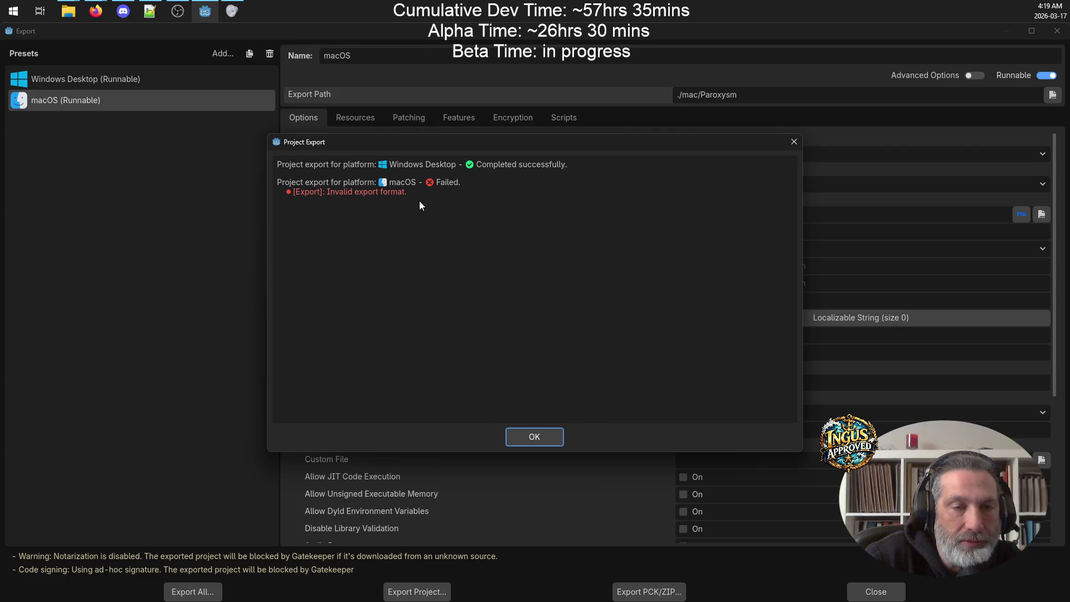
left_click(544, 437)
left_click(206, 592)
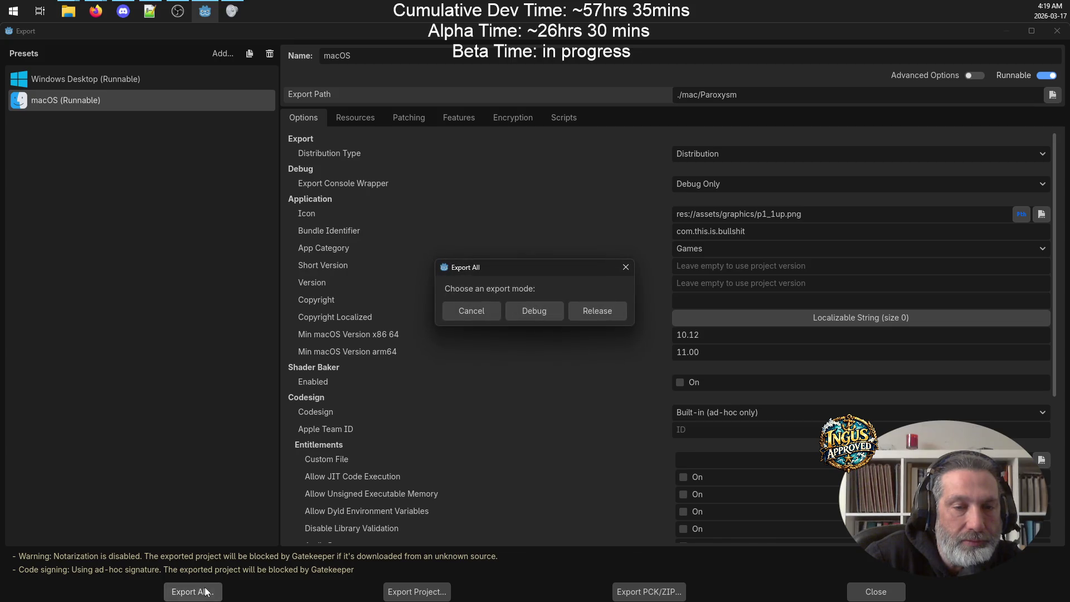
left_click(530, 311)
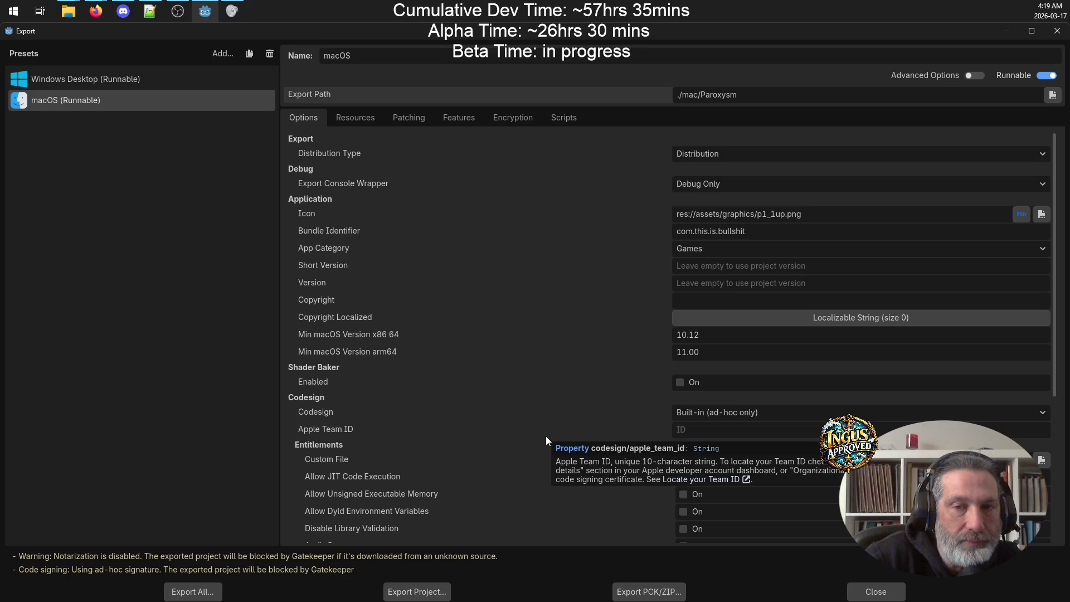
left_click(142, 77)
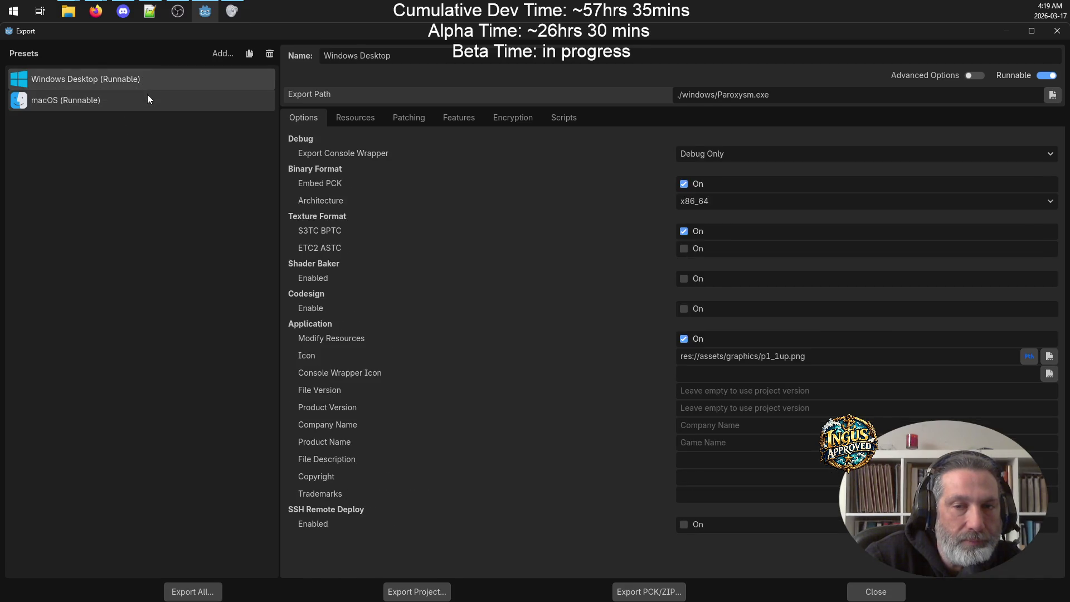
left_click(147, 96)
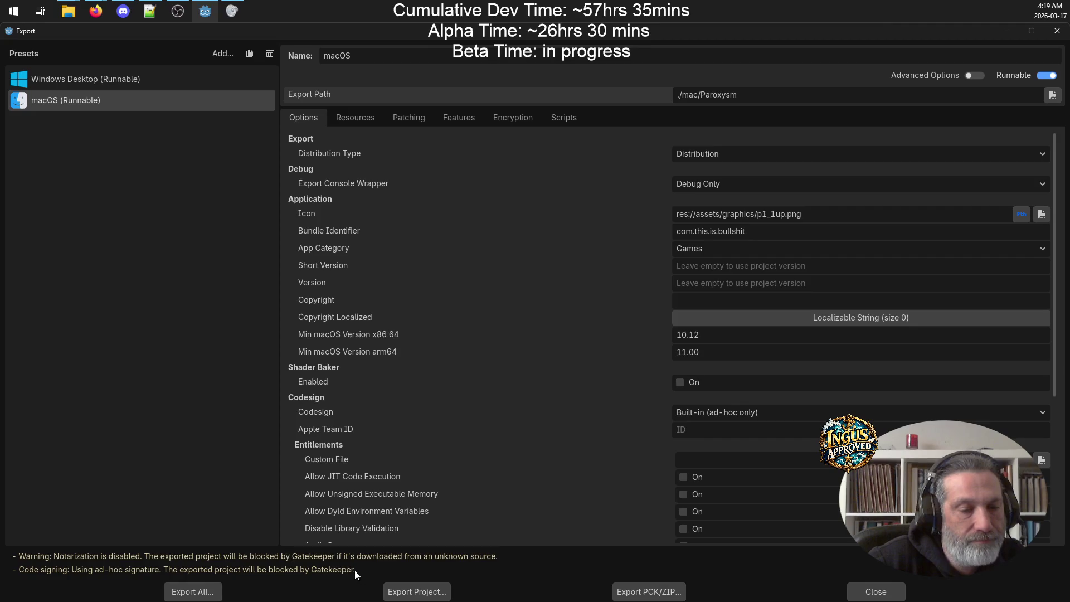
left_click(140, 82)
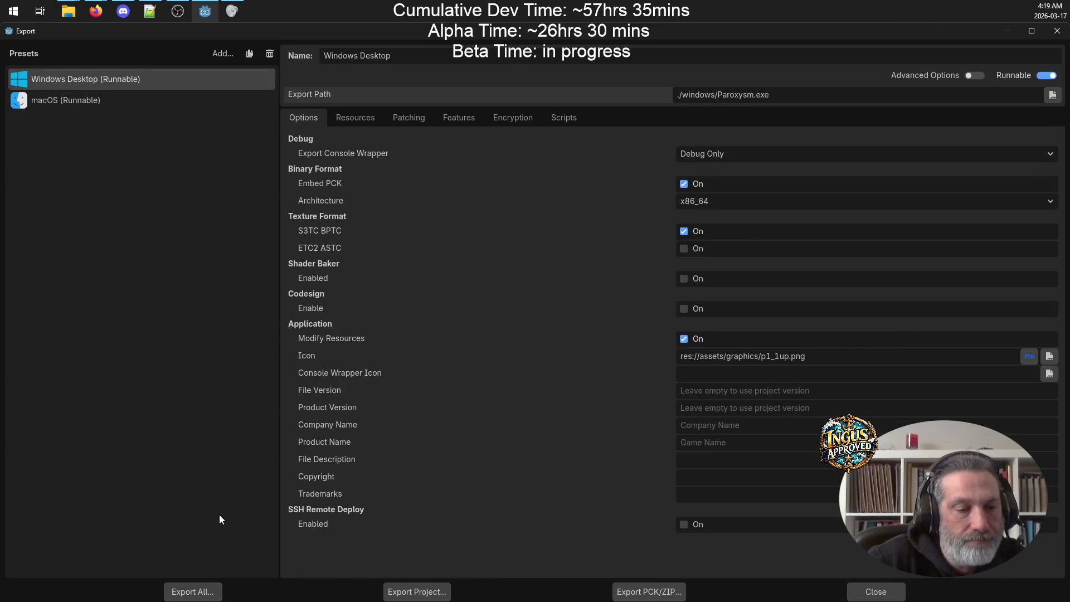
Step: Re-export the Windows Desktop build, overwriting the existing Paroxysm.exe
left_click(426, 593)
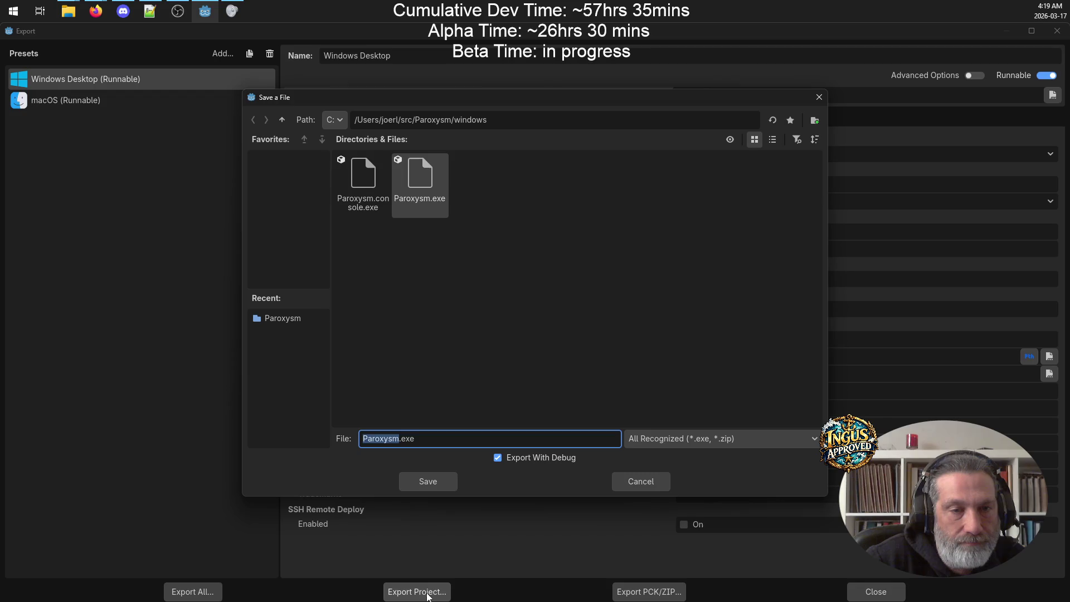
left_click(438, 482)
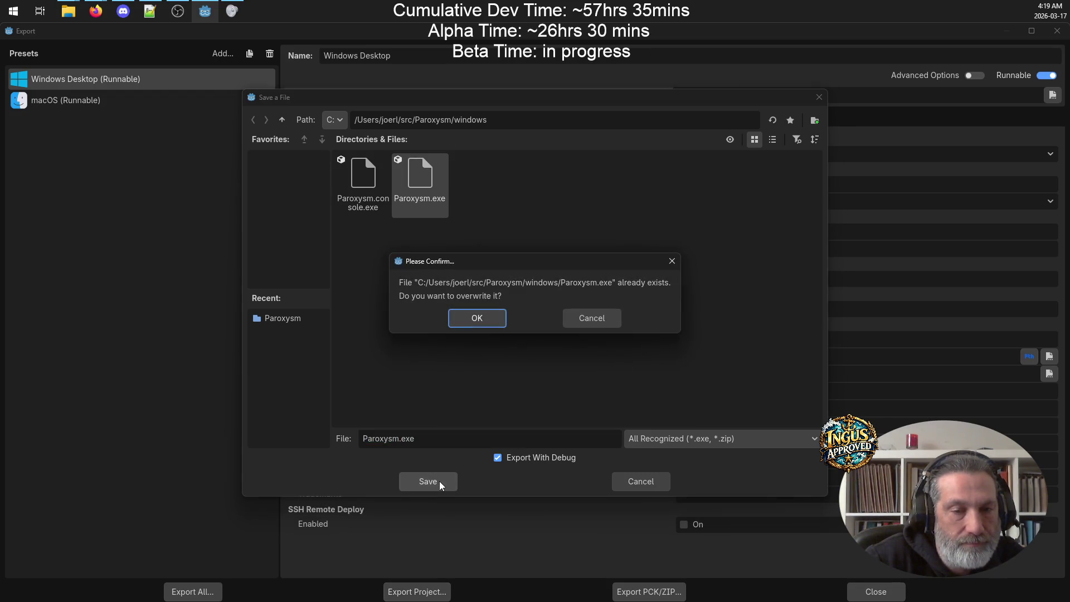
left_click(500, 318)
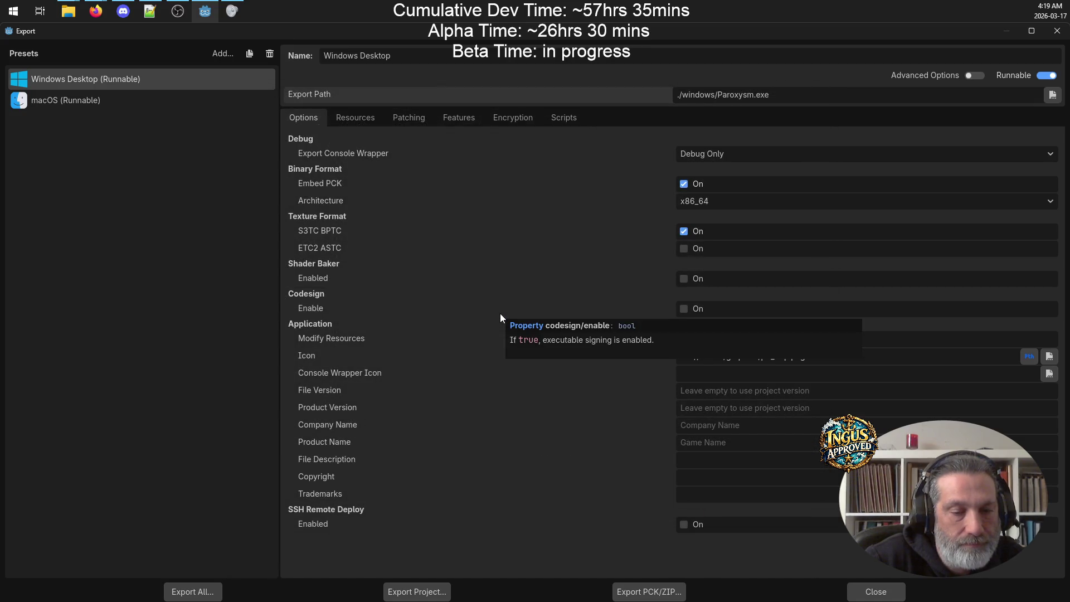
Step: Export the macOS preset as Paroxysm.app using the macOS Export (*.app) type, then dismiss the results
left_click(99, 99)
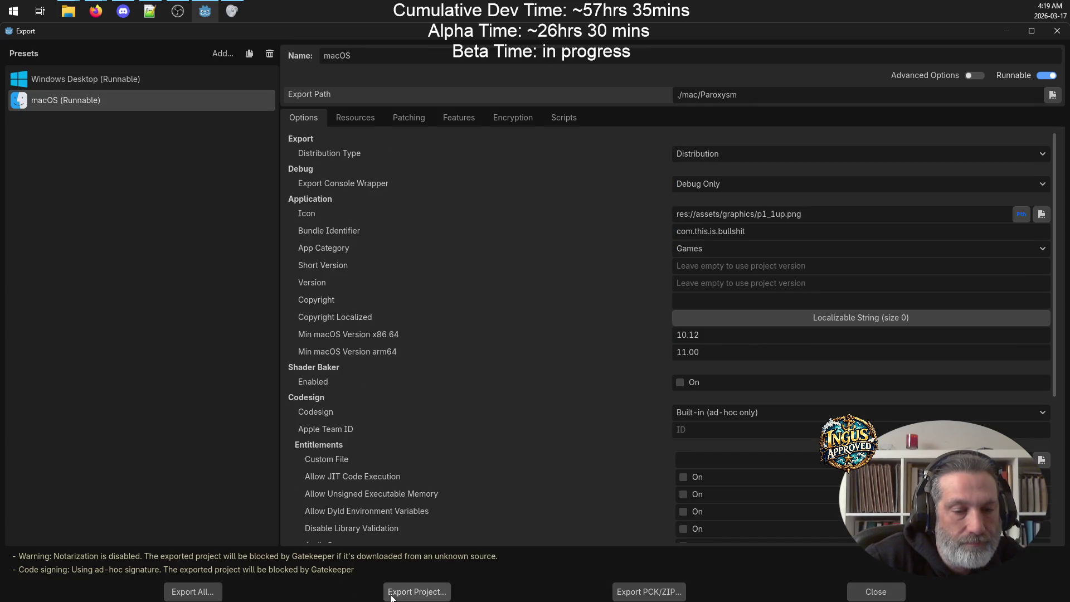
left_click(396, 596)
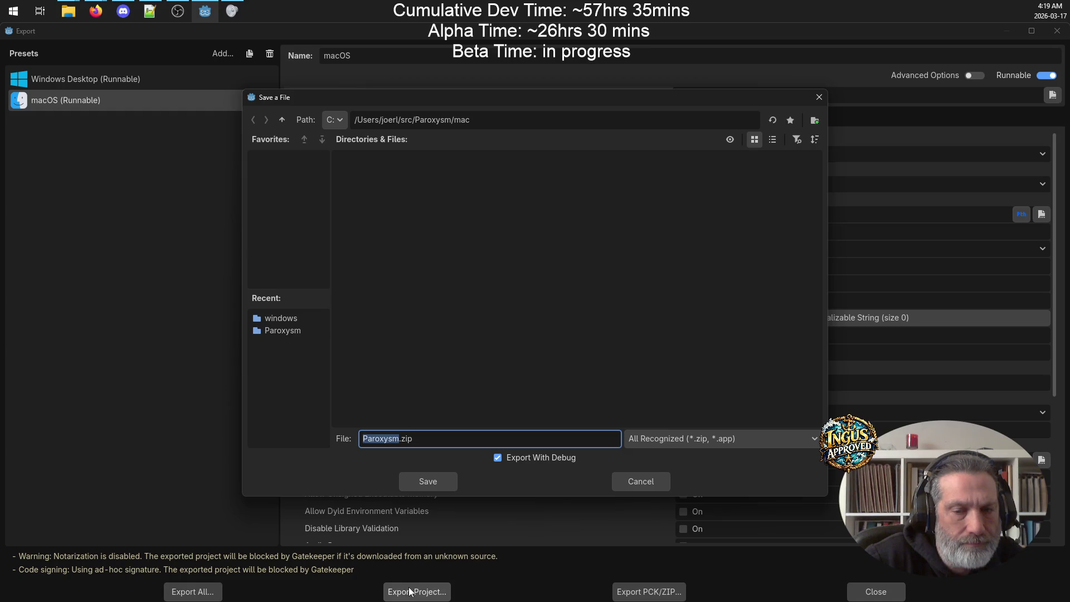
left_click(753, 442)
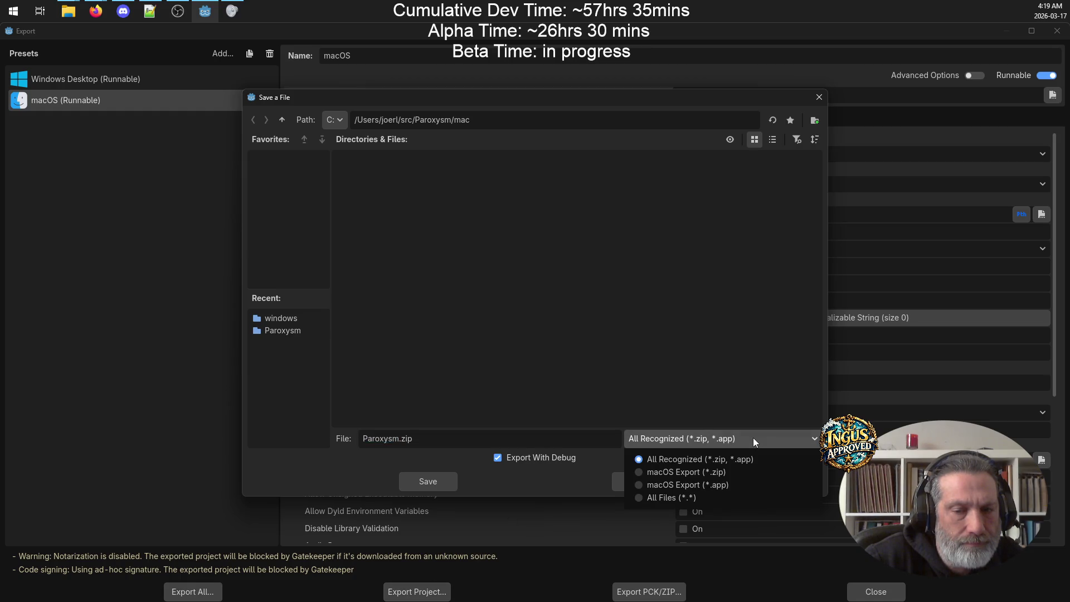
left_click(687, 485)
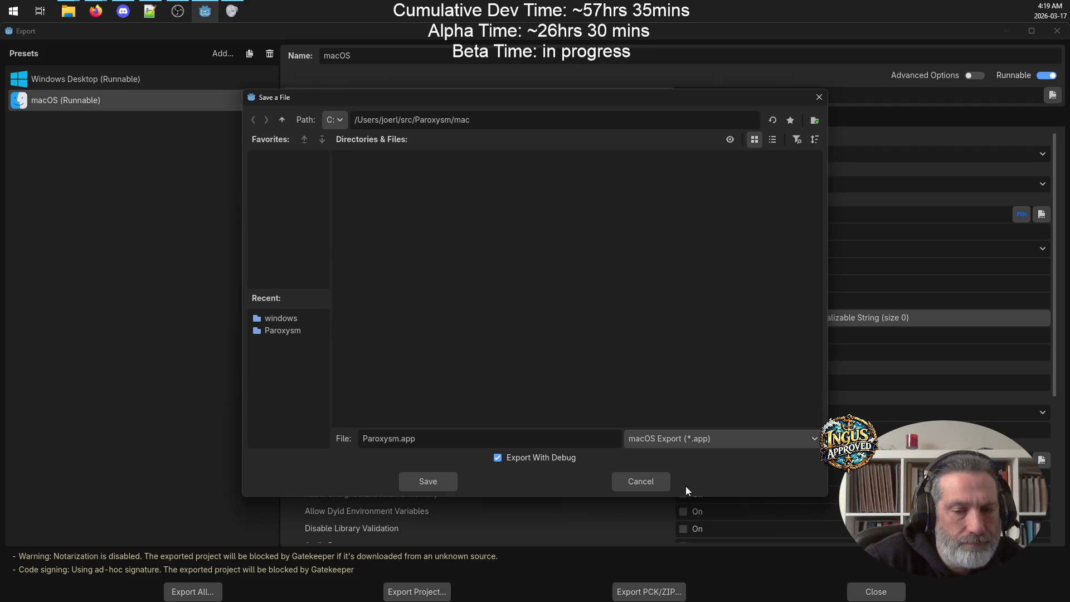
left_click(422, 480)
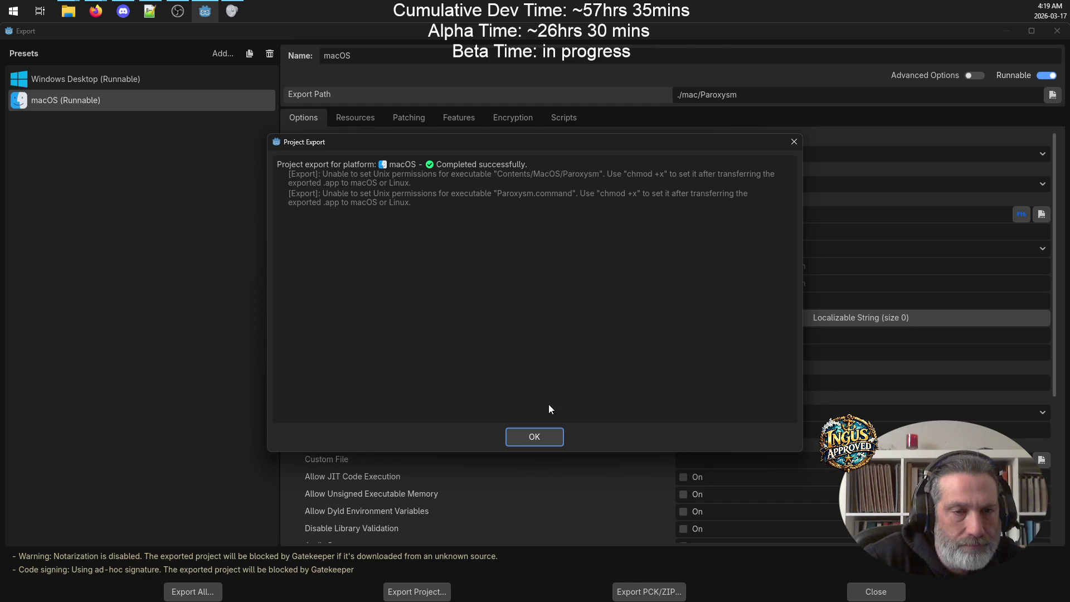
left_click(537, 437)
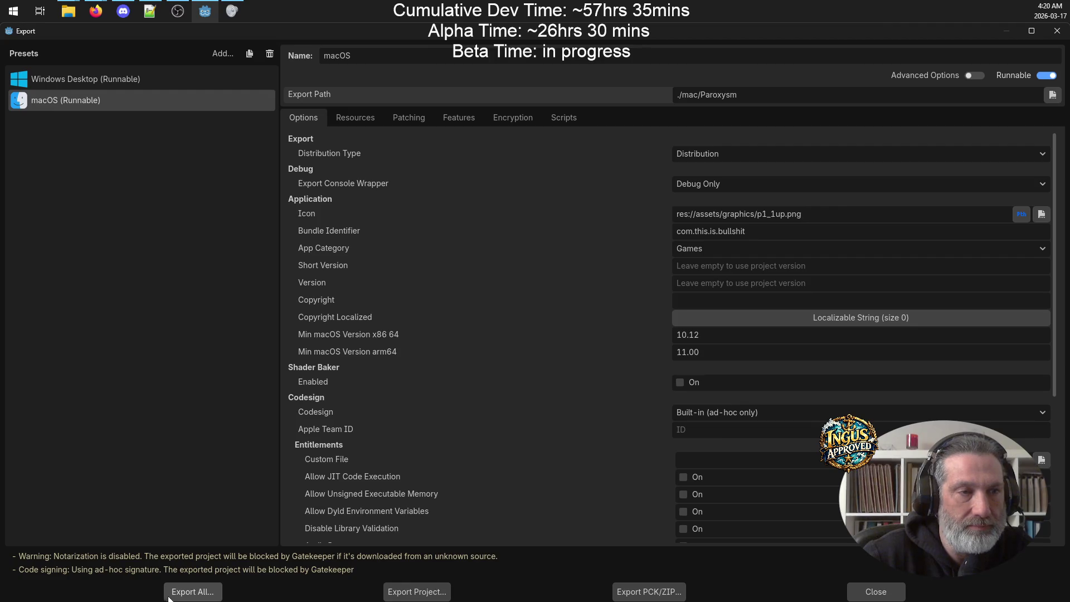
Step: Export All presets as release builds, dismiss the results, and close the Export window
left_click(193, 592)
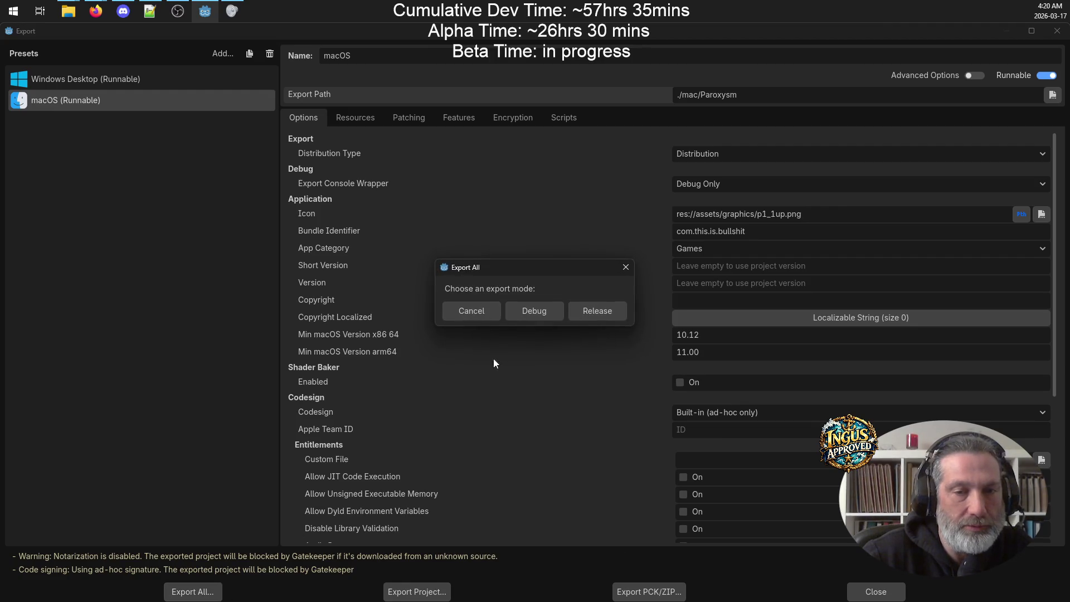
left_click(618, 310)
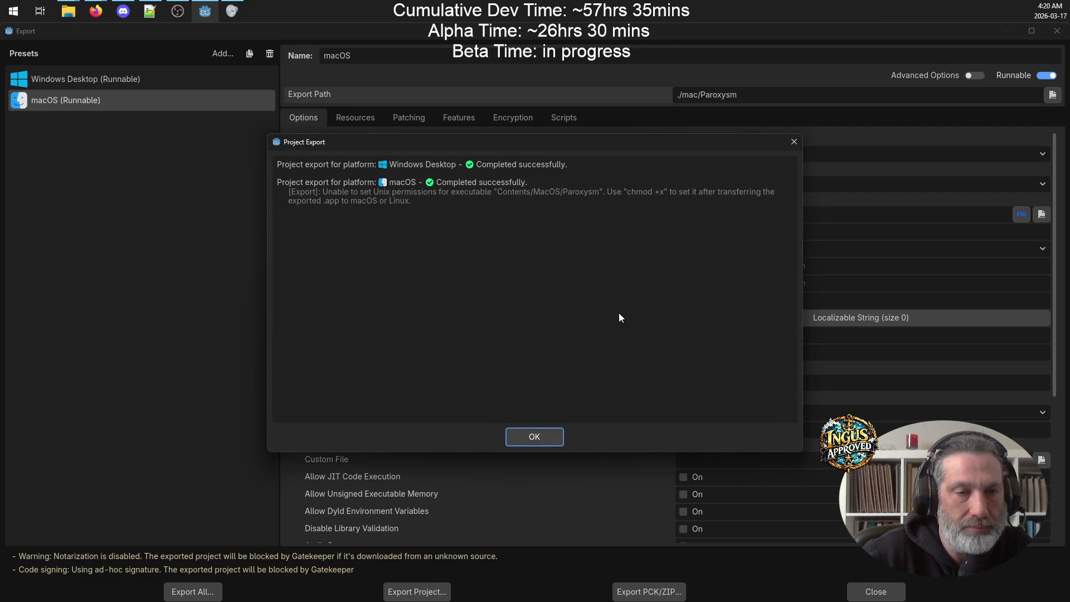
left_click(534, 438)
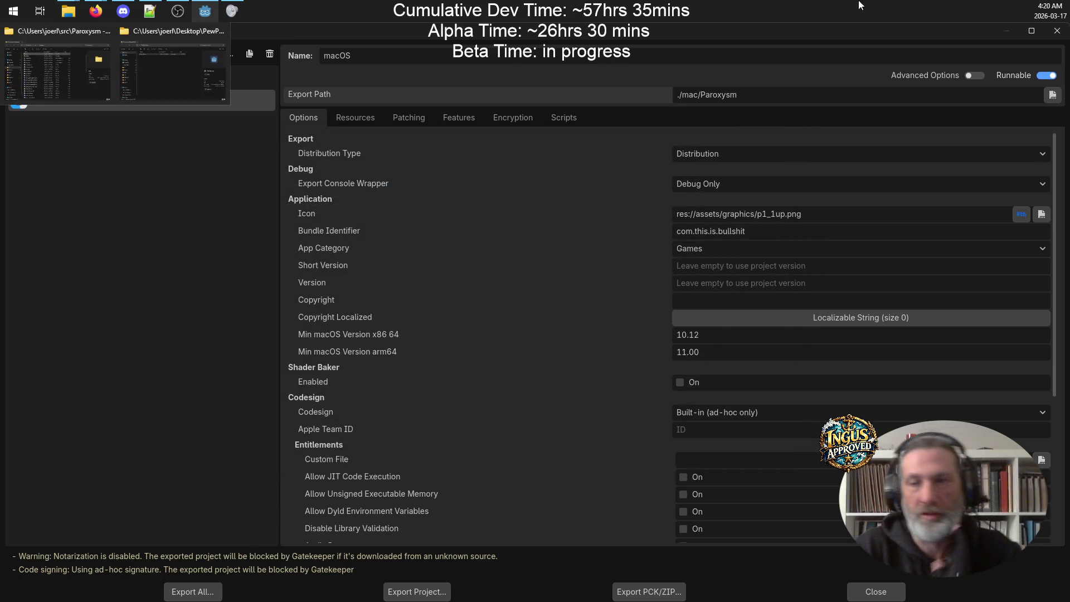
left_click(1058, 31)
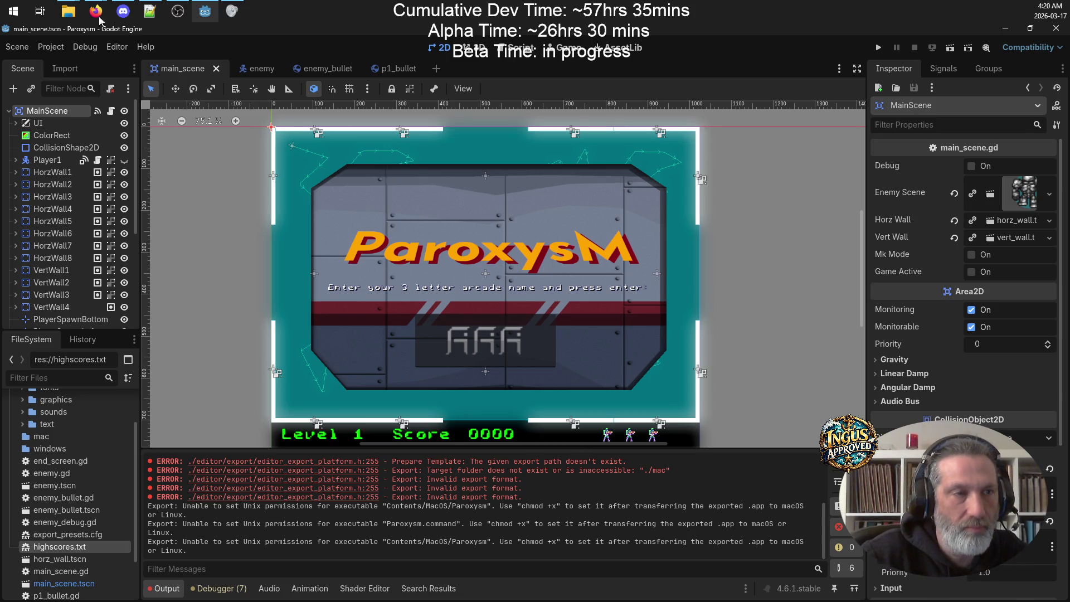
Step: Run Paroxysm.exe from the Paroxysm project's windows folder and maximize the game window
mouse_move(68, 11)
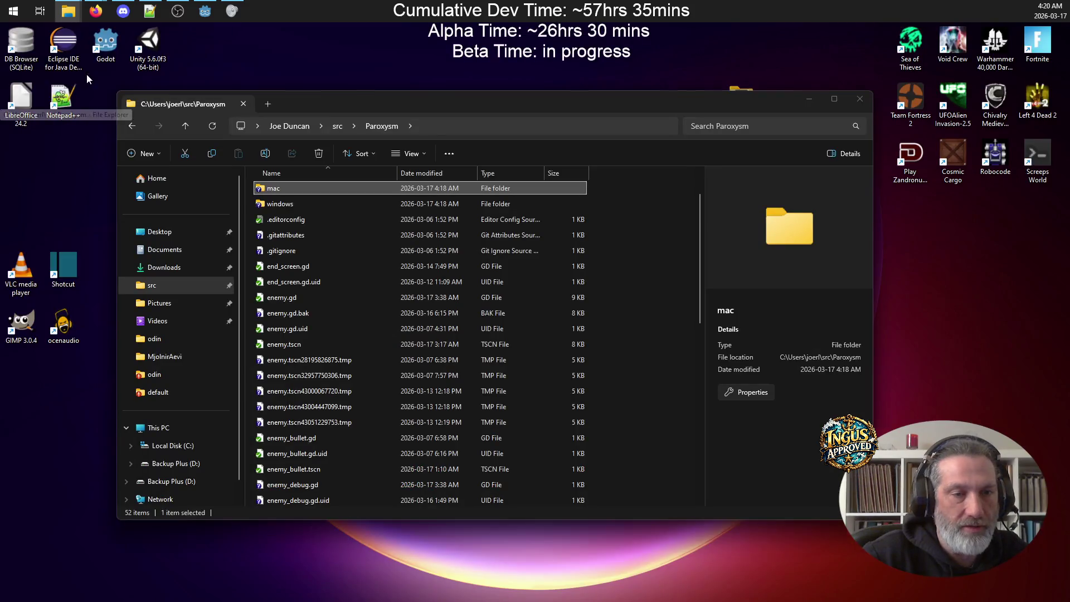
left_click(86, 75)
double_click(314, 200)
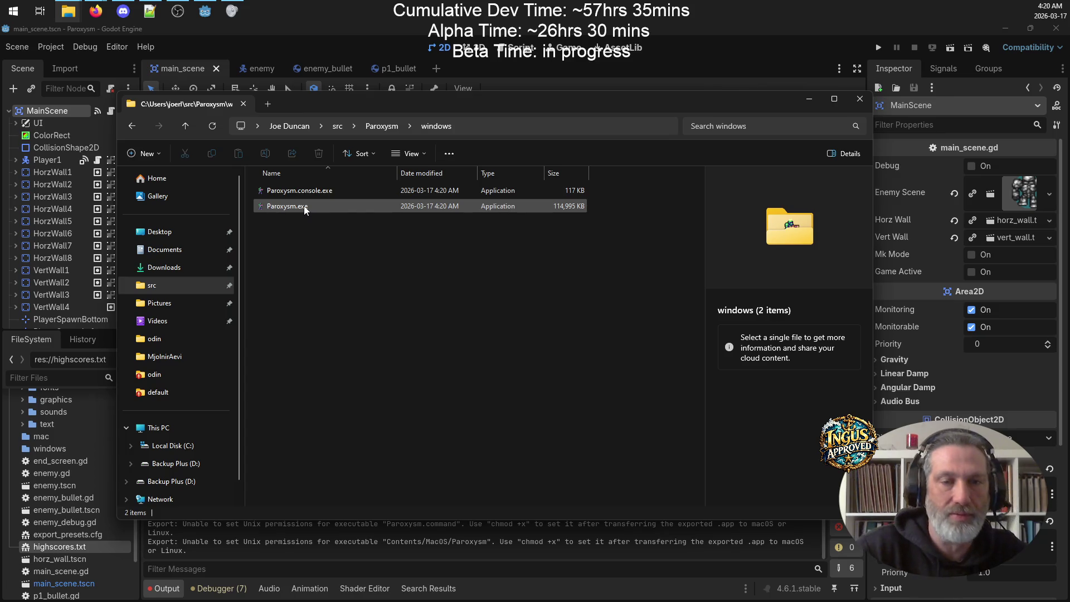
mouse_move(557, 107)
left_mouse_down()
mouse_move(650, 105)
mouse_move(634, 109)
left_mouse_up()
double_click(366, 209)
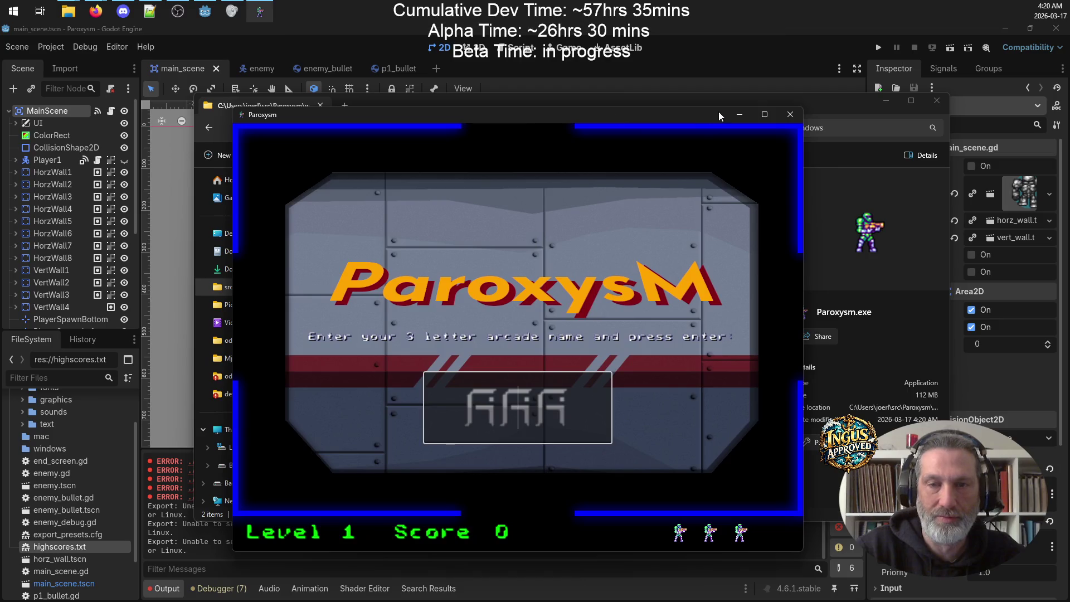
left_click(765, 115)
Step: Enter a three-letter arcade name and clear Level 1, shooting enemies and exiting right
type("GRV")
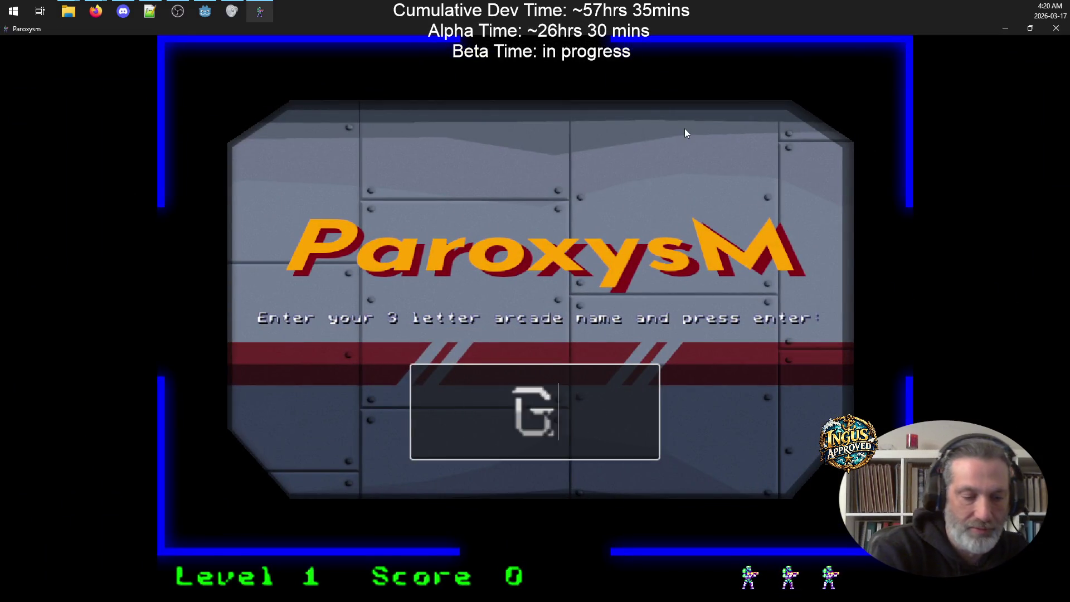
key("Return")
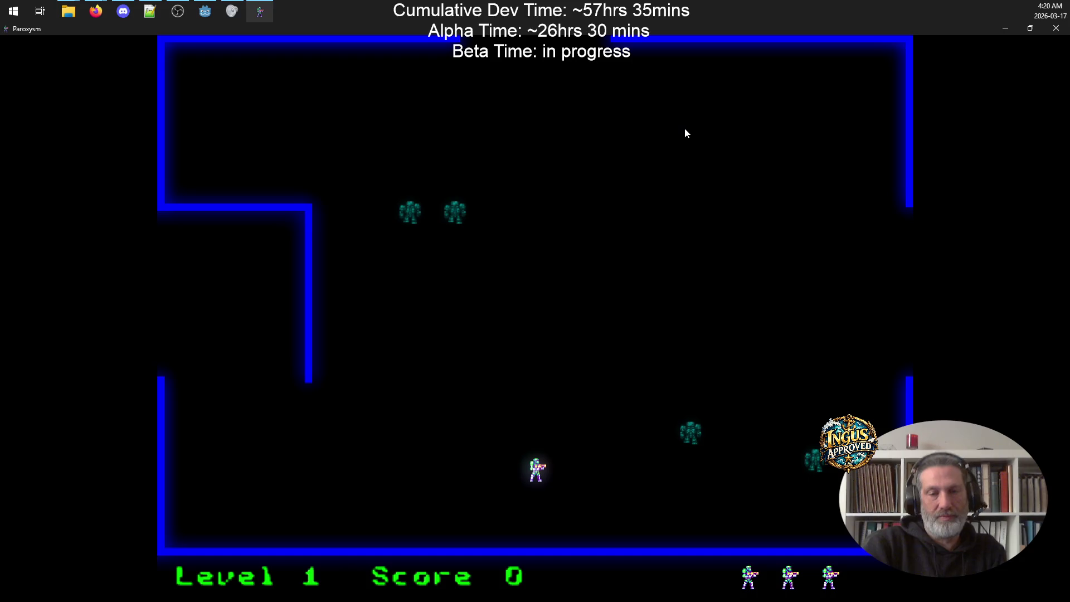
key("Left")
key("space")
key("Down")
key("space")
key("Left")
key("Down")
key("Right")
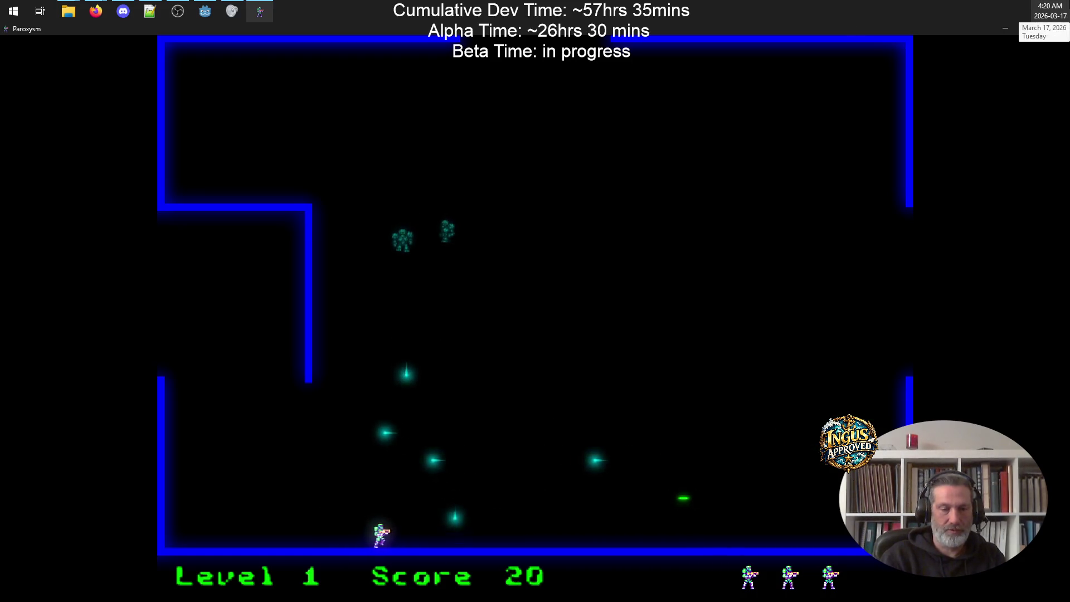
key("Up")
key("Right")
key("space")
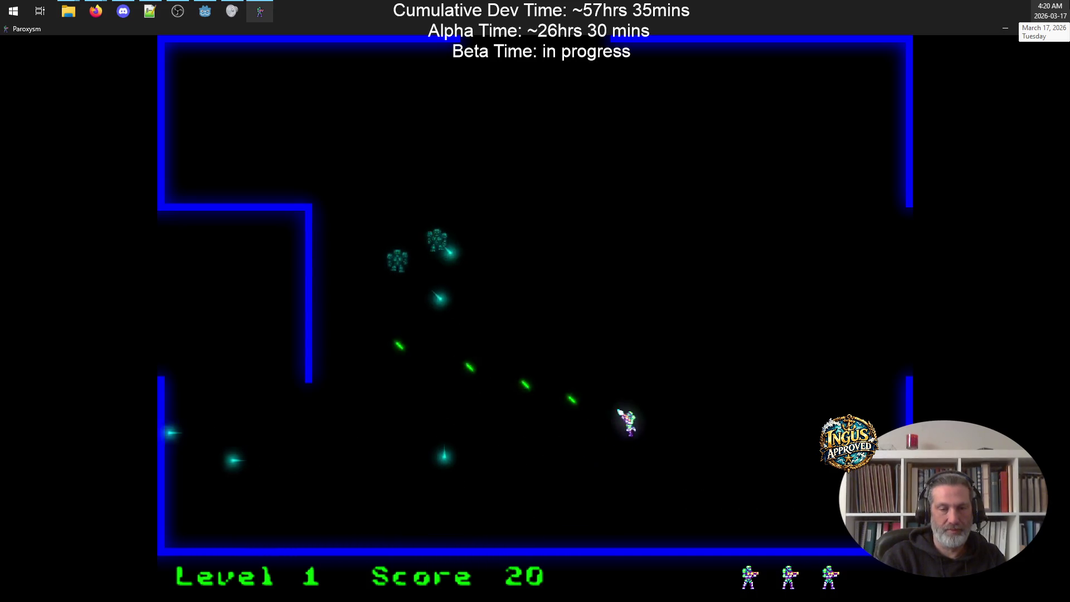
key("Up")
key("space")
key("Right")
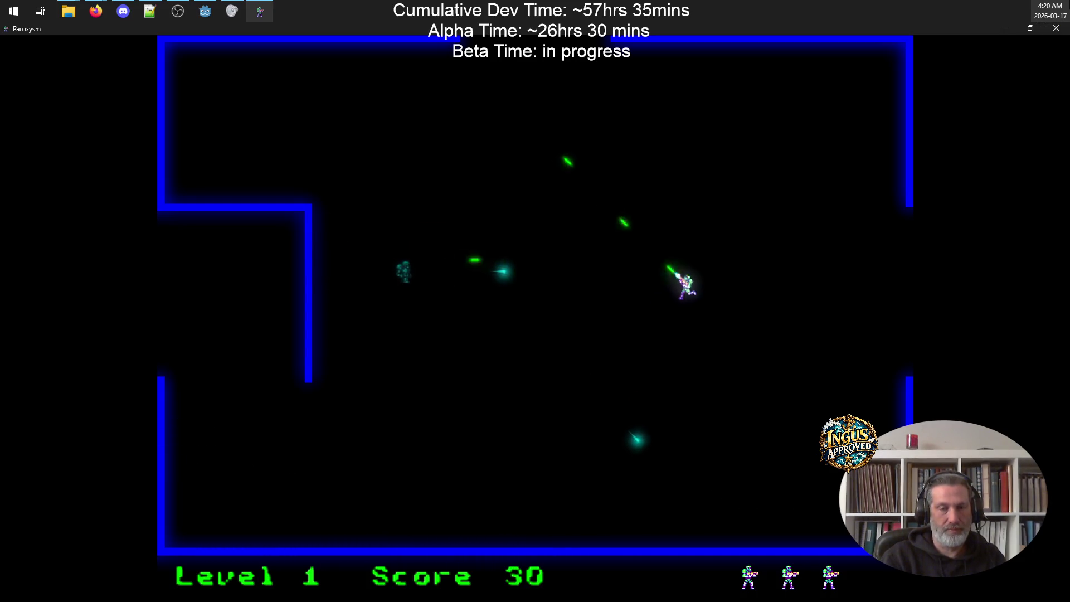
key("Down")
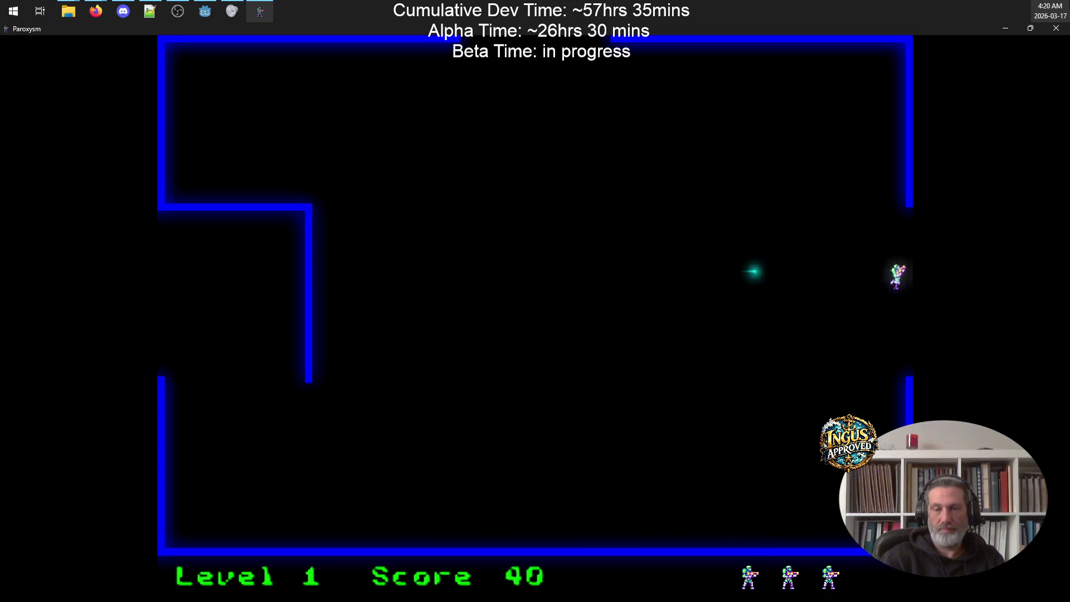
key("Right")
Step: Clear Level 2 by dodging shots and shooting every enemy, exiting right to Level 3 at score 160
key("space")
key("Right")
key("Up")
key("Right")
key("Right")
key("Down")
key("space")
key("Right")
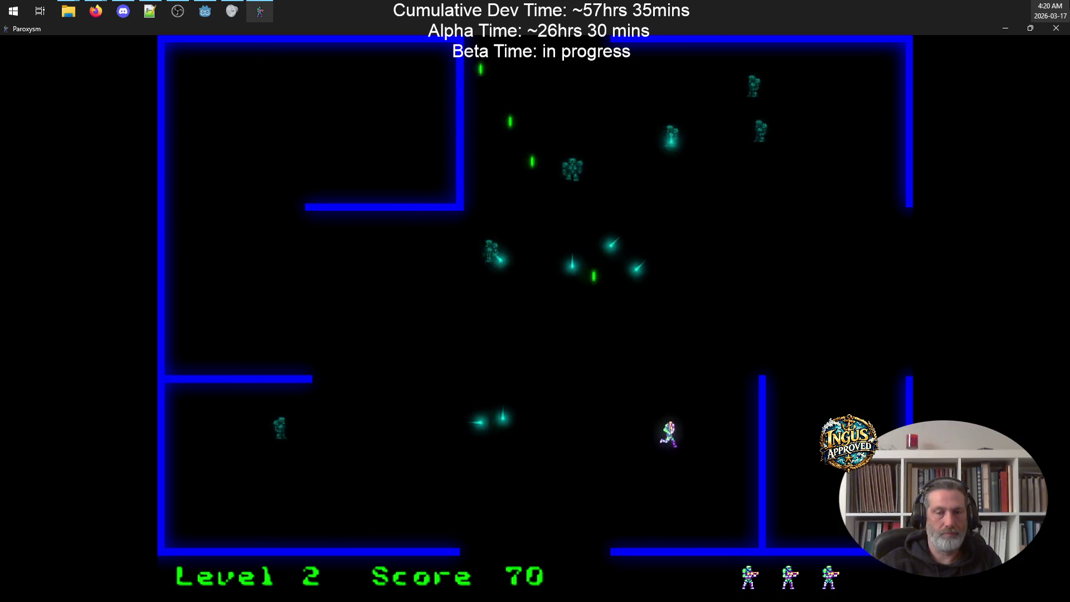
key("Left")
key("Down")
key("Down")
key("Left")
key("Right")
key("Left")
key("Left")
key("Up")
key("space")
key("Left")
key("Up")
key("Right")
key("Down")
key("space")
key("Right")
key("space")
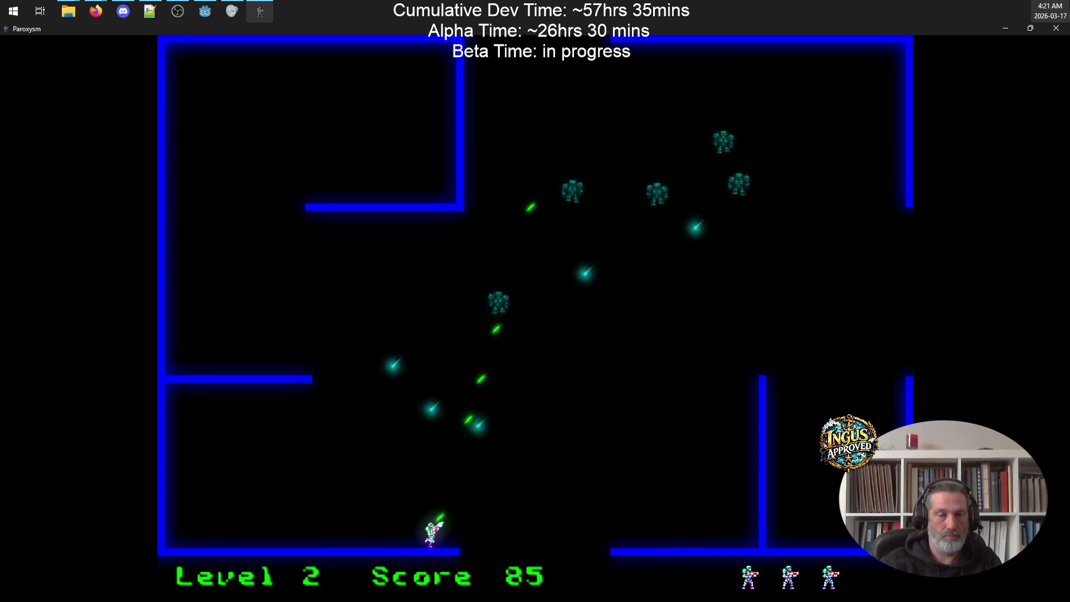
key("Up")
key("Left")
key("Up")
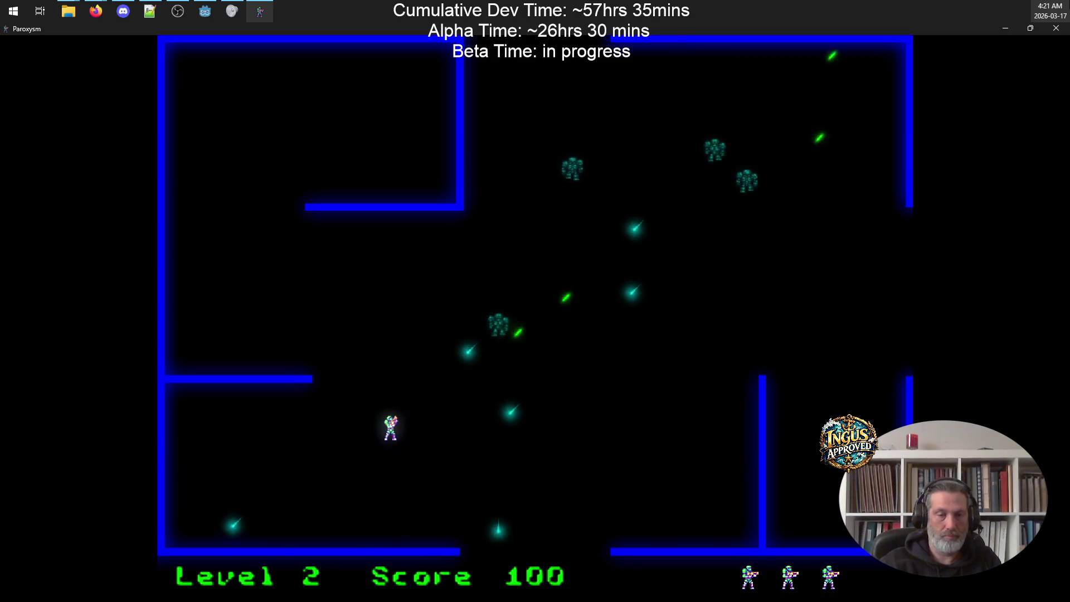
key("space")
key("Right")
key("Down")
key("space")
key("Right")
key("space")
key("Left")
key("Right")
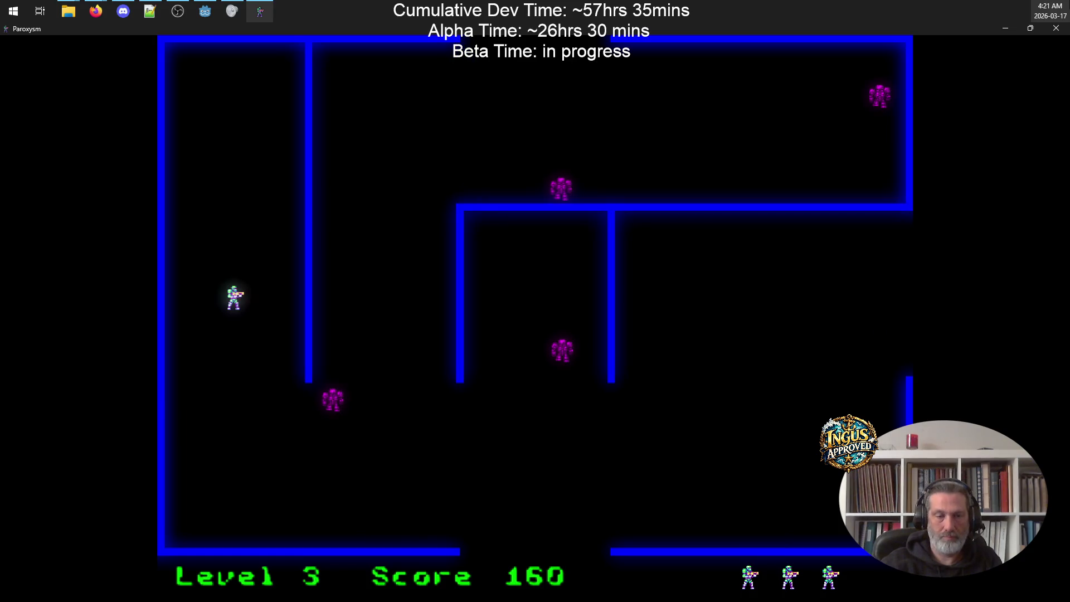
Step: Shoot the enemies above and to the right while moving through the bottom corridor
key("Down")
key("space")
key("Right")
key("Right")
key("Up")
key("space")
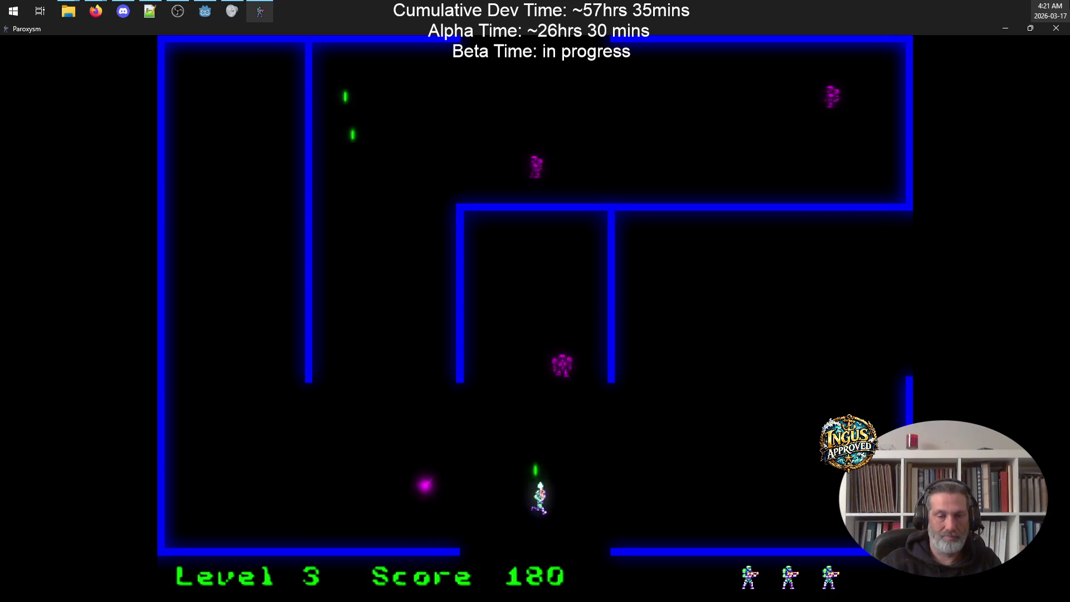
key("Left")
key("space")
key("Up")
key("Left")
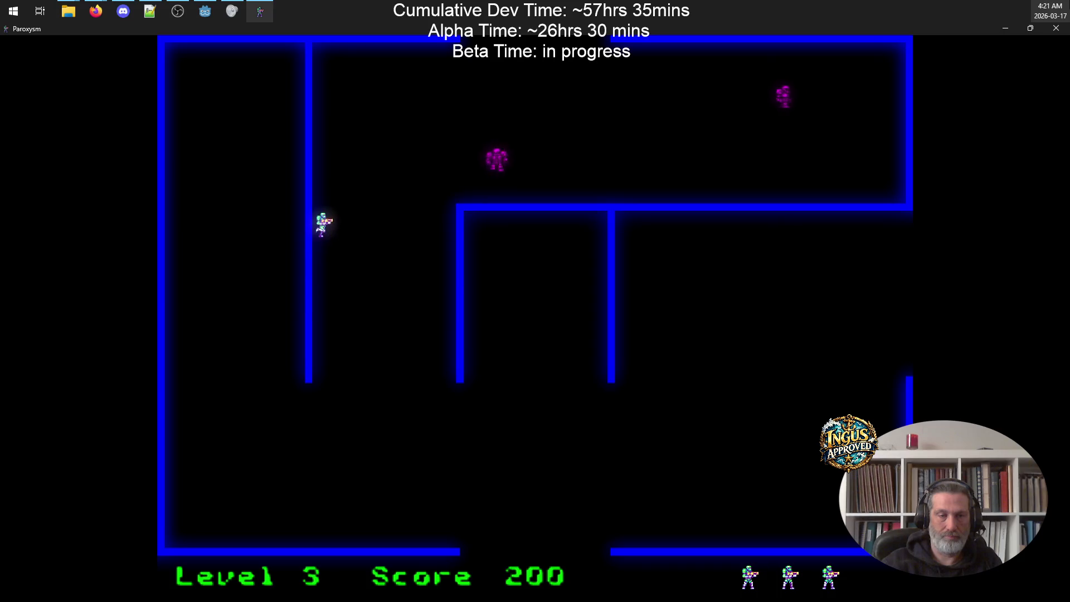
key("space")
key("Up")
key("Down")
Step: Finish the remaining enemies, descend along the wall and exit right to Level 4
key("Up")
key("Down")
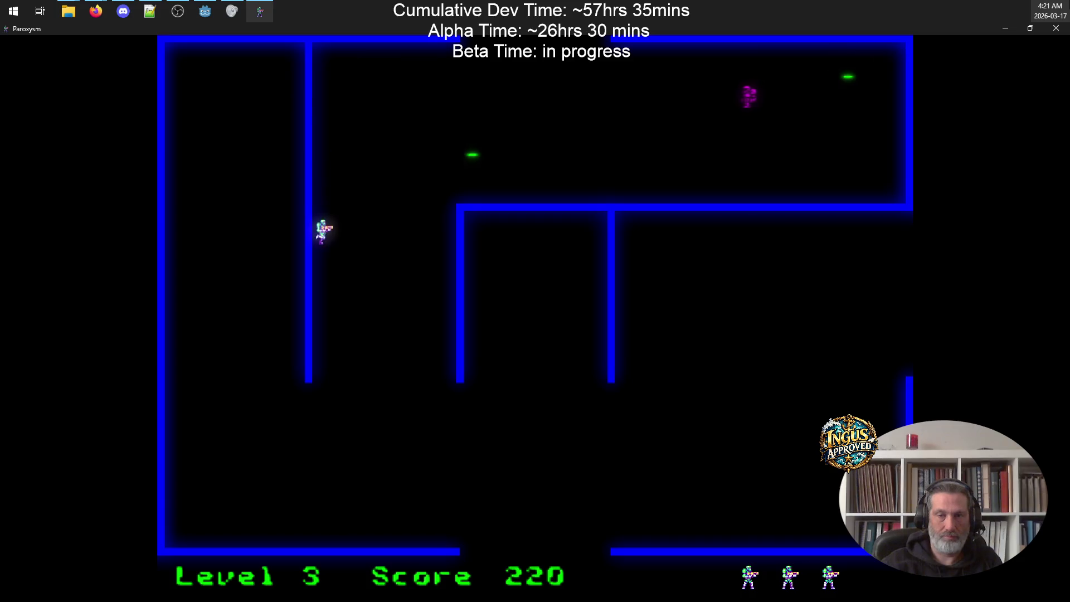
key("Up")
key("Right")
key("space")
key("Left")
key("Down")
key("Right")
key("Down")
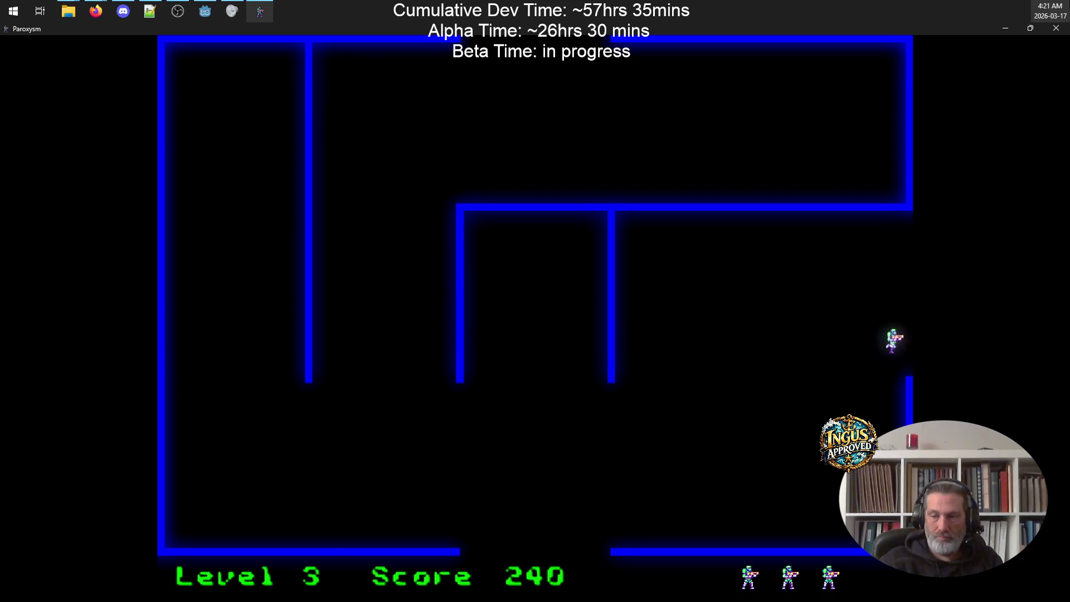
key("Right")
Step: Destroy Level 4's lower enemies with upward and diagonal shots while moving up-right
key("Down")
key("Left")
key("space")
key("Right")
key("Right")
key("Up")
key("space")
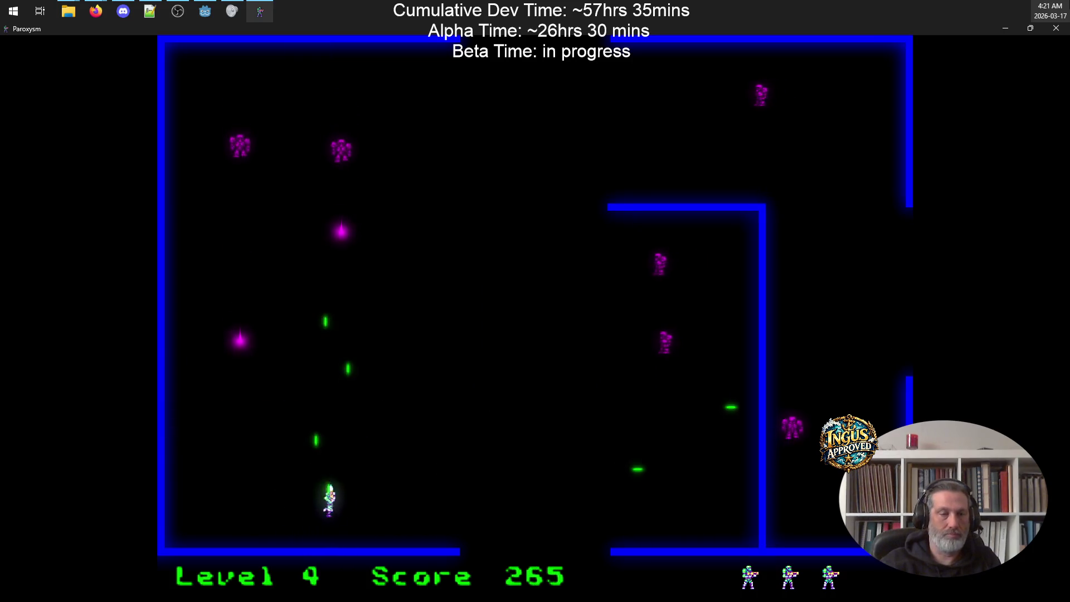
key("Left")
key("space")
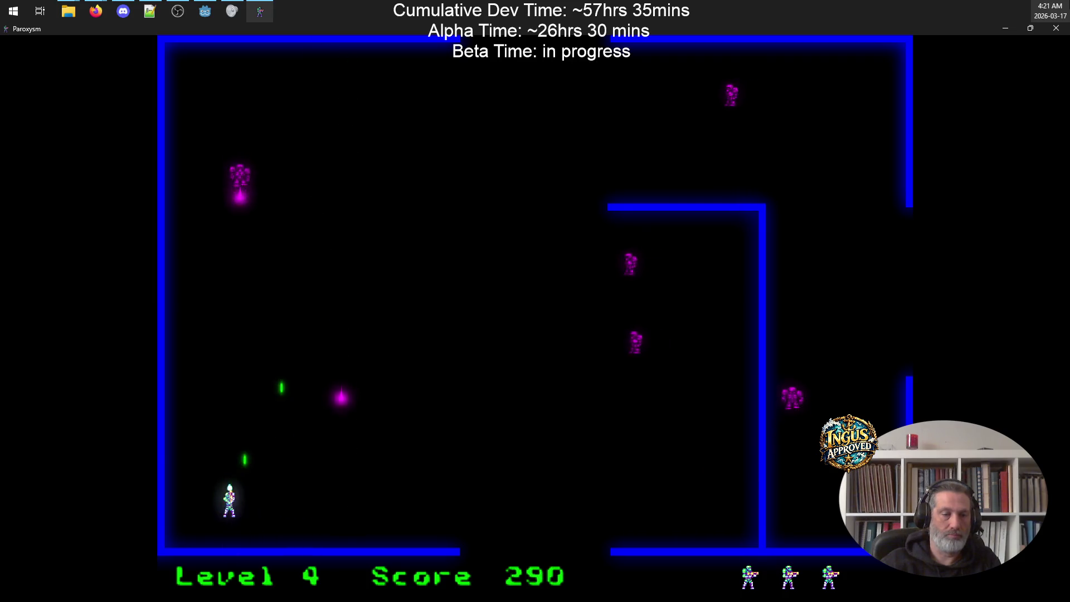
key("Up")
key("Right")
key("Up")
key("space")
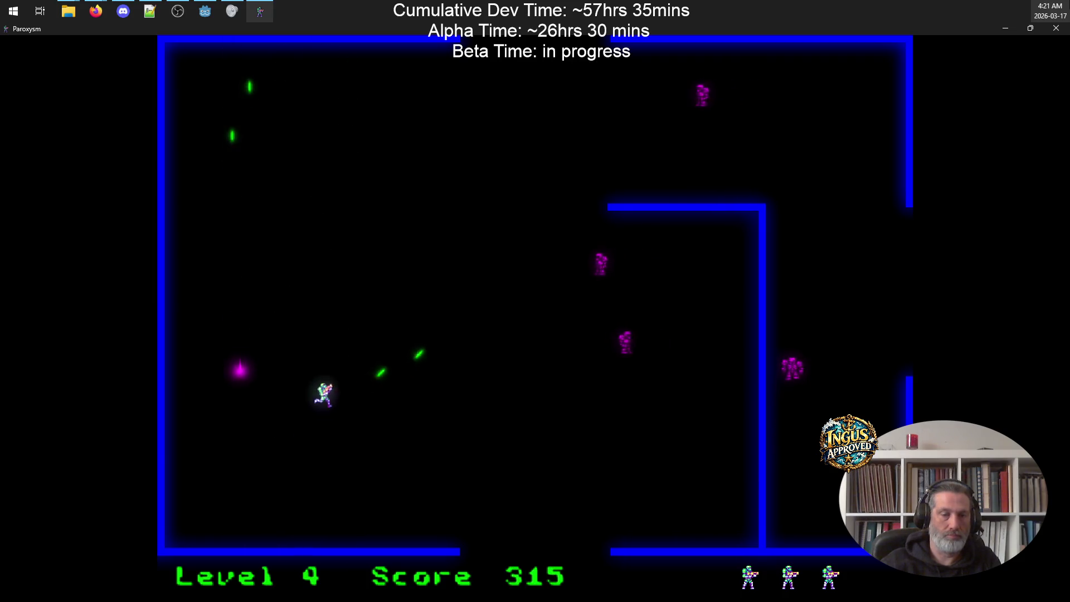
key("Up")
key("space")
key("Right")
Step: Clear the last enemies from the top corridor and exit right to Level 5
key("Right")
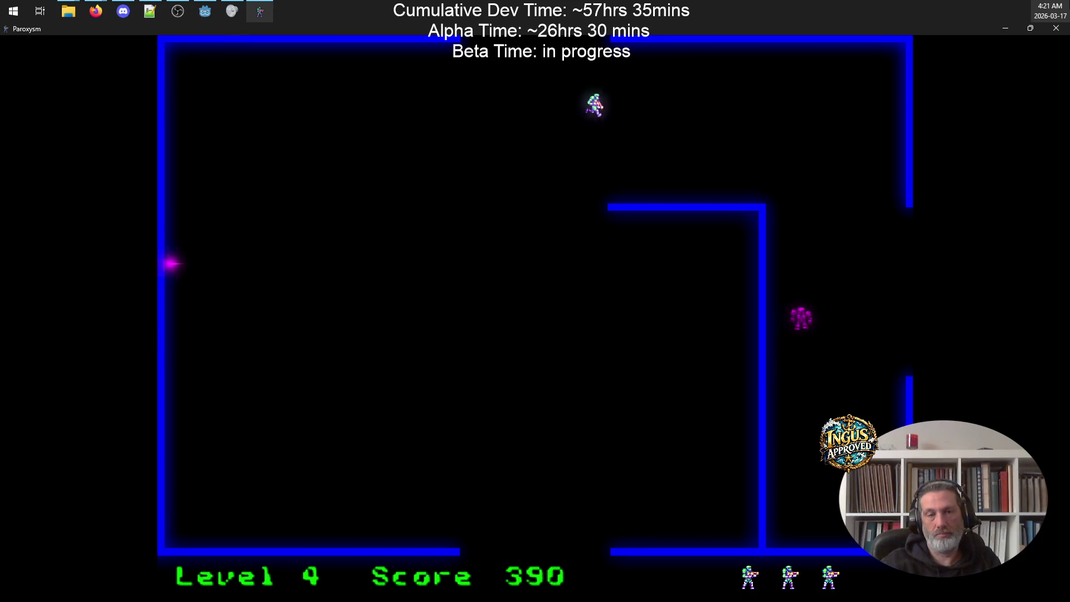
key("space")
key("Left")
key("Left")
key("Right")
key("space")
key("Left")
key("space")
key("Right")
key("Down")
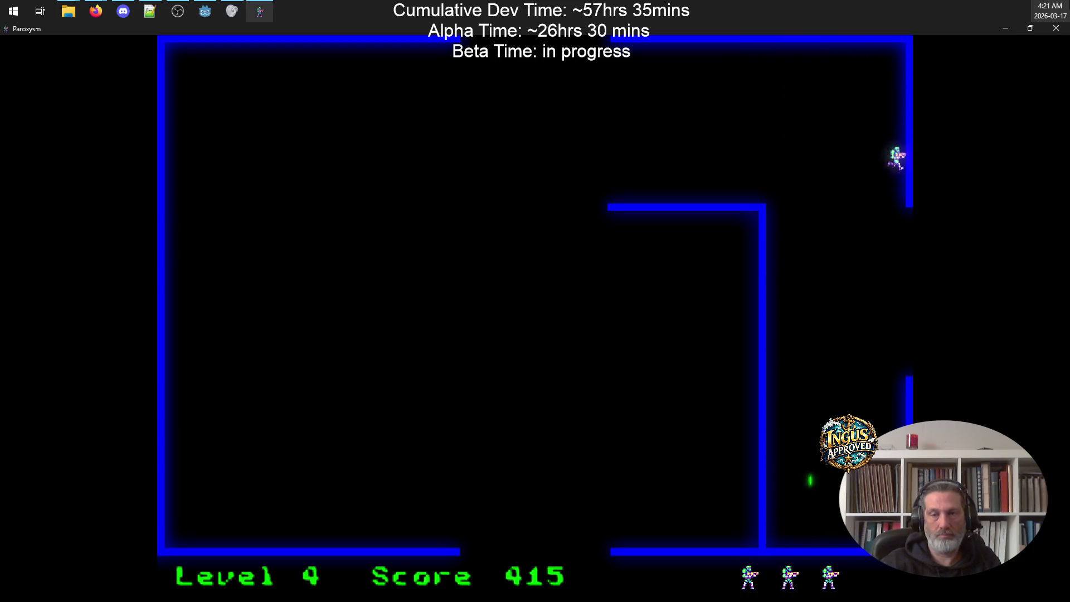
key("Right")
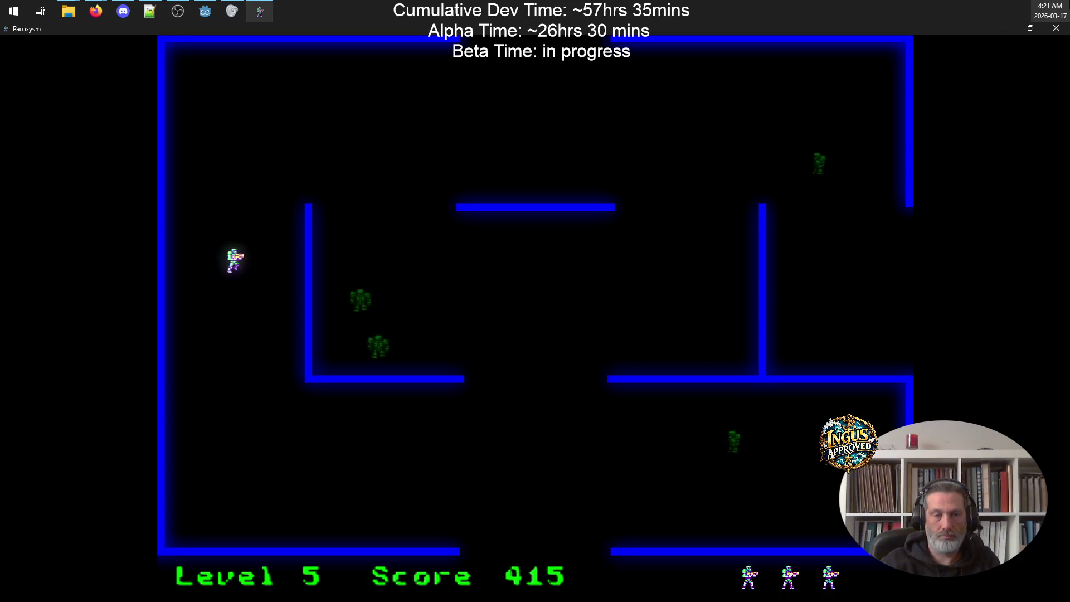
Step: Destroy Level 5's robots from near the left wall and to the down-right
key("Up")
key("space")
key("Down")
key("Up")
key("Down")
key("Down")
key("Right")
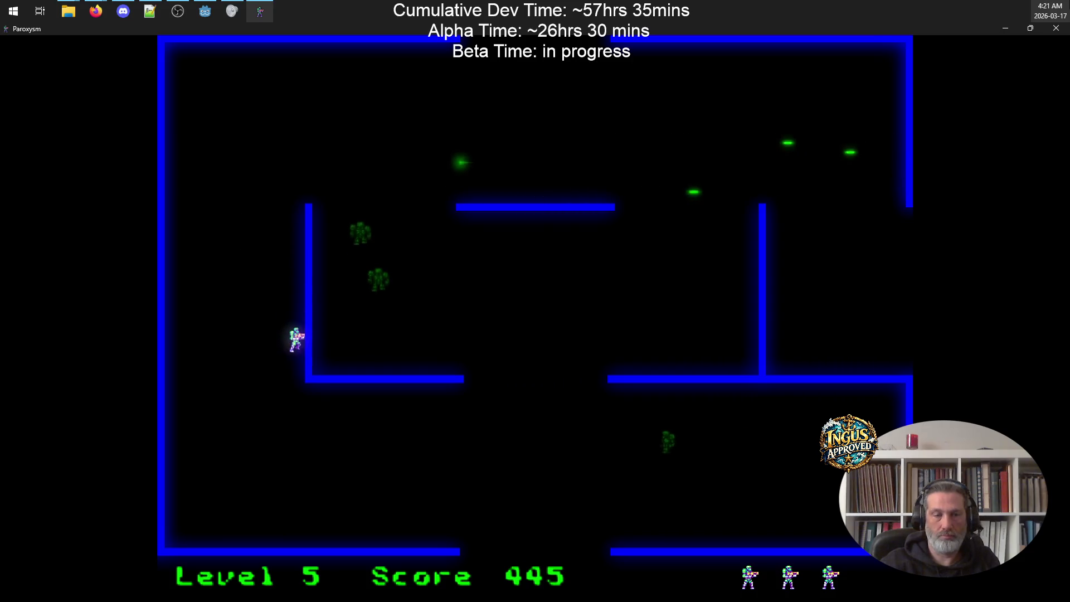
Step: Shoot the last robot at the top-left and exit through the top to Level 6
key("Down")
key("space")
key("Up")
key("Right")
key("Right")
key("Up")
key("space")
key("Down")
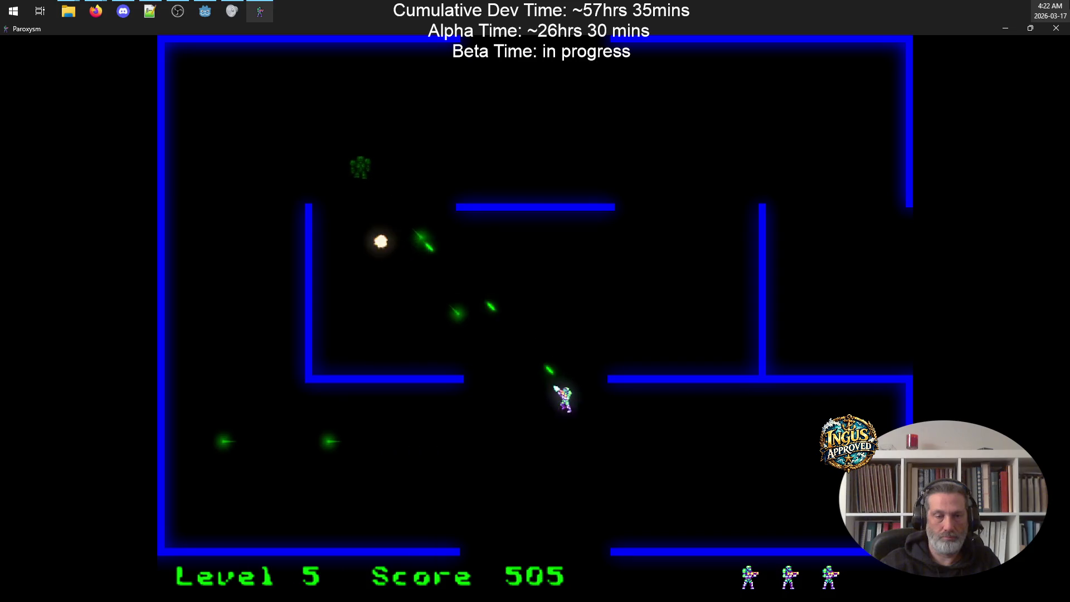
key("Down")
key("Up")
key("Left")
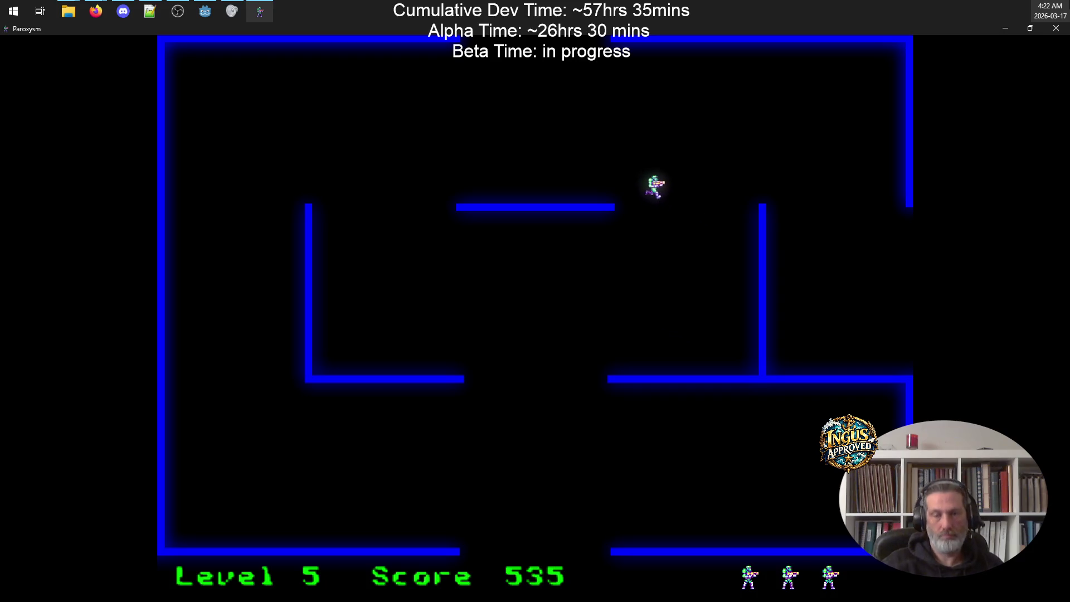
key("Up")
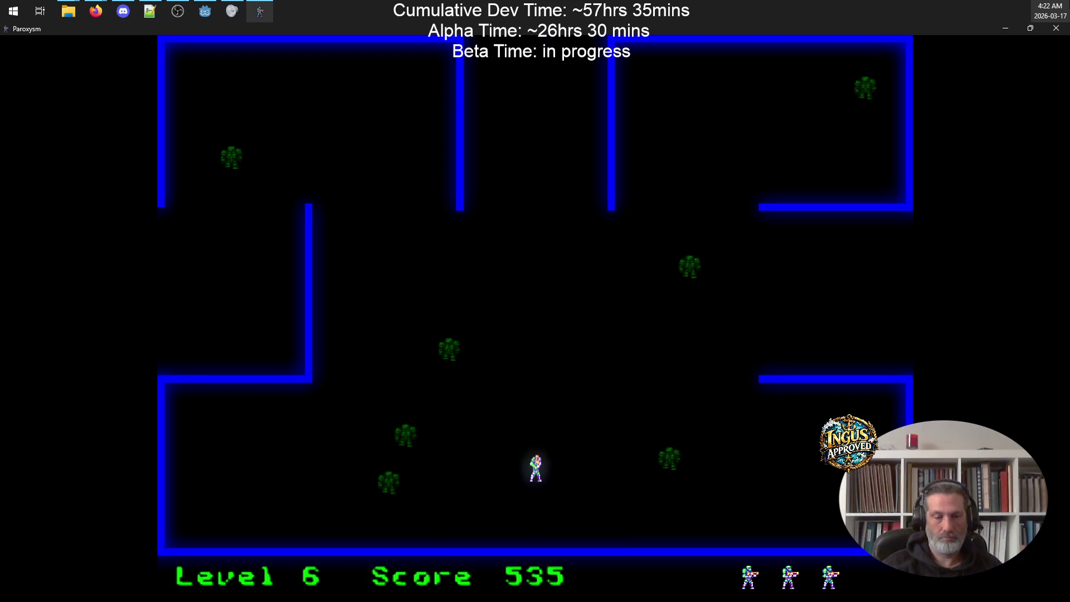
Step: Zig-zag through the Level 6 maze, firing at nearby robots until a life is lost
key("Up")
key("Left")
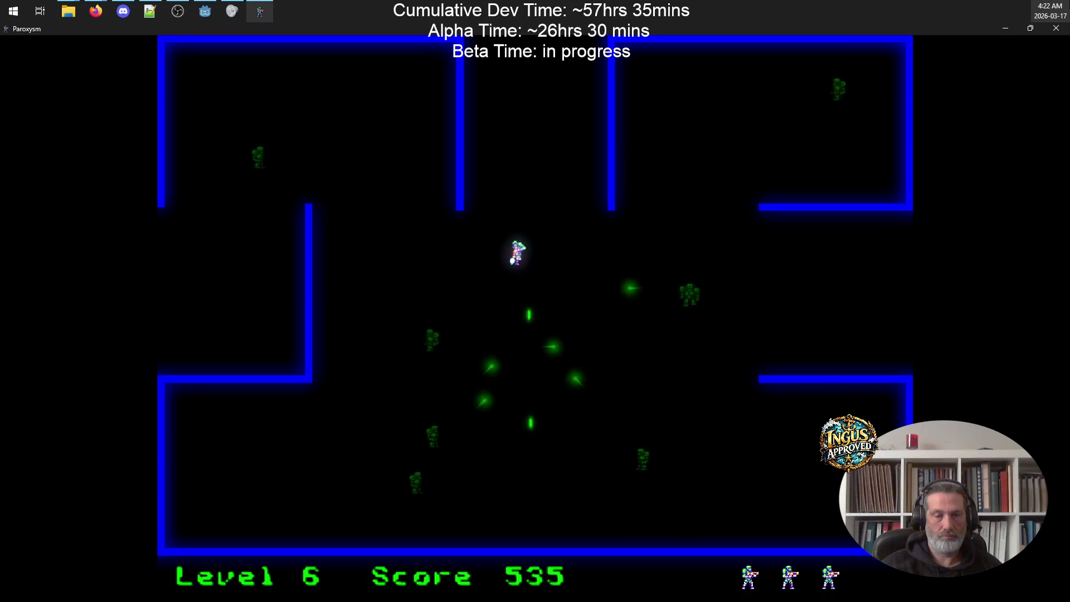
key("Right")
key("Left")
key("Down")
key("Right")
key("Down")
key("Up")
key("Left")
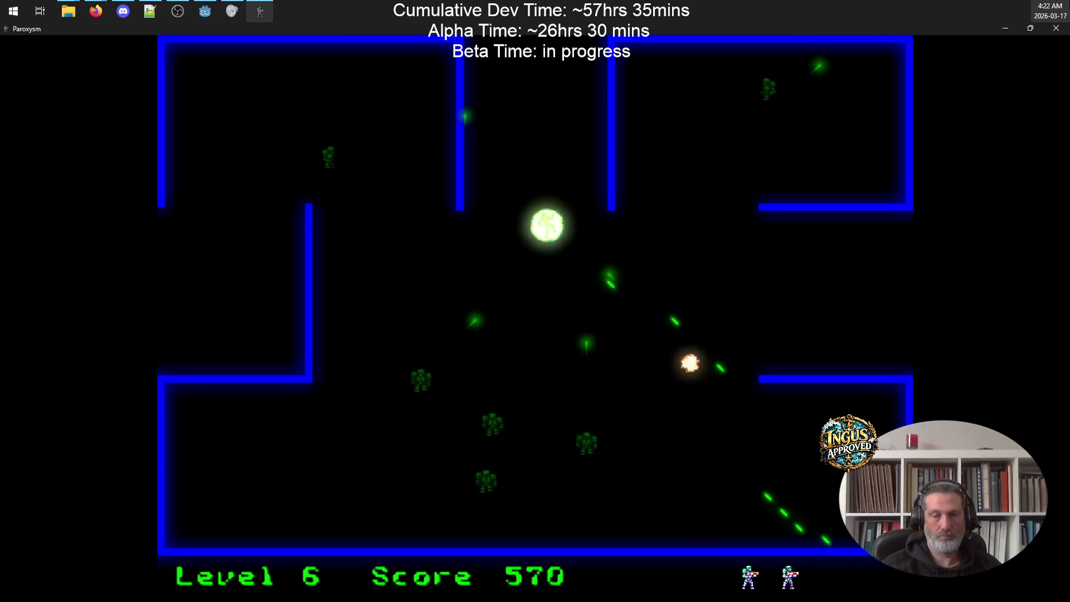
Step: After respawning, shoot robots while moving down-left, then up-right toward the centre
key("Up")
key("Left")
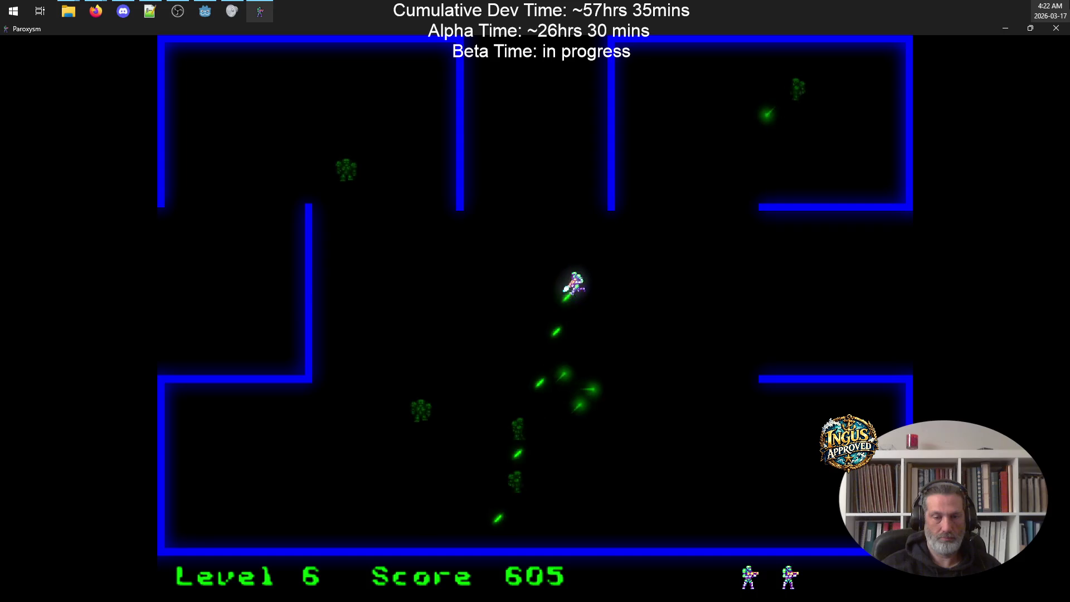
key("Down")
key("Left")
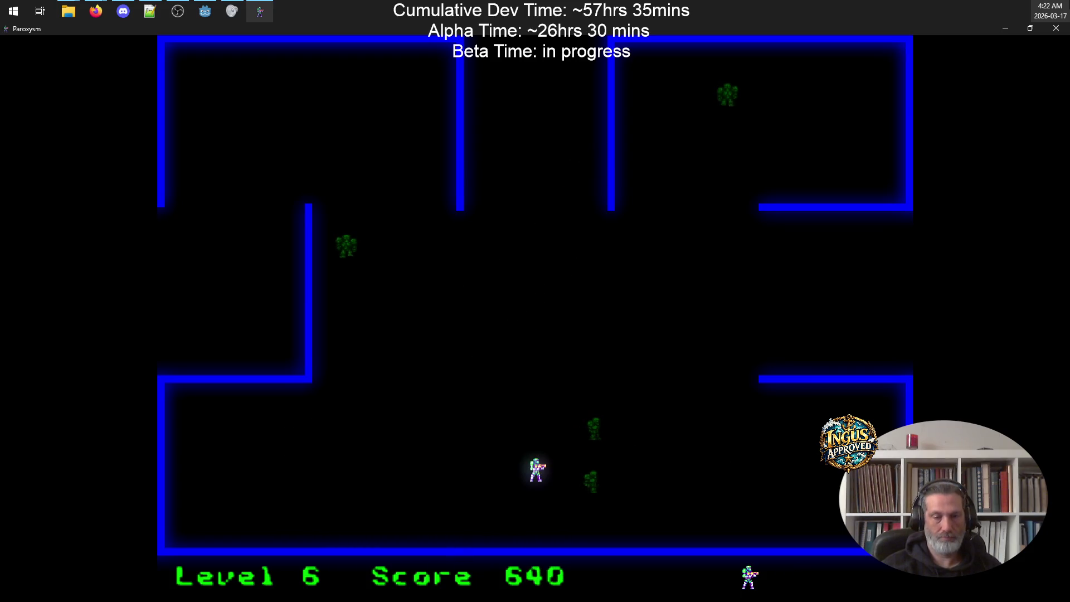
key("Down")
key("Left")
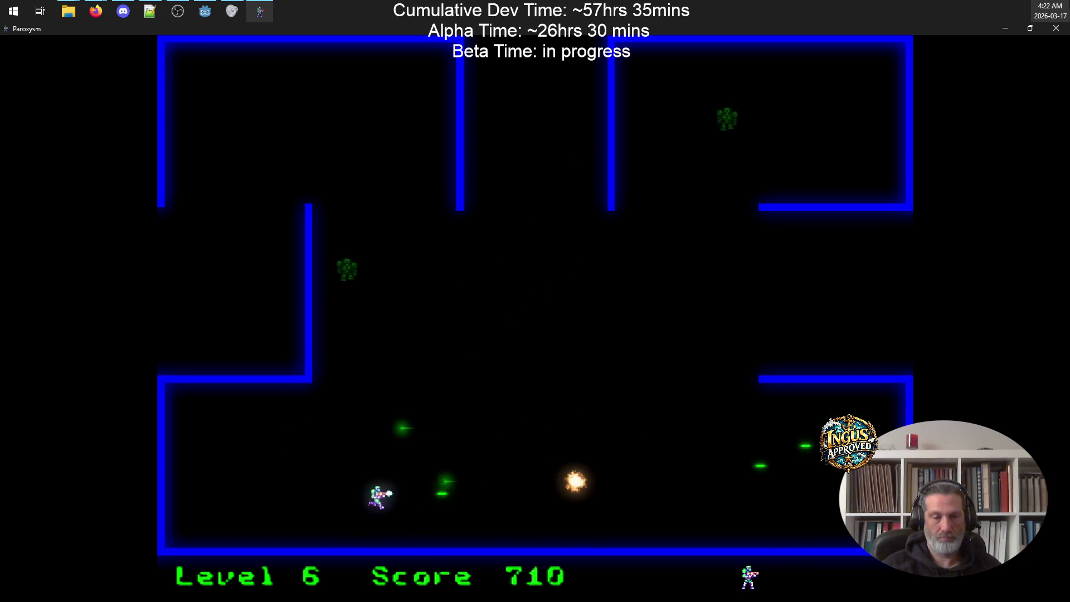
key("Right")
key("Up")
key("Right")
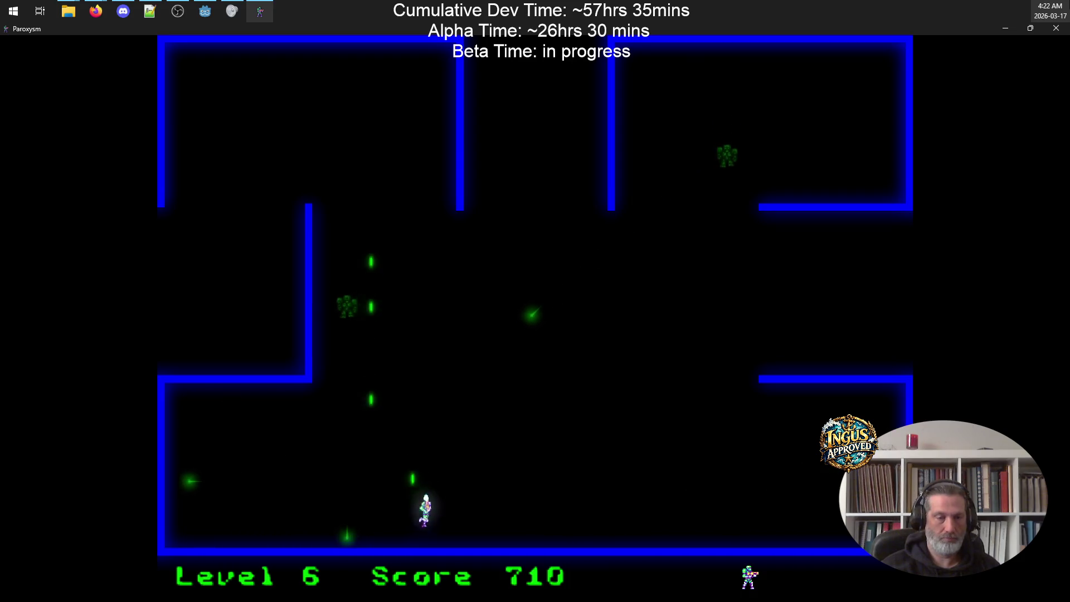
key("Down")
key("Right")
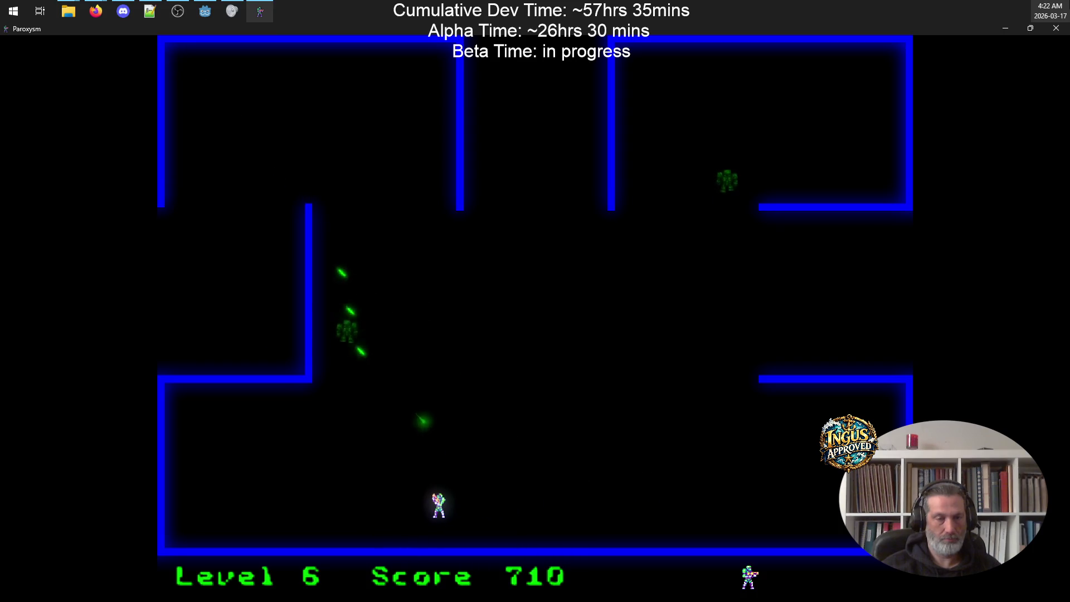
Step: Strafe along the bottom firing upward at robots and dodge their shots
key("Down")
key("Right")
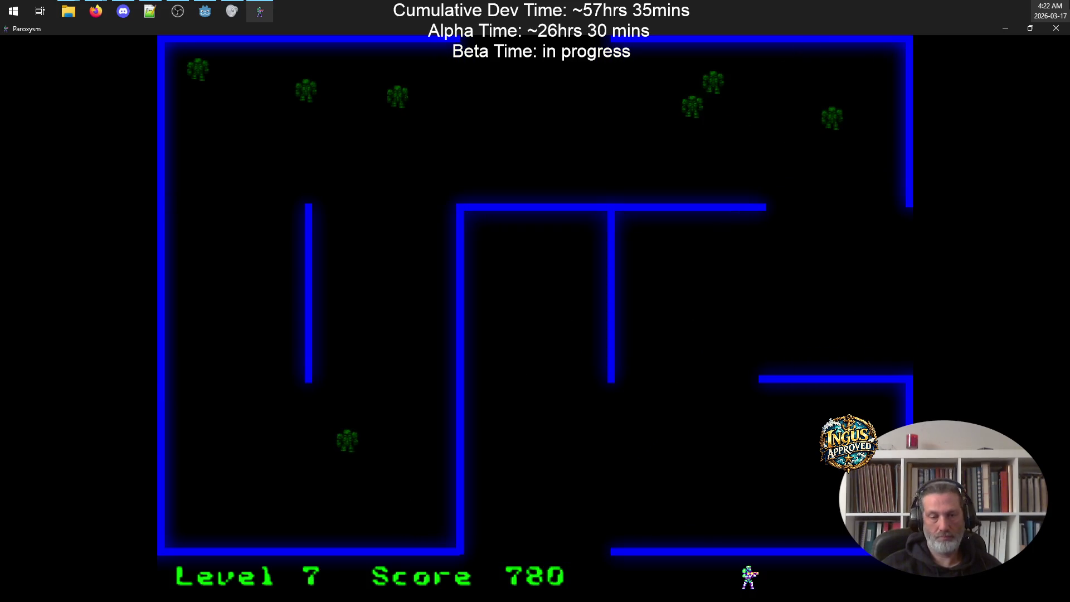
key("Down")
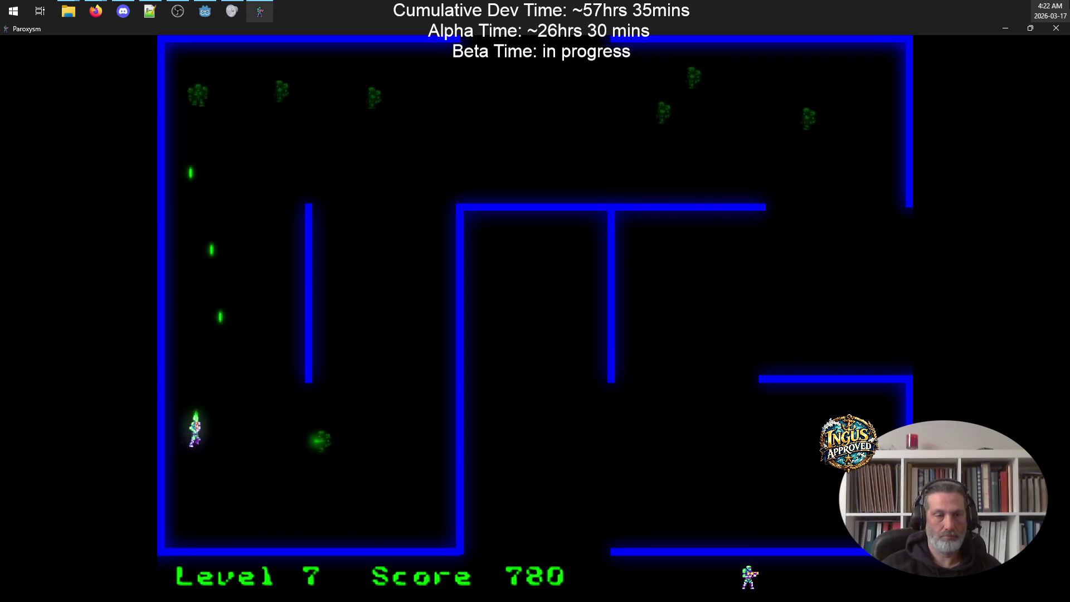
key("Right")
key("Left")
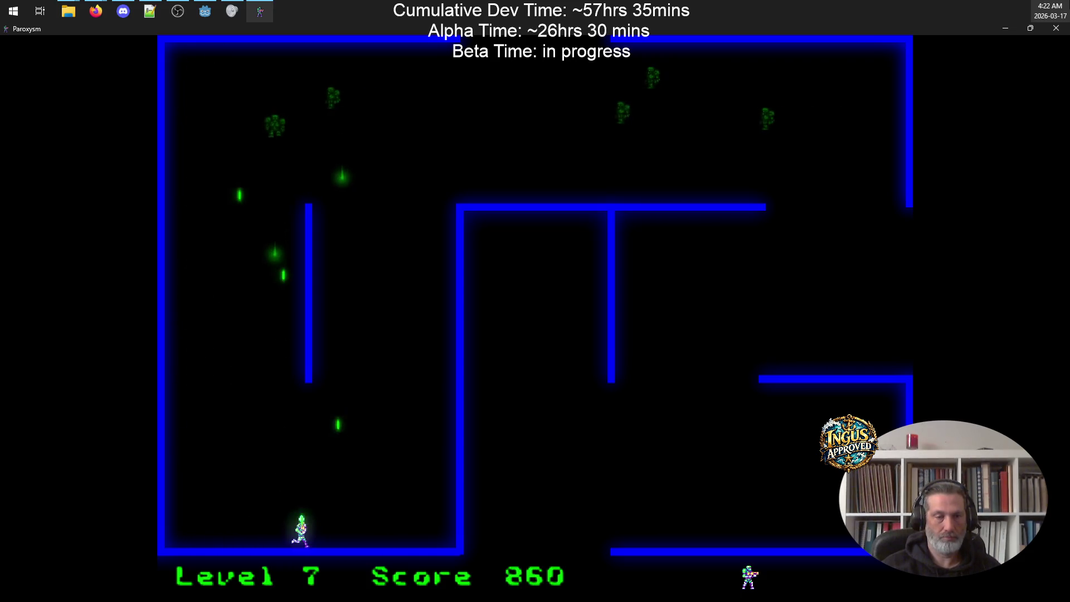
key("Right")
key("Left")
key("Right")
key("Up")
key("Right")
key("Down")
key("Left")
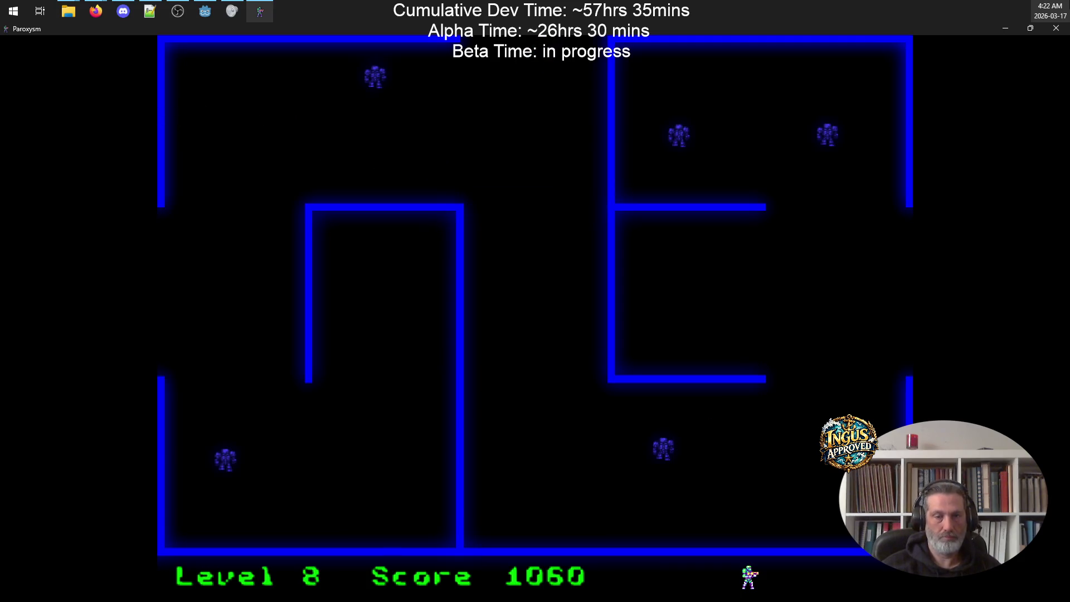
Step: Shoot the robots to the right and above, working into the middle corridor
key("Down")
key("Right")
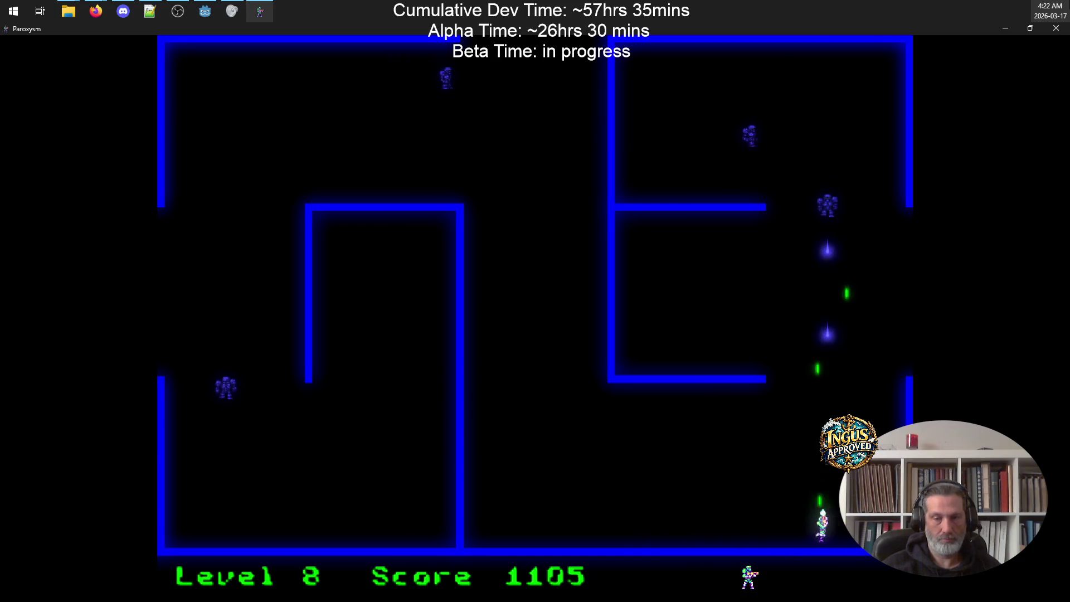
key("Left")
key("Up")
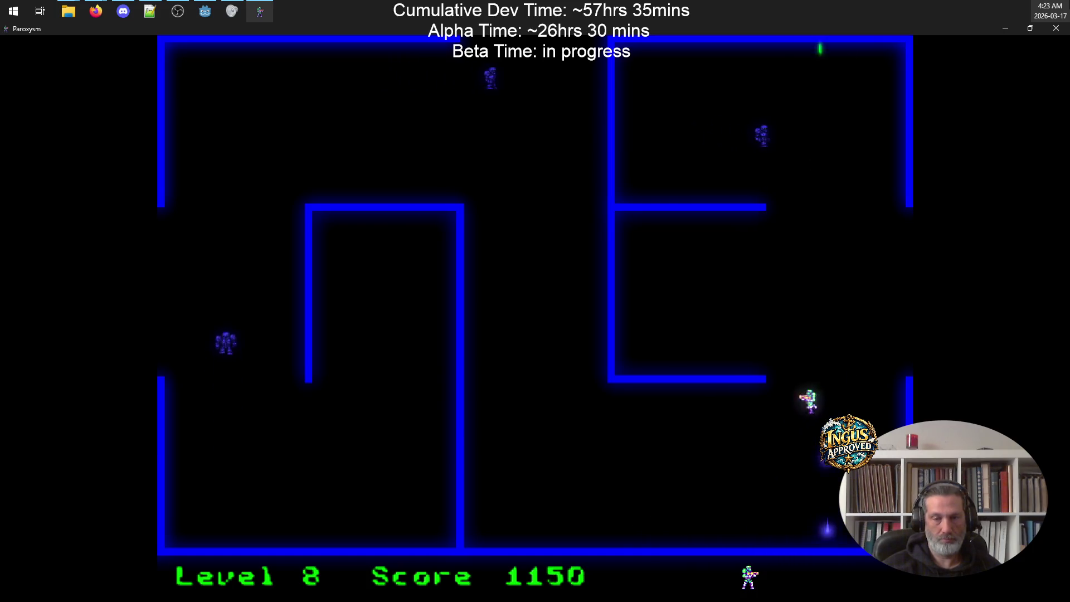
key("Down")
key("Left")
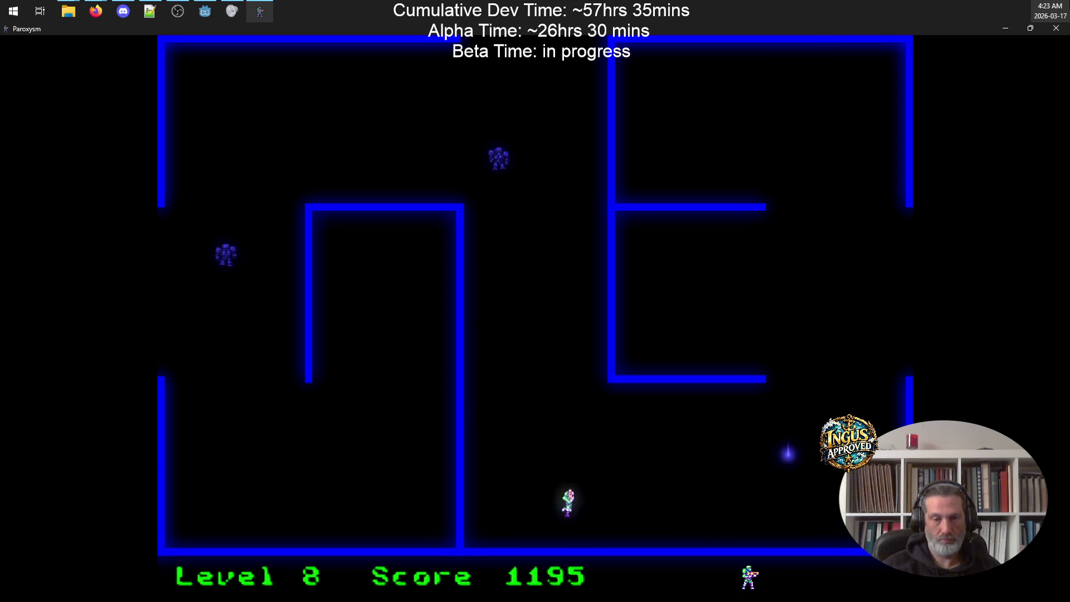
key("Right")
key("Up")
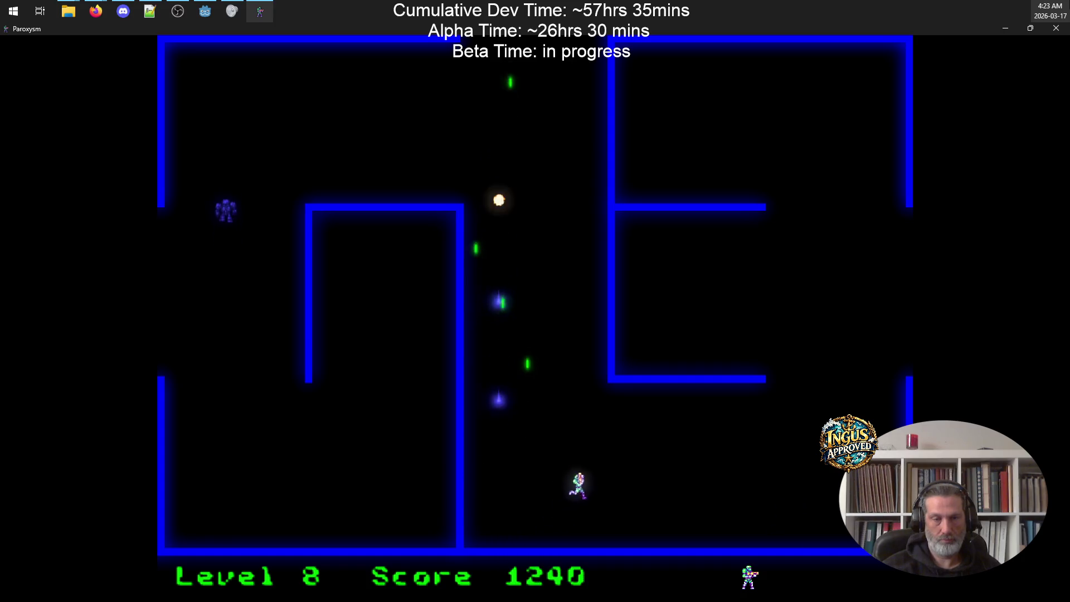
key("Left")
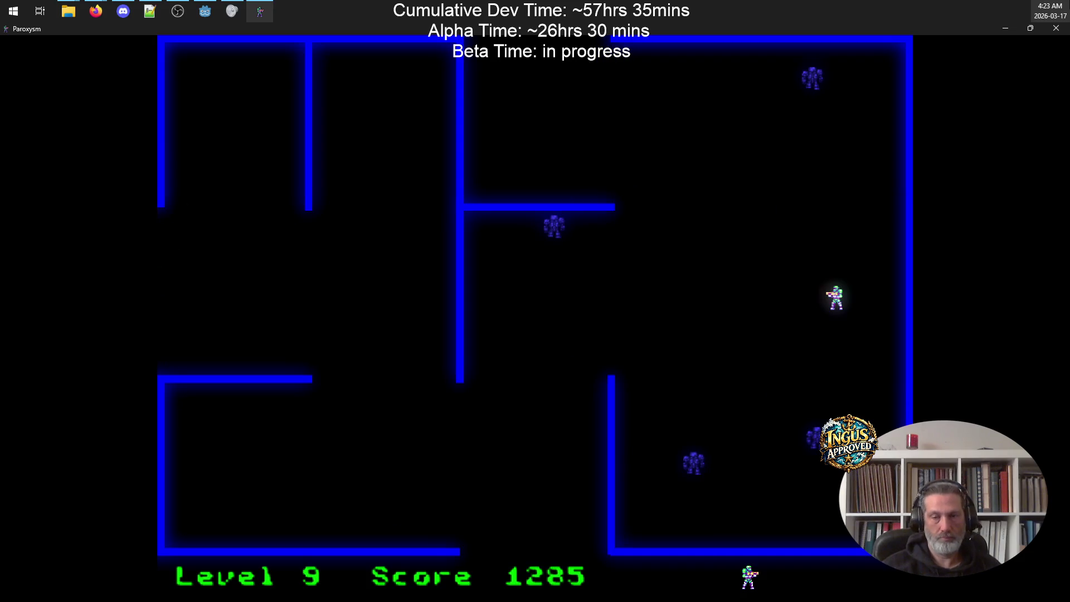
Step: Sweep the upper area and top wall firing down, then descend the right wall shooting robots
key("Left")
key("Up")
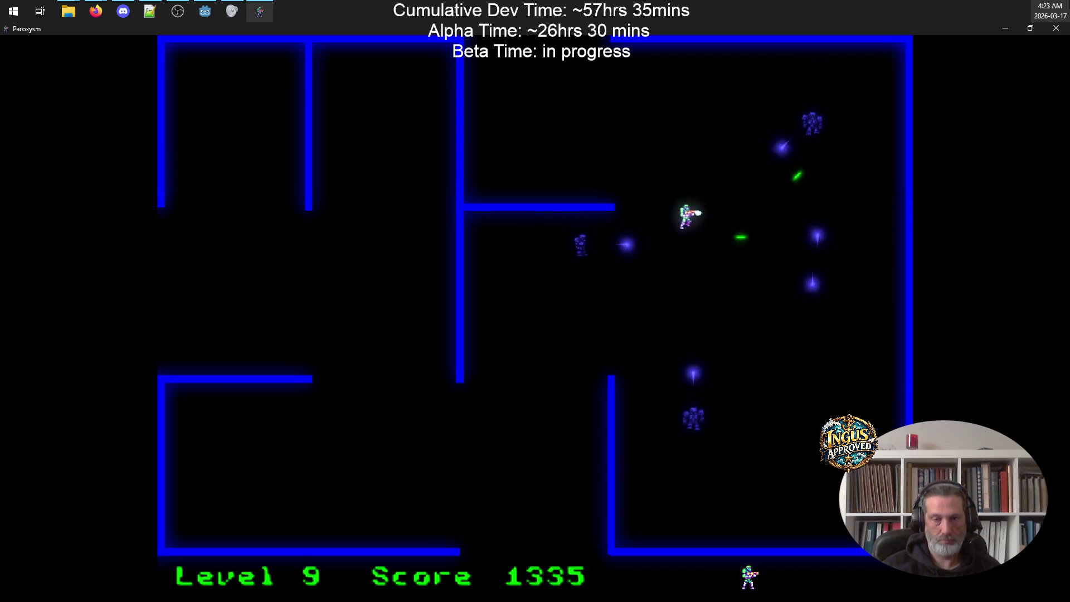
key("Up")
key("Left")
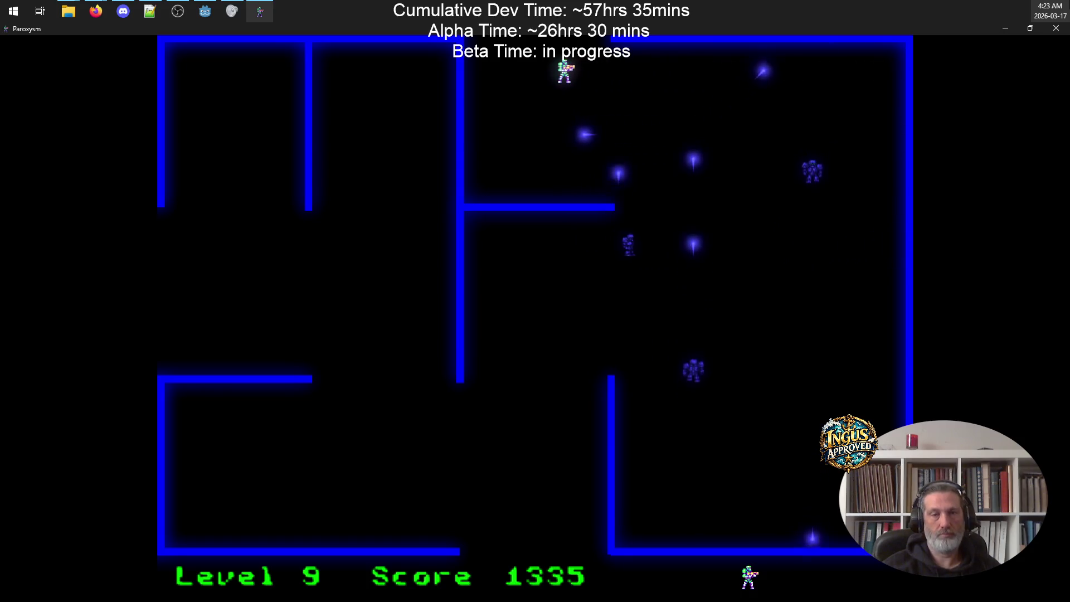
key("Left")
key("Down")
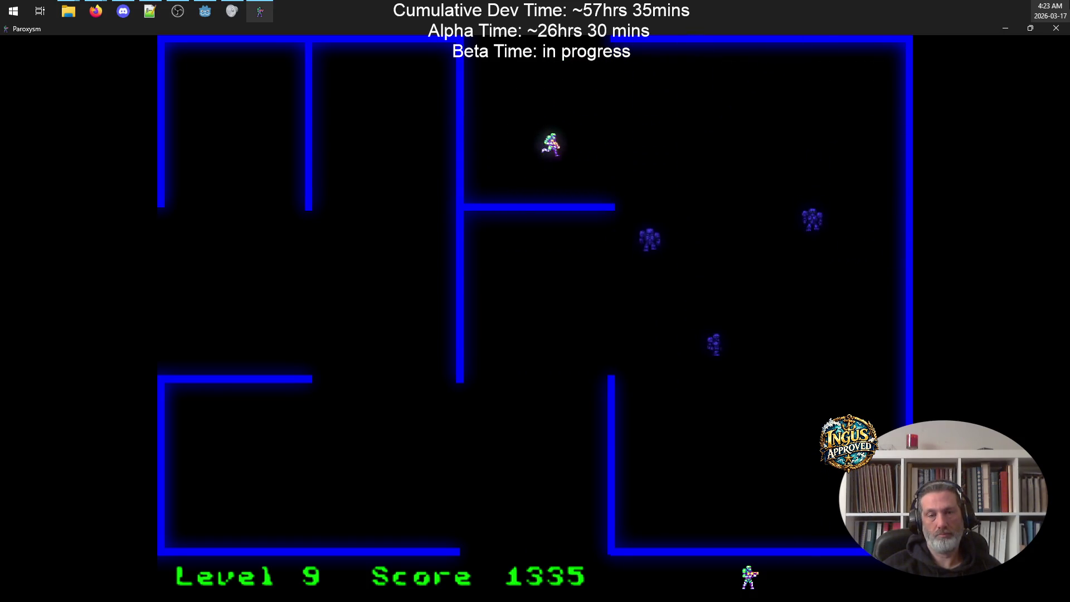
key("Right")
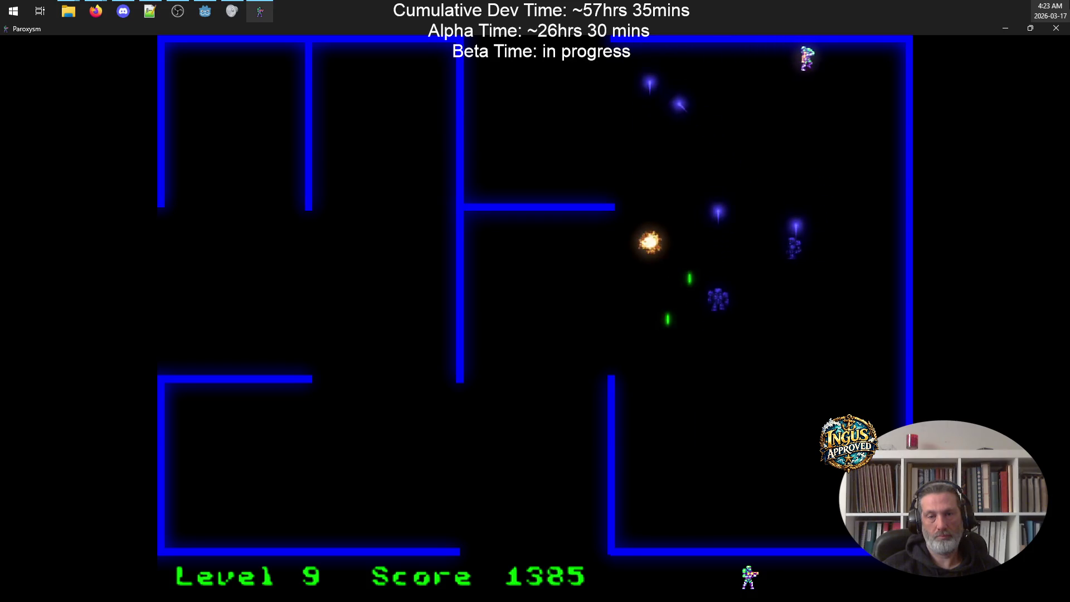
key("Left")
key("Right")
key("Down")
key("Left")
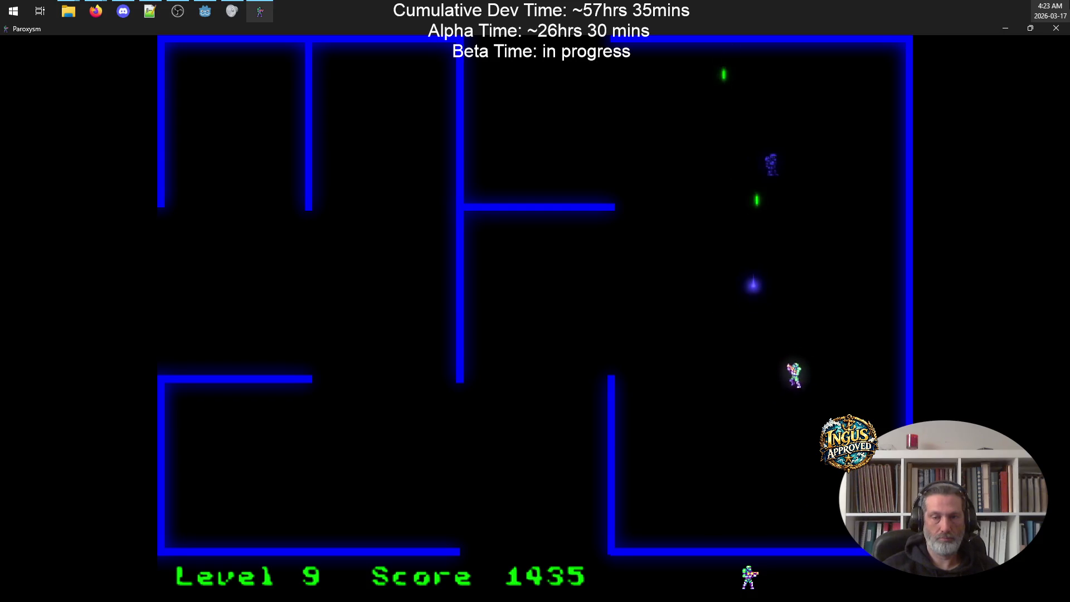
key("Right")
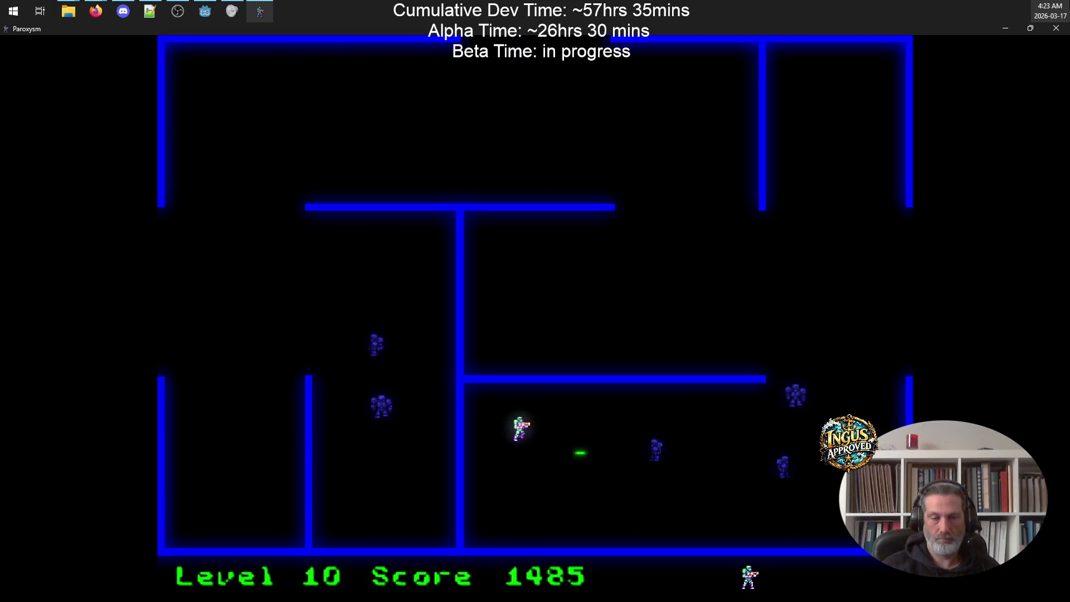
Step: Advance right shooting robots, then dodge down-left toward the inner wall
key("Down")
key("Up")
key("Right")
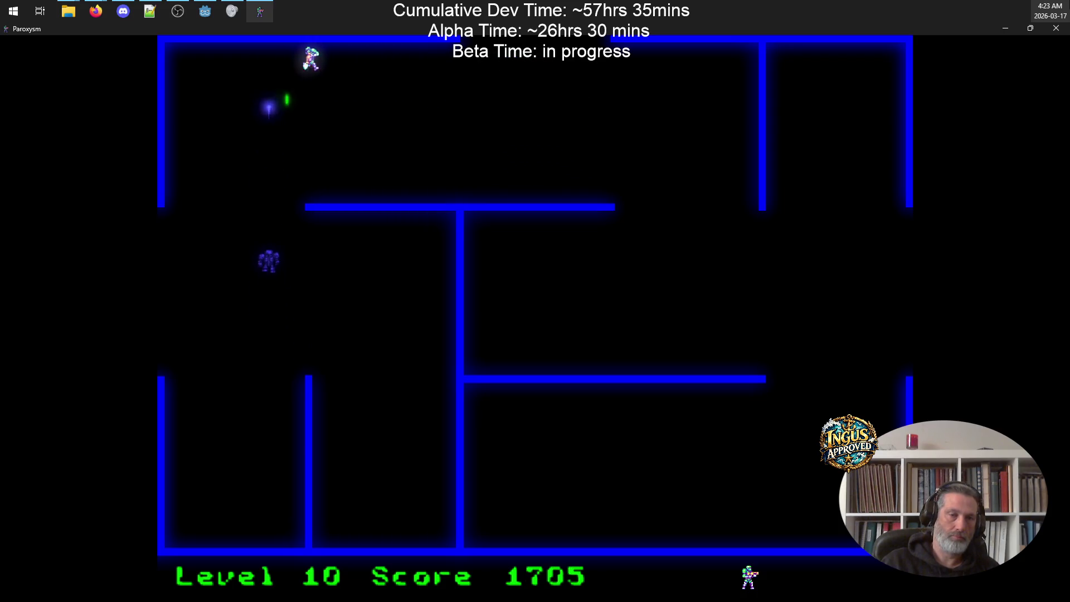
key("Right")
key("Left")
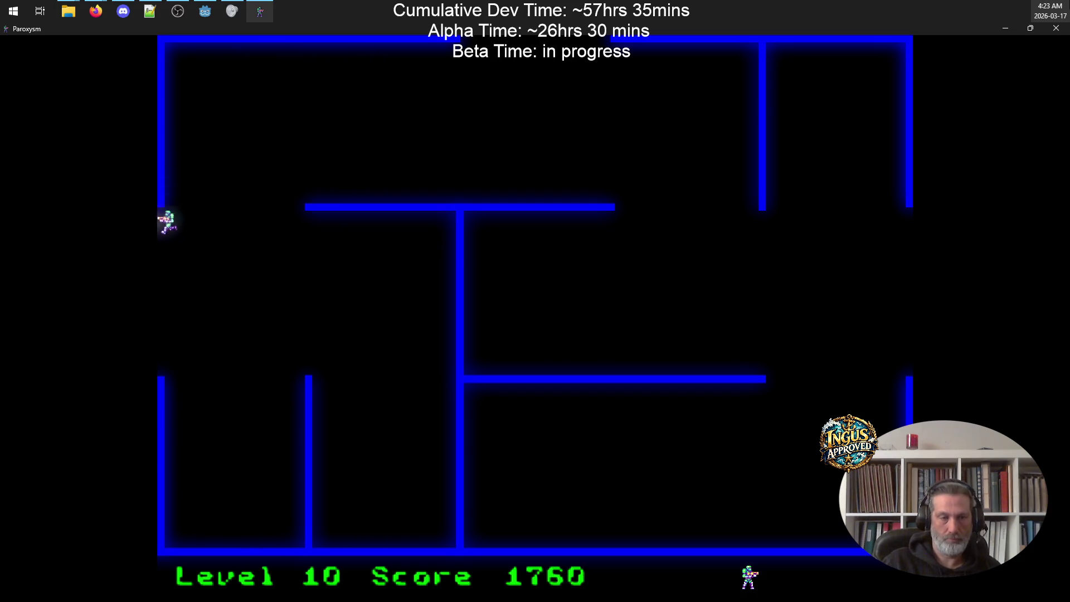
key("Left")
key("Down")
Step: Run left along the wall firing, then sweep right and up the right wall destroying robots
key("Left")
key("space")
key("Down")
key("Right")
key("space")
key("Right")
key("space")
key("Up")
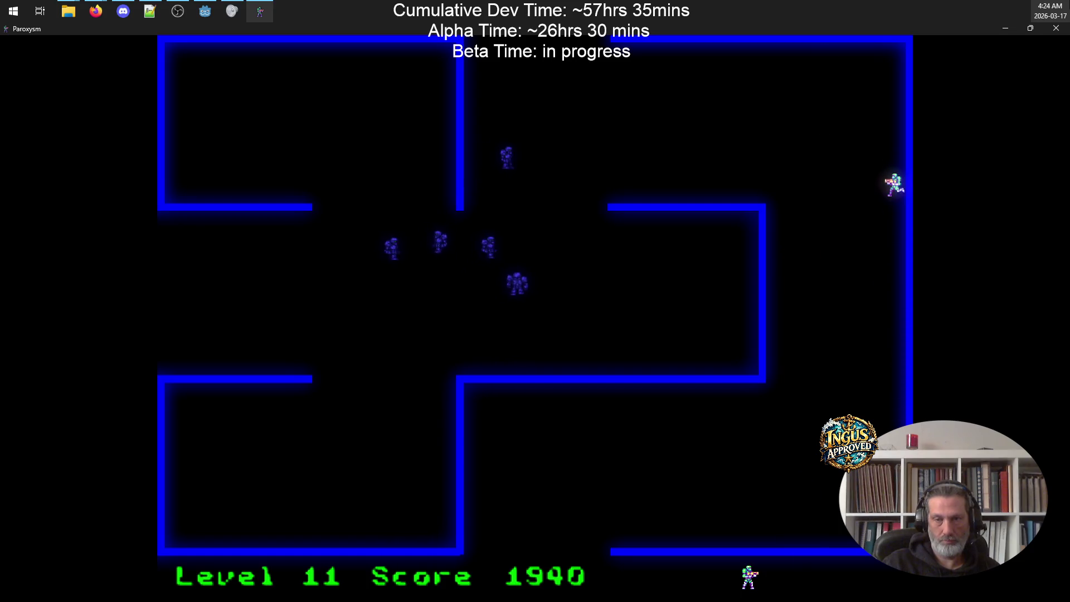
Step: Shoot robots to the left from the right wall, then run left along the top firing
key("Up")
key("space")
key("Down")
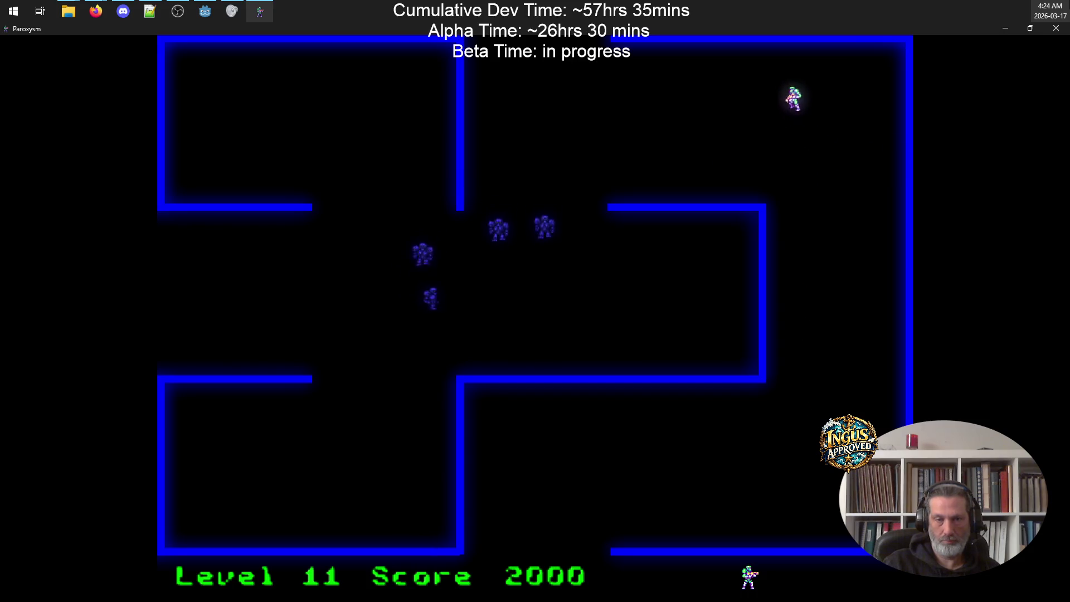
key("Left")
key("space")
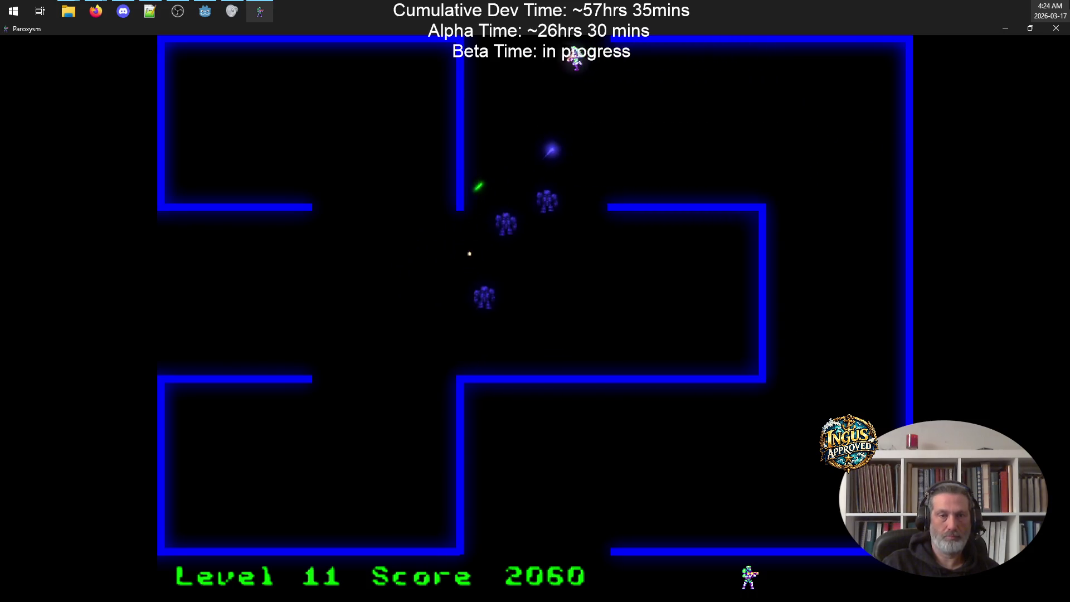
Step: Move down-right to shoot the remaining robots, then head up-left firing
key("Right")
key("Right")
key("Down")
key("space")
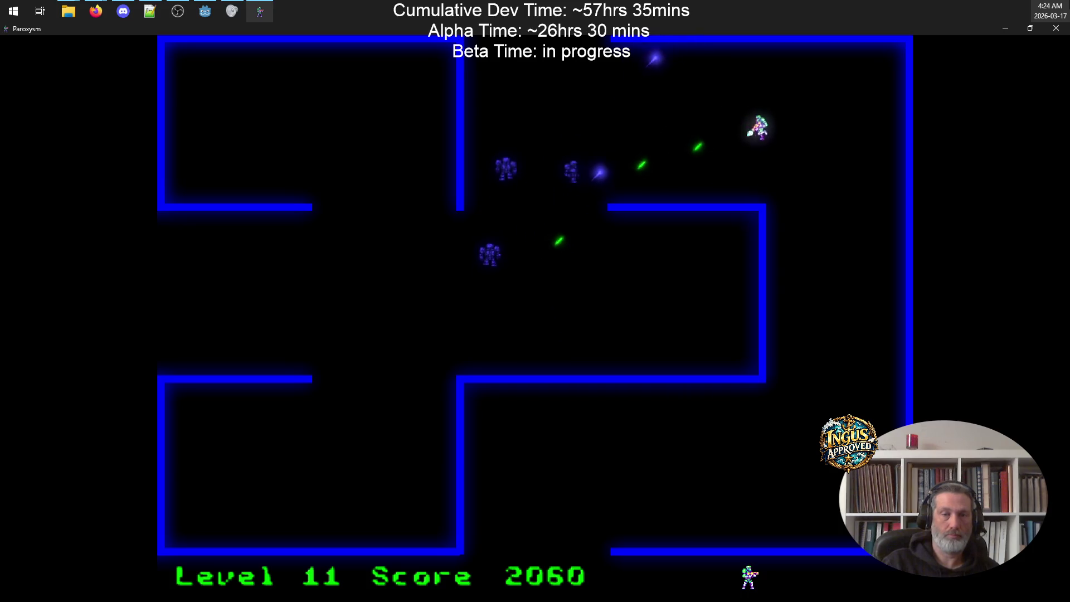
key("Up")
key("Up")
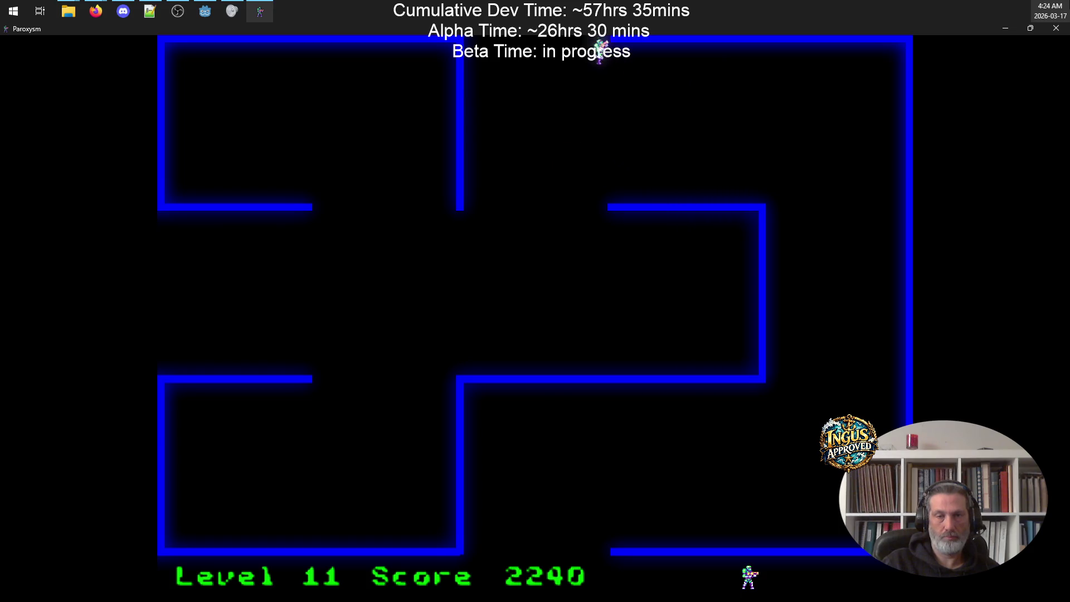
key("Left")
key("Up")
Step: Dodge the yellow bolts and fire up-left and up-right, destroying robots on level 12
key("space")
key("Left")
key("Down")
key("space")
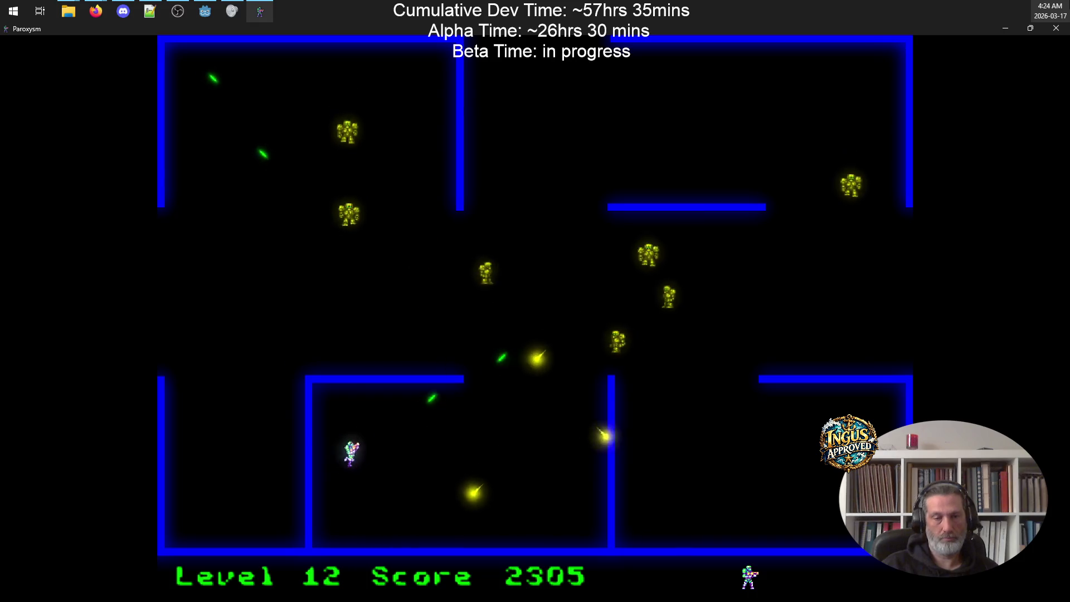
key("Right")
key("Right")
key("space")
key("Left")
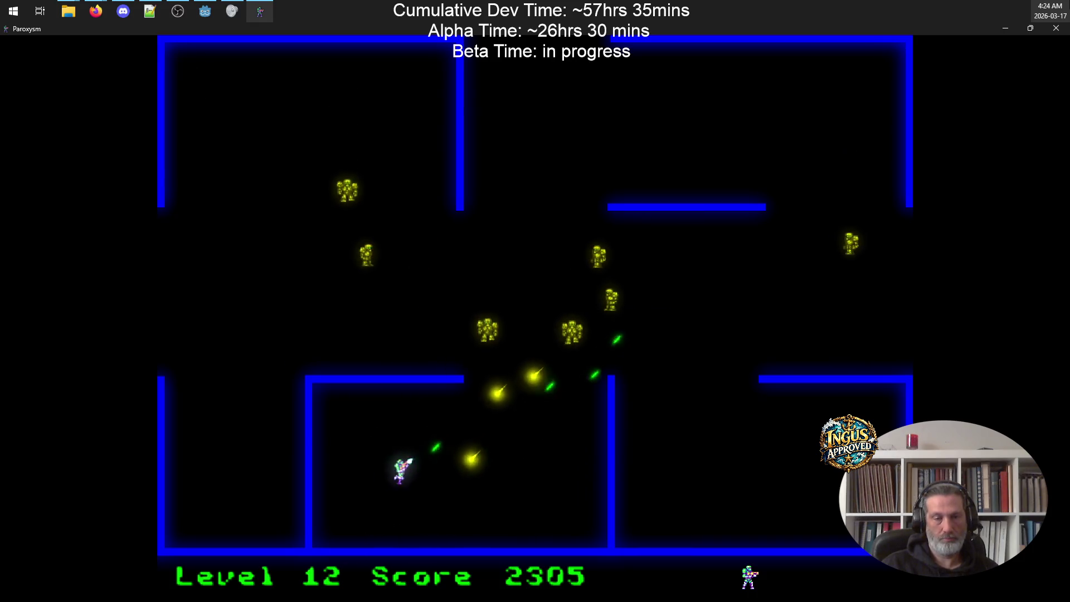
Step: Move right to shoot a robot, then fire upward to destroy another
key("Right")
key("Down")
key("space")
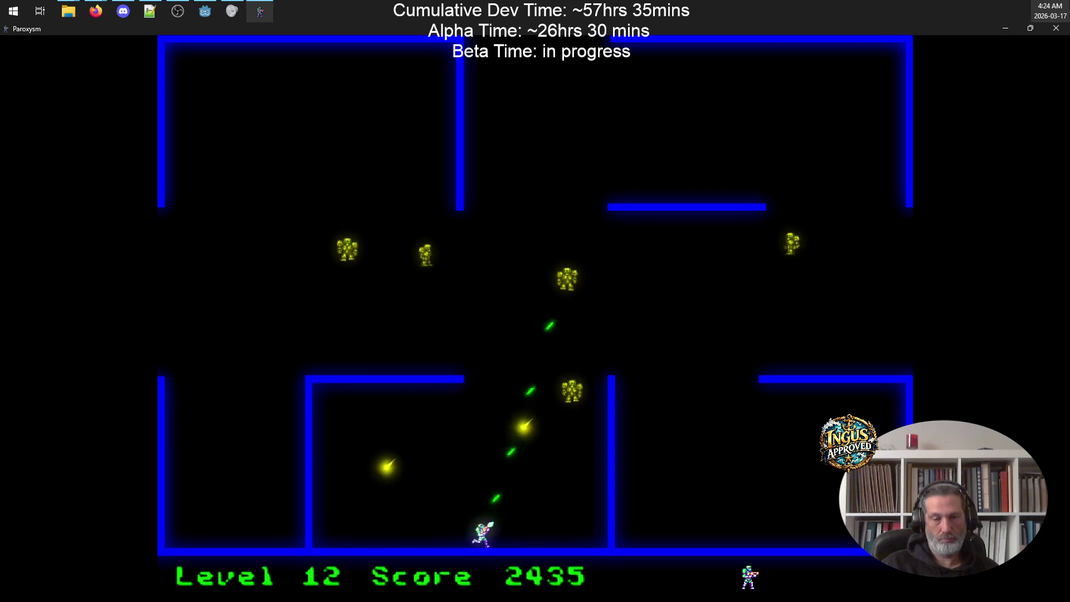
key("Up")
key("Left")
key("Down")
key("space")
key("Left")
key("Right")
Step: Fire diagonally up-left at a robot, then destroy another with upward shots
key("Right")
key("Left")
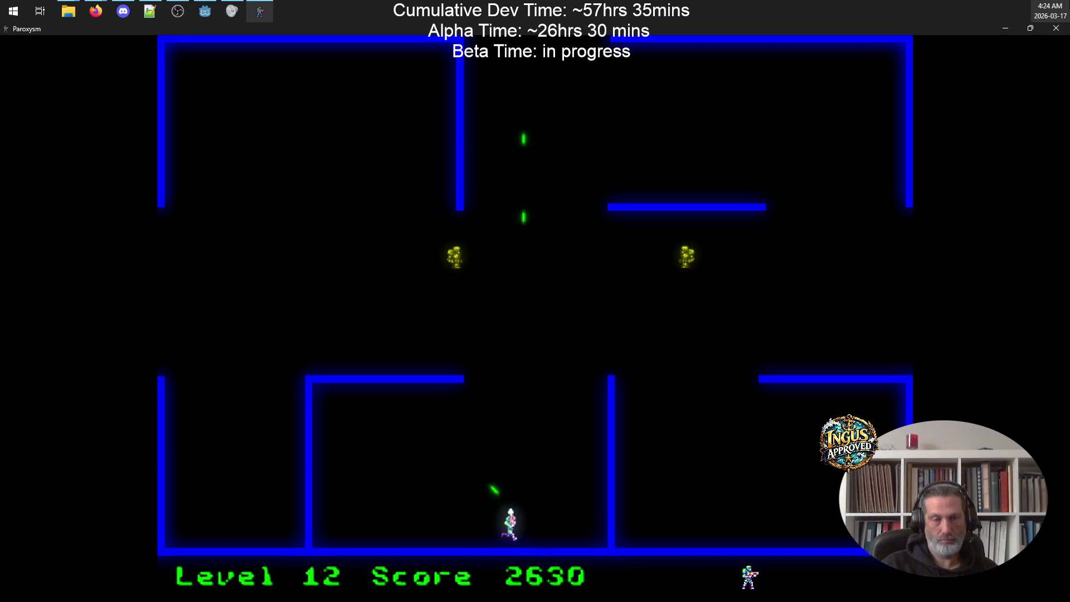
key("Left")
key("Down")
key("space")
key("Right")
key("Up")
Step: Slip up-left past a robot, run upward firing right, and destroy the last robot
key("Left")
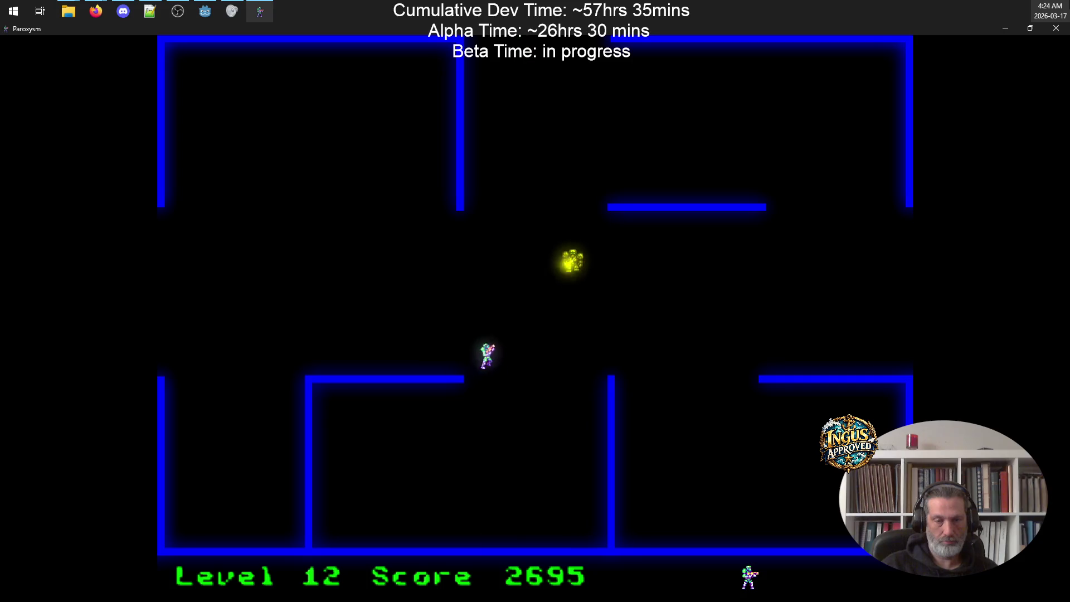
key("Up")
key("Left")
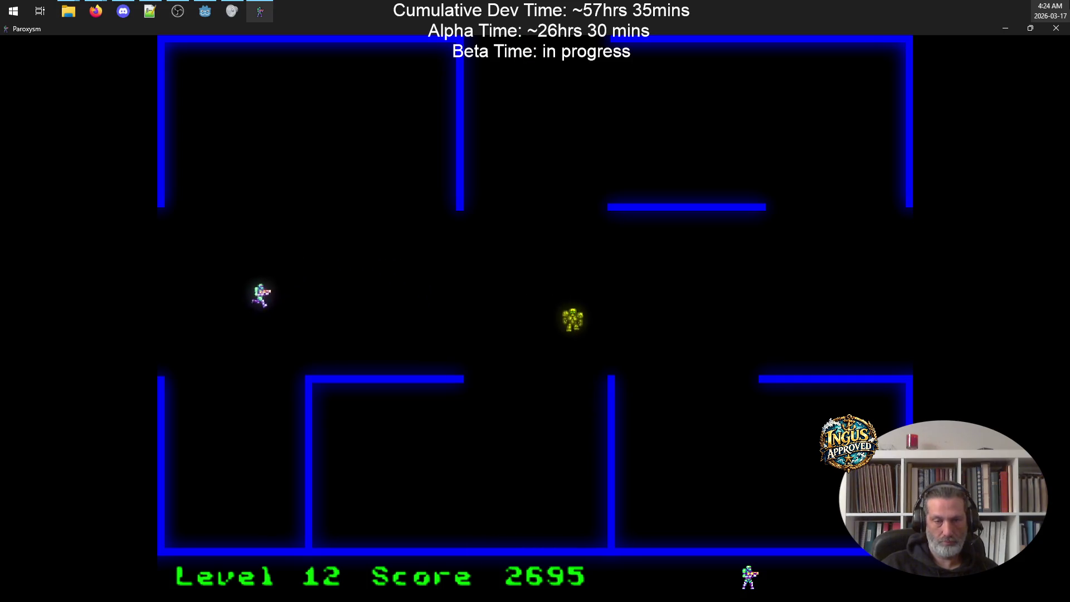
key("Up")
key("space")
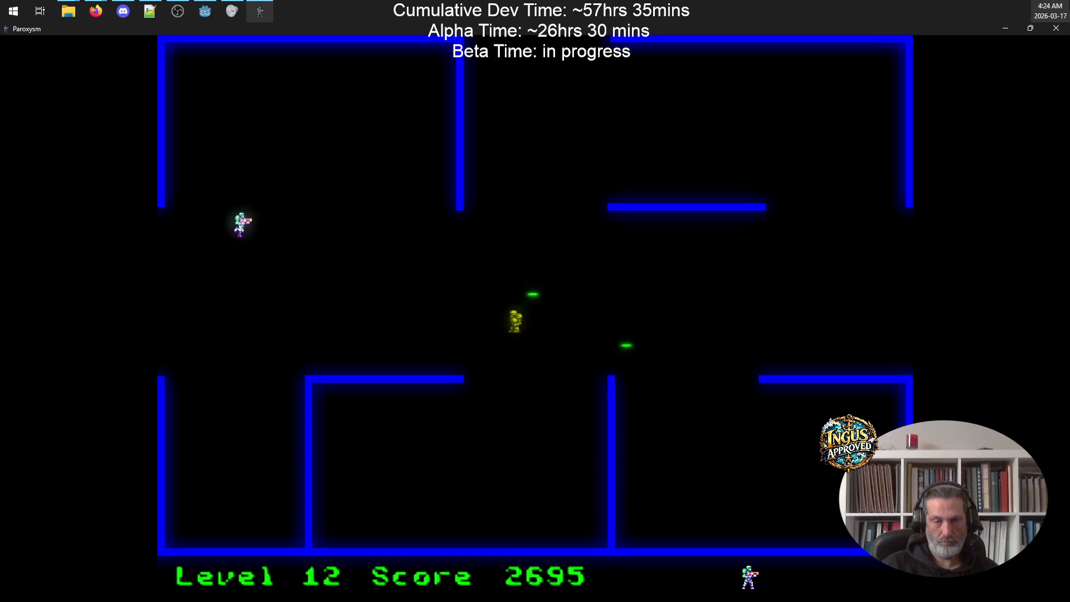
key("space")
key("Up")
key("Right")
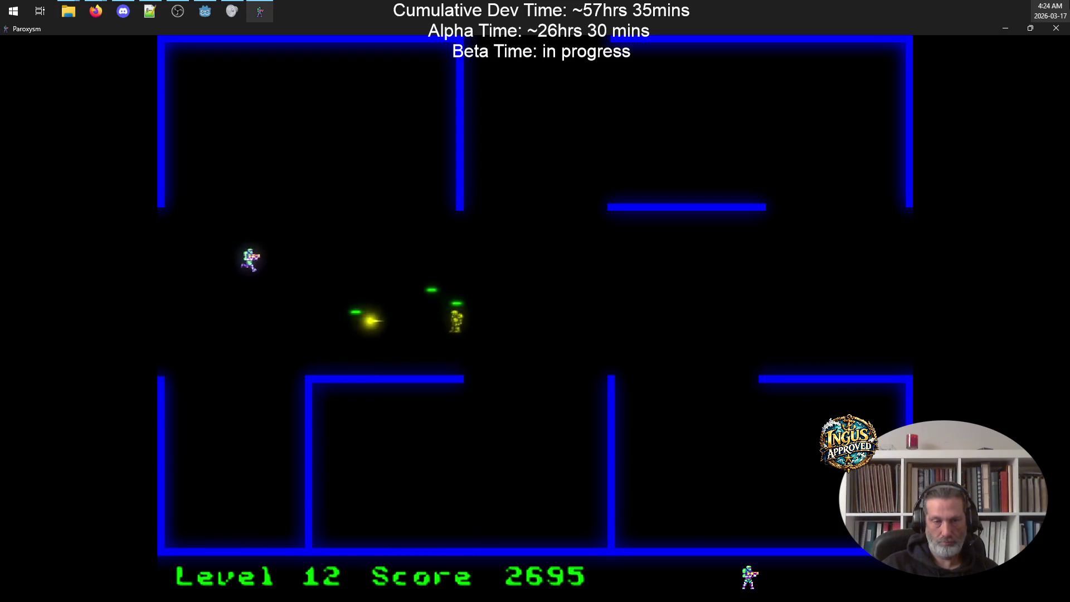
key("Left")
Step: Fire left to wipe out the robot group and exit through the left opening to level 13
key("Left")
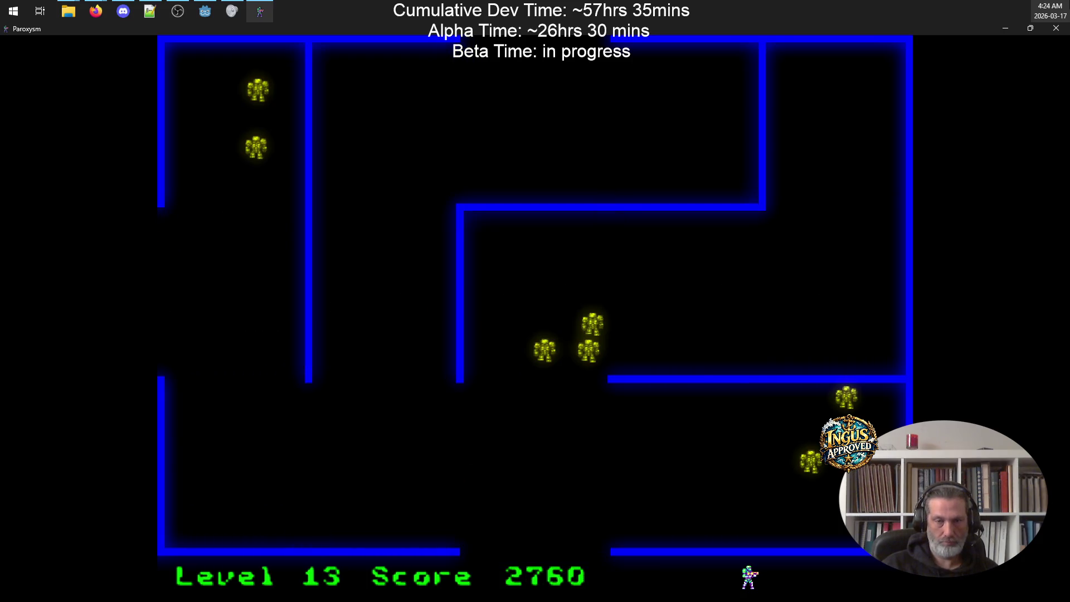
key("space")
key("Down")
key("Up")
key("space")
key("Up")
key("Left")
Step: Run down-left through the maze shooting a robot, then move up-right firing at robots
key("Down")
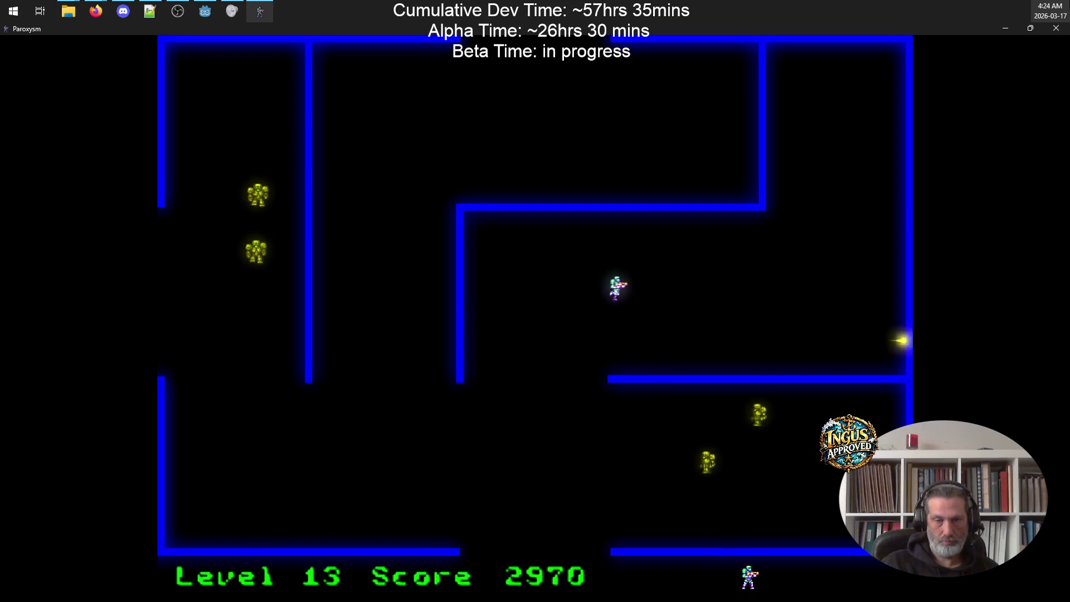
key("Down")
key("space")
key("Left")
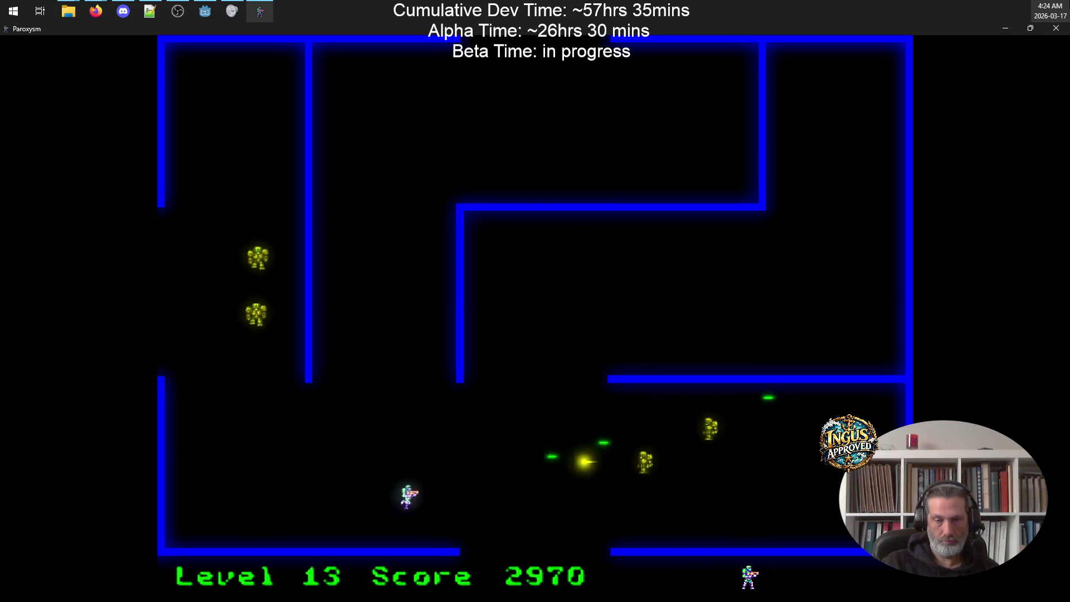
key("Up")
key("Right")
key("space")
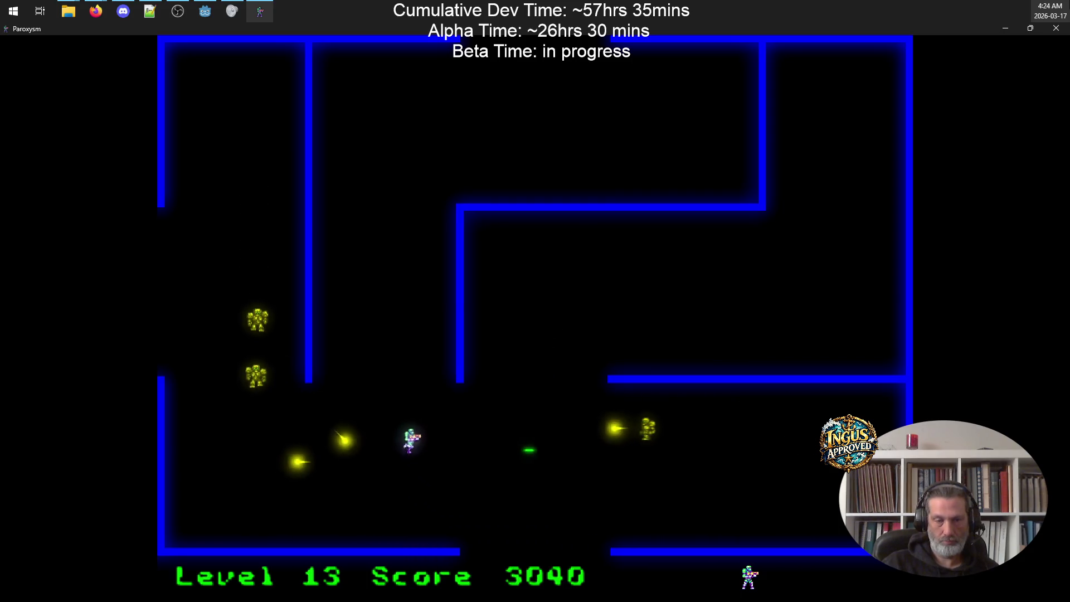
Step: Run to the upper left, sweep along the top firing down, and dodge sideways to shoot a robot
key("Up")
key("Left")
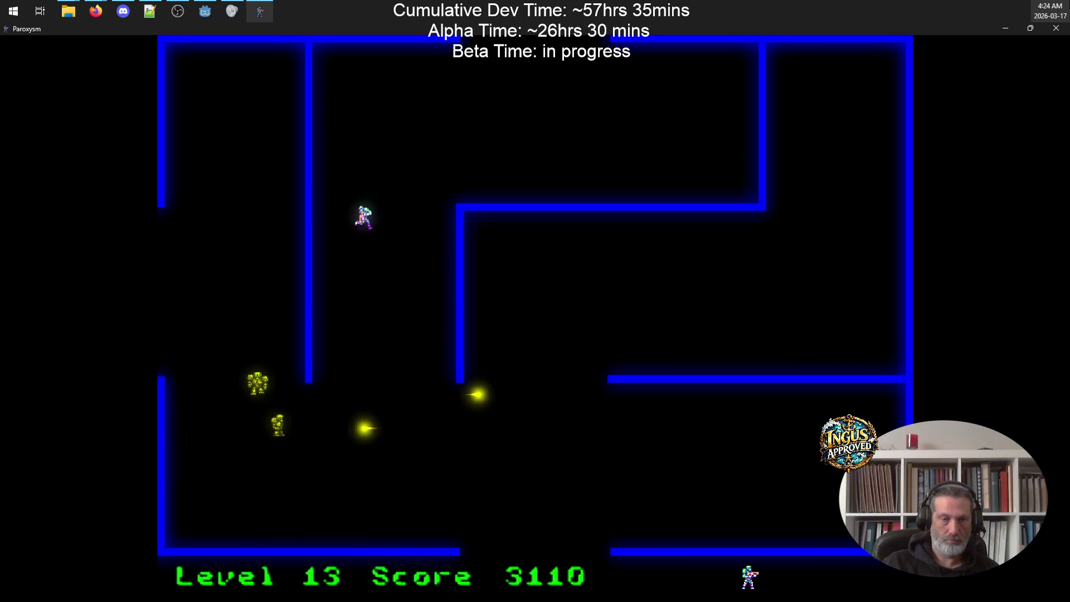
key("Right")
key("space")
key("Right")
key("Left")
key("Right")
key("Left")
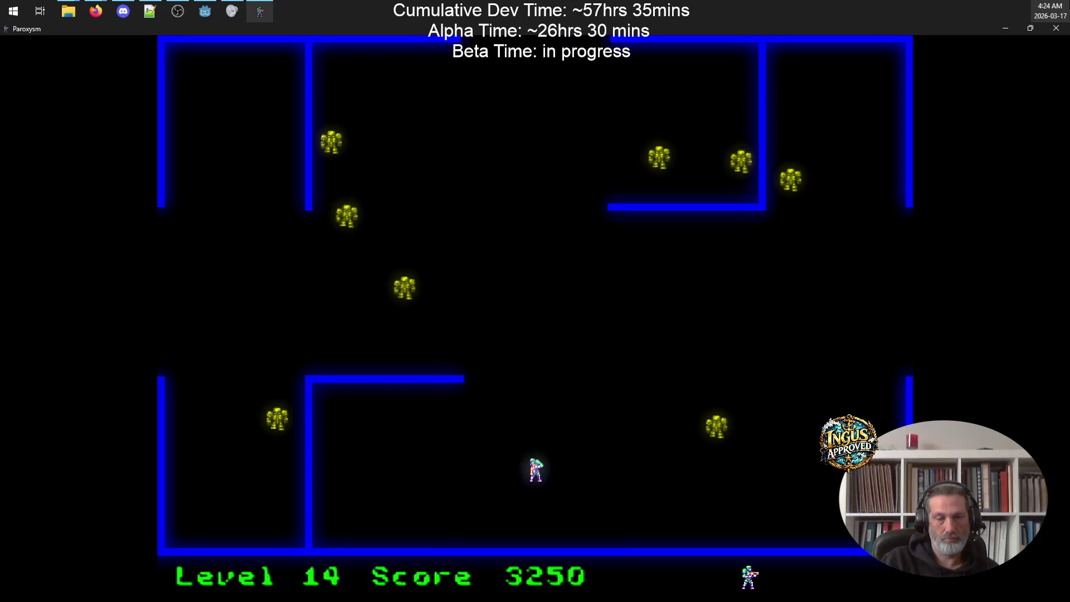
Step: Move down then right, shooting a robot along the way
key("Left")
key("space")
key("Down")
key("Right")
Step: Weave along the bottom firing upward at the robots
key("Up")
key("Left")
key("space")
key("Down")
key("Right")
key("space")
key("Left")
key("space")
Step: Run right firing upward, then charge up-right destroying robots with shots
key("Right")
key("space")
key("Up")
key("Up")
key("Right")
key("space")
key("Left")
key("Right")
key("space")
key("Up")
Step: Sweep down-left firing at robots, then run up to the centre to destroy the last robot on level 14
key("space")
key("Down")
key("Left")
key("space")
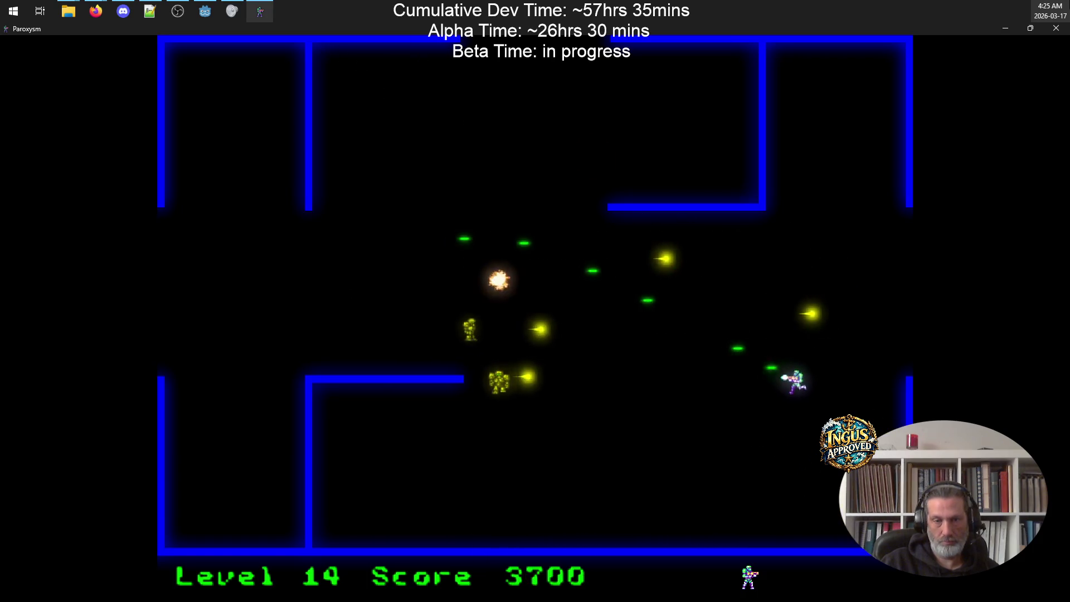
key("Down")
key("Left")
key("space")
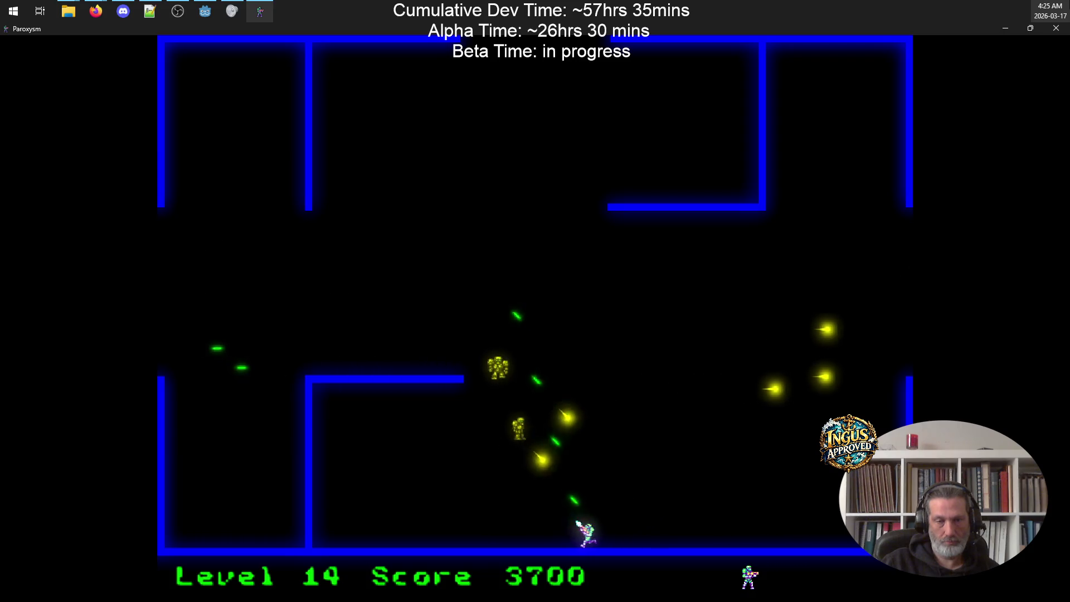
key("Up")
key("space")
key("Right")
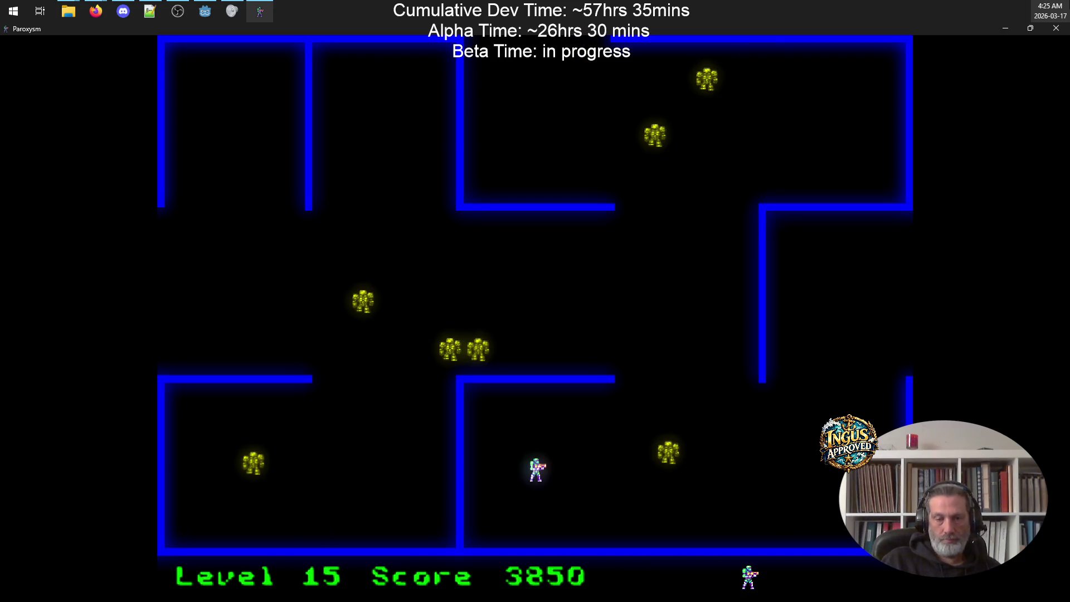
Step: On level 15, shoot the robots near the right wall and those advancing from the up-left
key("space")
key("Down")
key("Right")
key("Up")
key("space")
key("Left")
key("space")
key("Right")
key("Up")
key("Left")
key("space")
key("Up")
key("Left")
key("space")
key("Up")
key("space")
key("Right")
Step: Destroy the remaining level 15 robots and leave through the left exit to level 16
key("Left")
key("Down")
key("space")
key("Up")
key("space")
key("Up")
key("Right")
key("Left")
key("Down")
key("space")
key("Up")
key("space")
key("Right")
key("Up")
key("Left")
key("Down")
key("space")
key("Left")
key("Left")
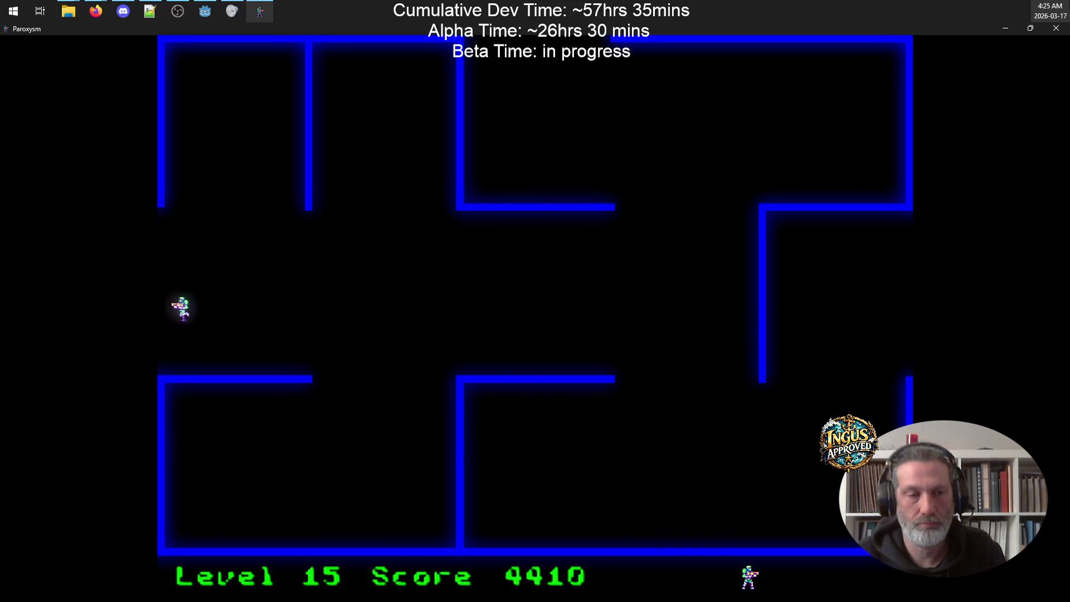
key("Left")
Step: On level 16, run the right corridor and top wall shooting robots until the player dies
key("Down")
key("Left")
key("space")
key("Right")
key("Up")
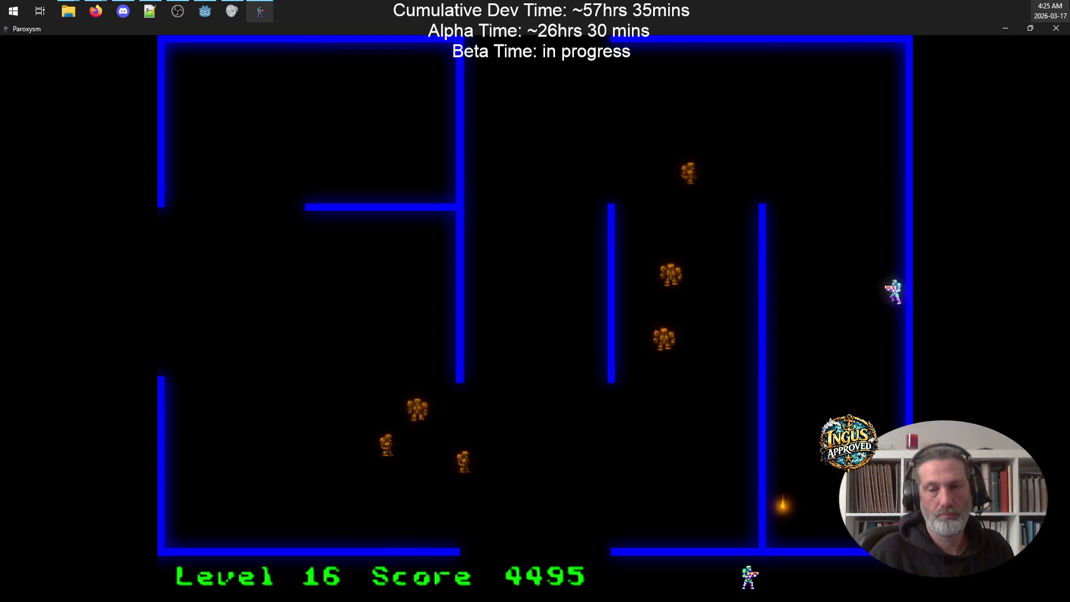
key("space")
key("Up")
key("Left")
key("space")
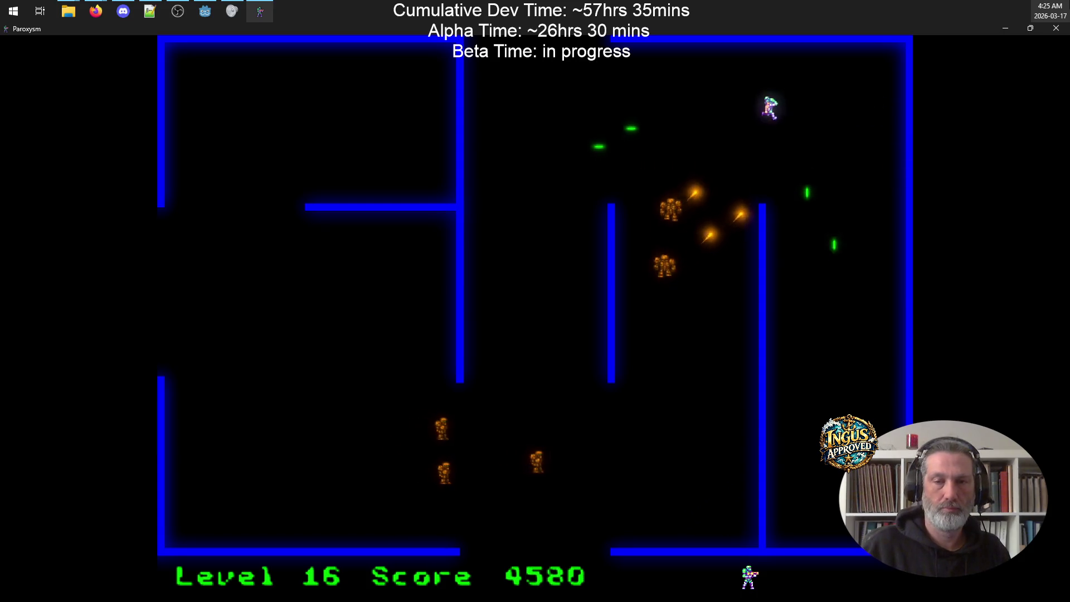
key("space")
key("Right")
key("Left")
key("space")
key("Right")
key("Down")
key("space")
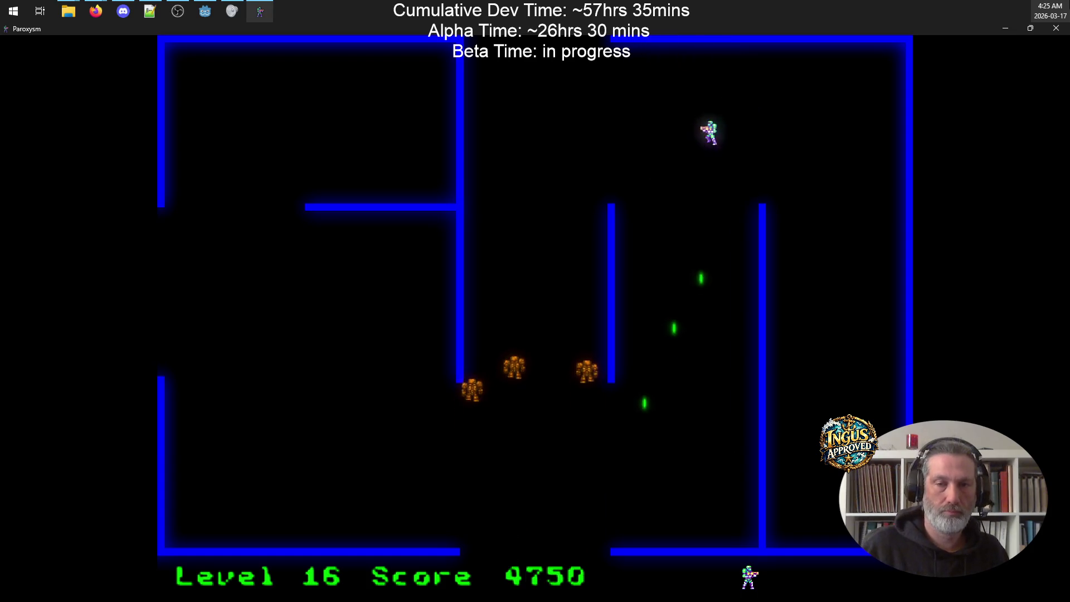
key("Down")
key("Left")
key("space")
key("Right")
key("Up")
key("space")
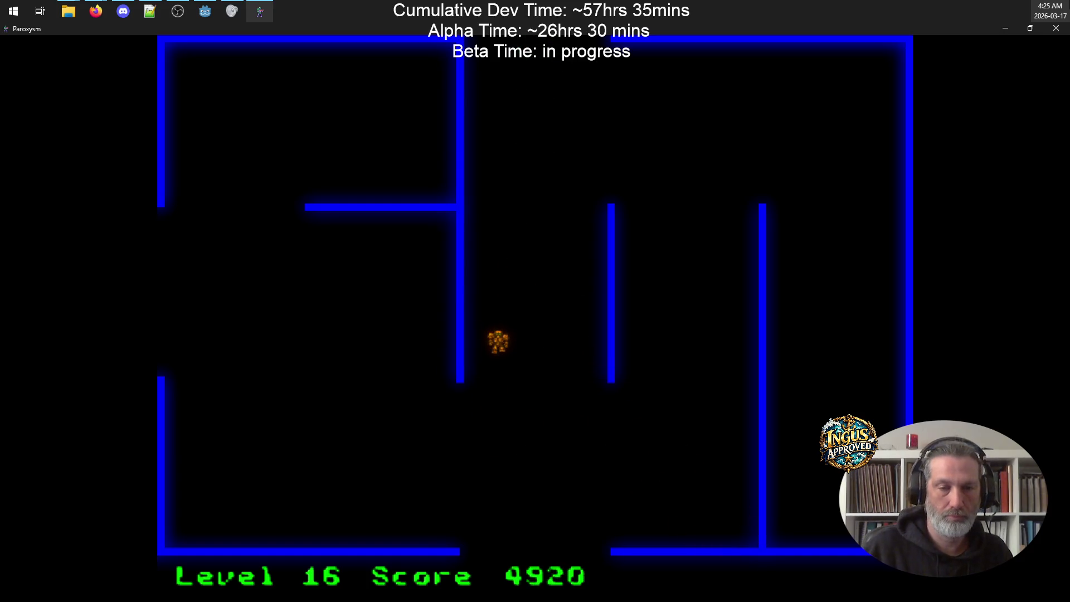
Step: With the respawned player, dodge shots, destroy level 16's last robots and head for the exit
key("Up")
key("Left")
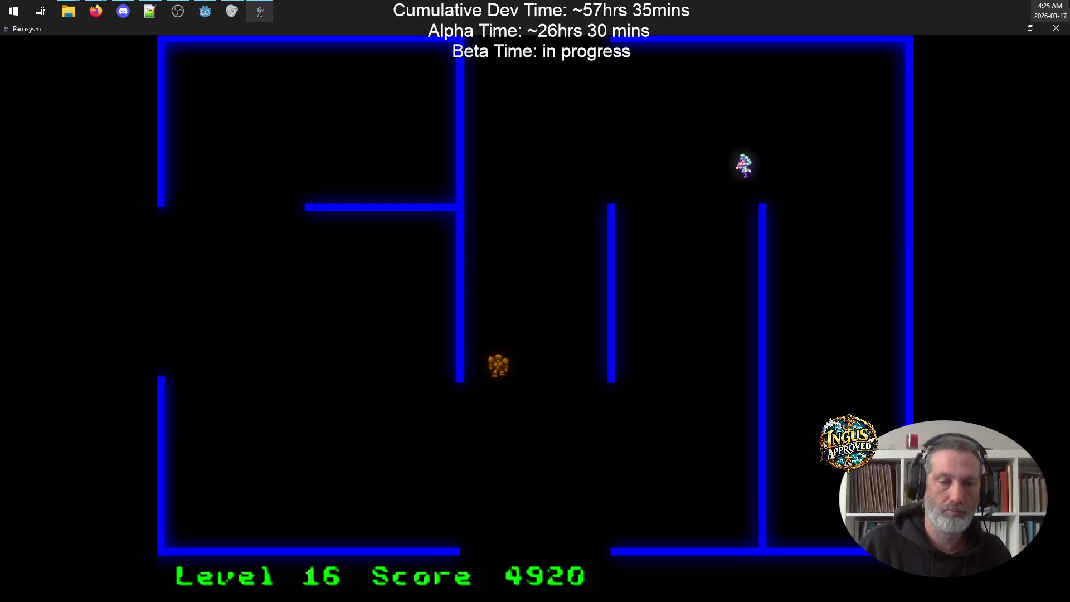
key("Up")
key("space")
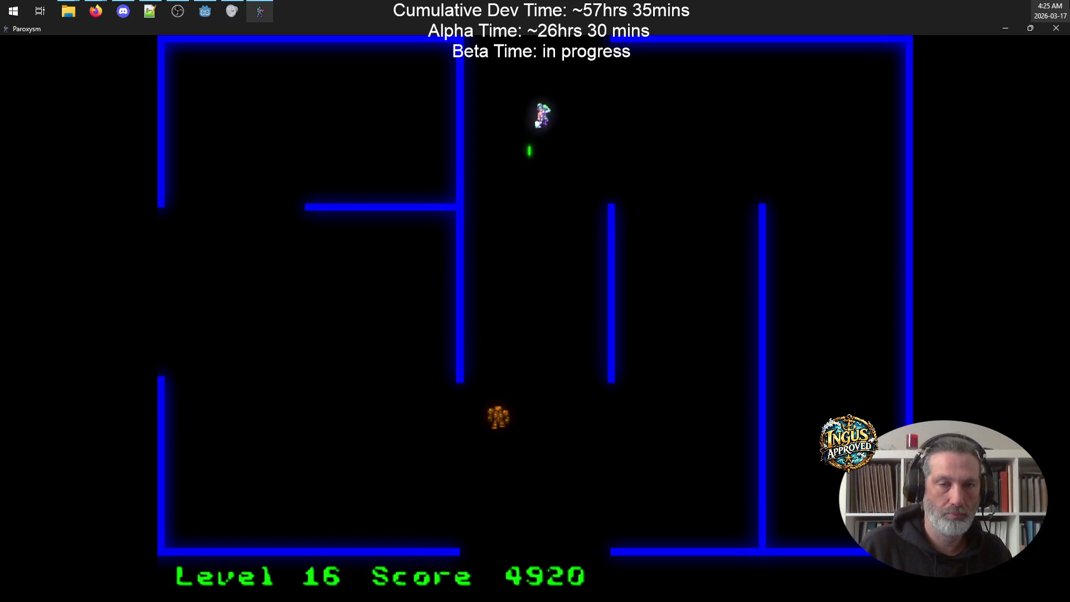
key("Left")
key("Right")
key("Down")
key("Right")
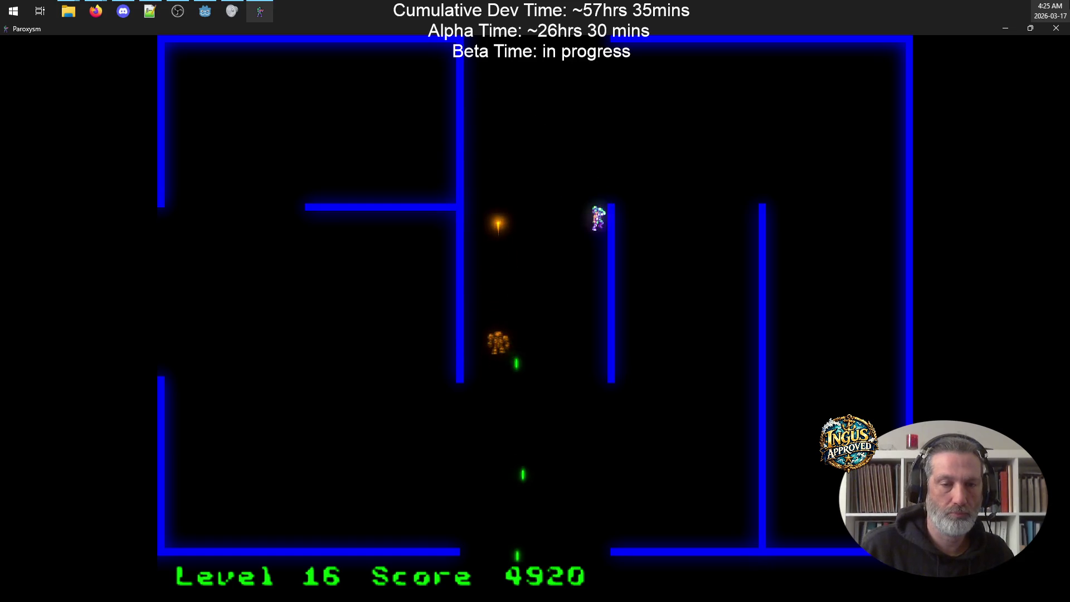
key("Up")
key("Left")
key("Up")
key("space")
key("Right")
key("Down")
key("Right")
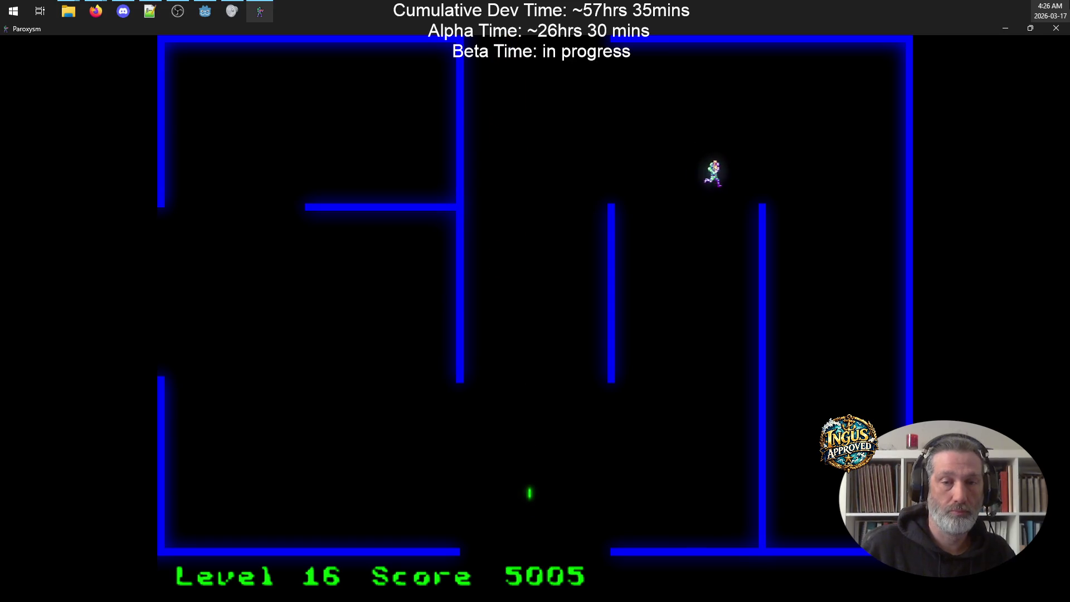
key("Left")
key("Left")
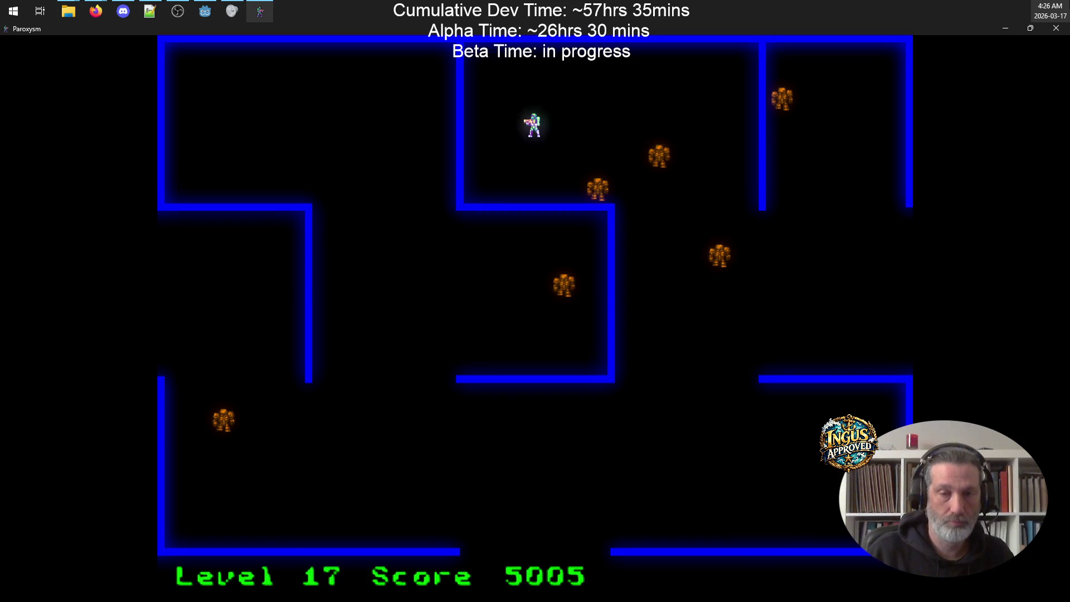
Step: Clear the level 17 robots along the walls and bottom, then exit downward to level 18
key("Down")
key("space")
key("Right")
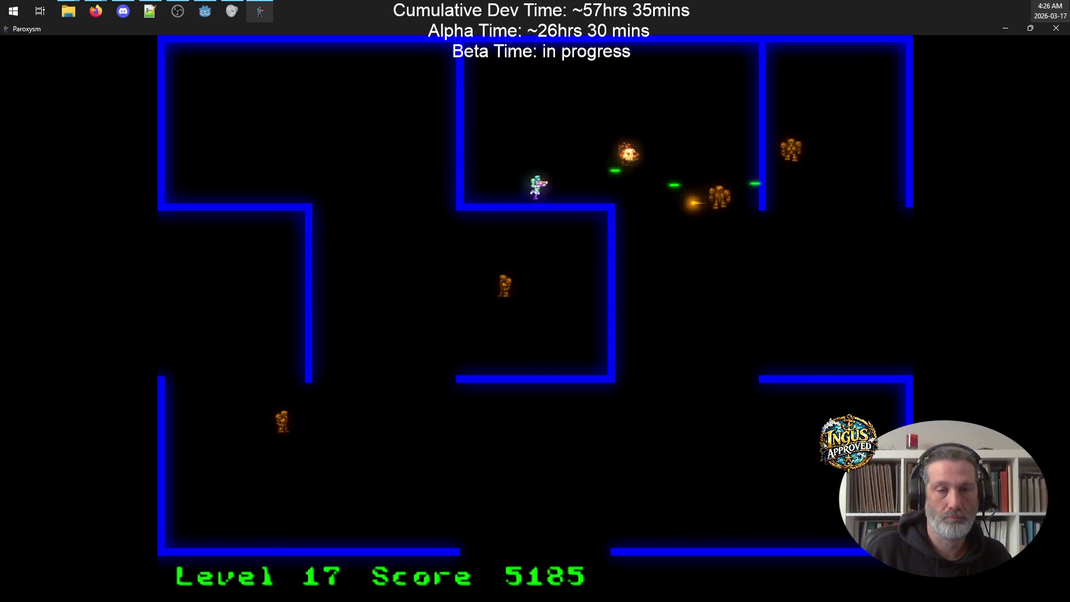
key("Up")
key("Right")
key("Down")
key("Down")
key("space")
key("Right")
key("Up")
key("space")
key("Down")
key("space")
key("Left")
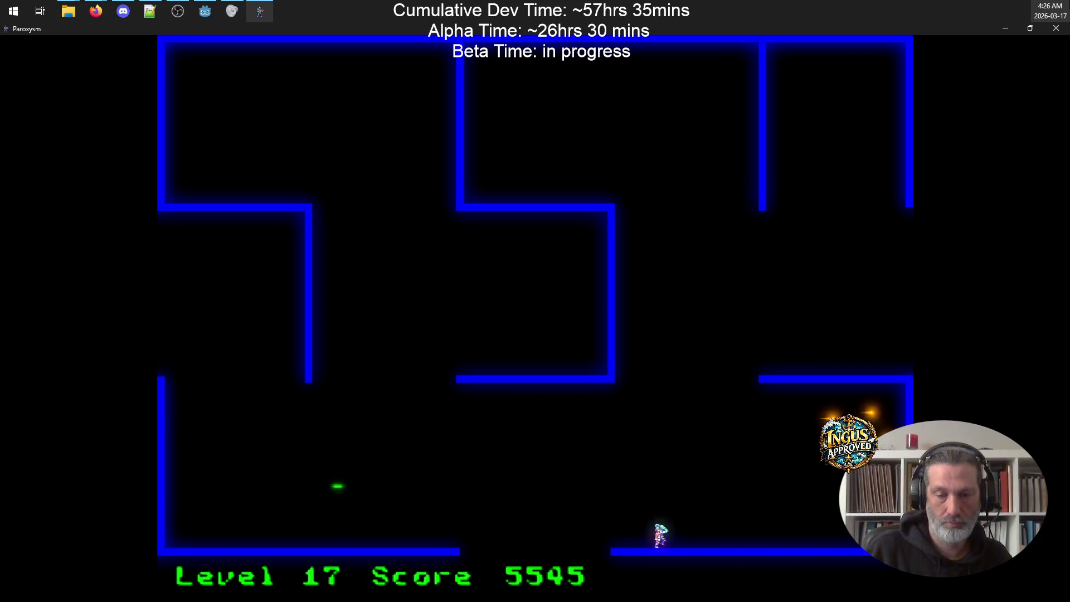
key("Down")
key("Right")
key("space")
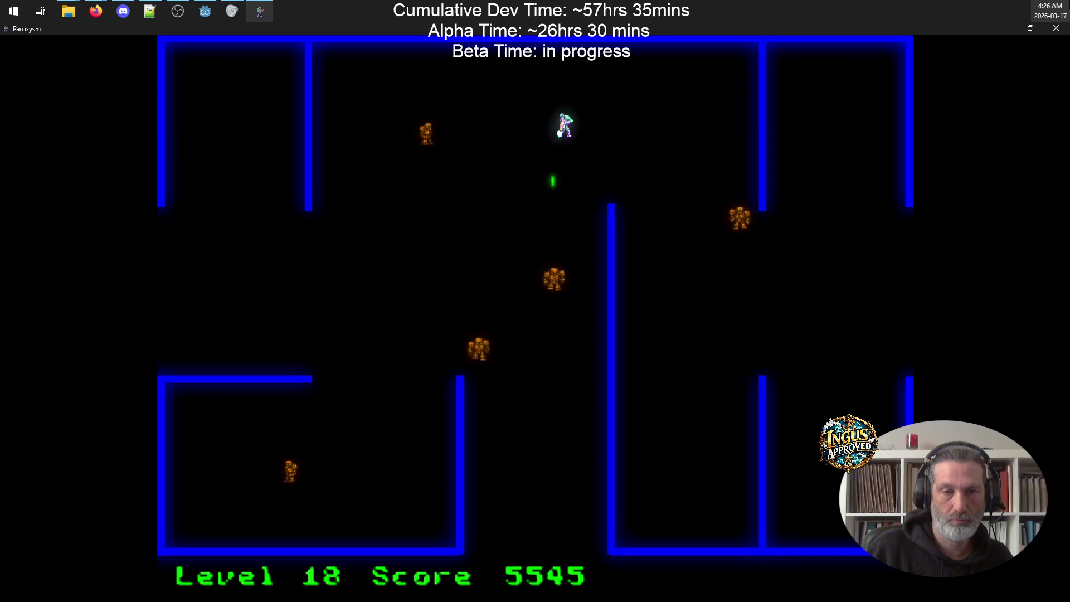
Step: Clear the level 18 robots from the top, left side and bottom, then exit at the bottom to level 19
key("Up")
key("Left")
key("space")
key("Left")
key("space")
key("Down")
key("Down")
key("Right")
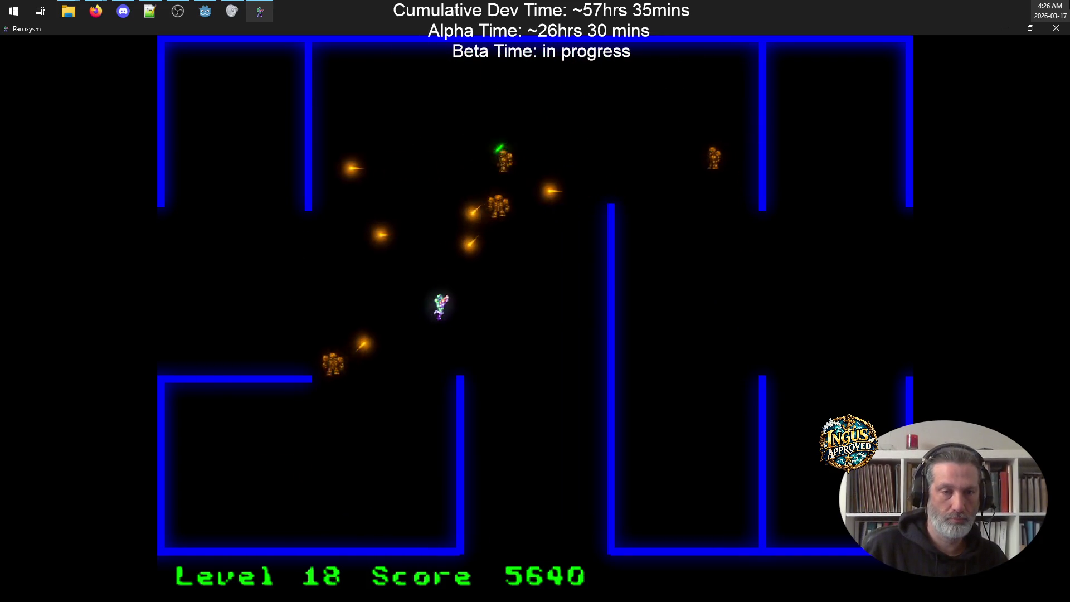
key("space")
key("Down")
key("space")
key("Up")
key("Up")
key("space")
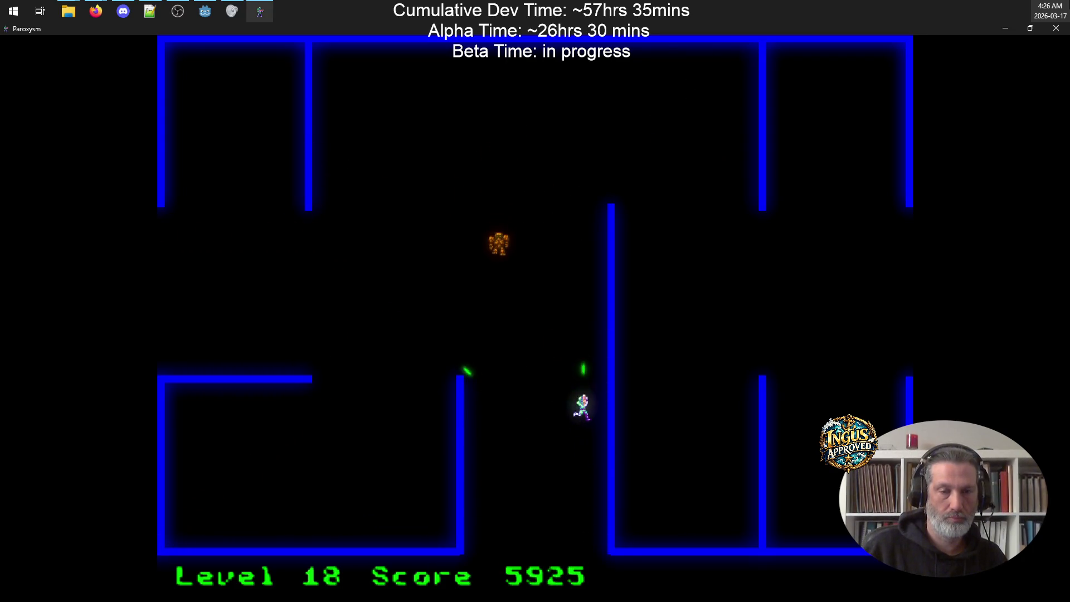
key("Down")
key("Right")
key("Left")
key("Down")
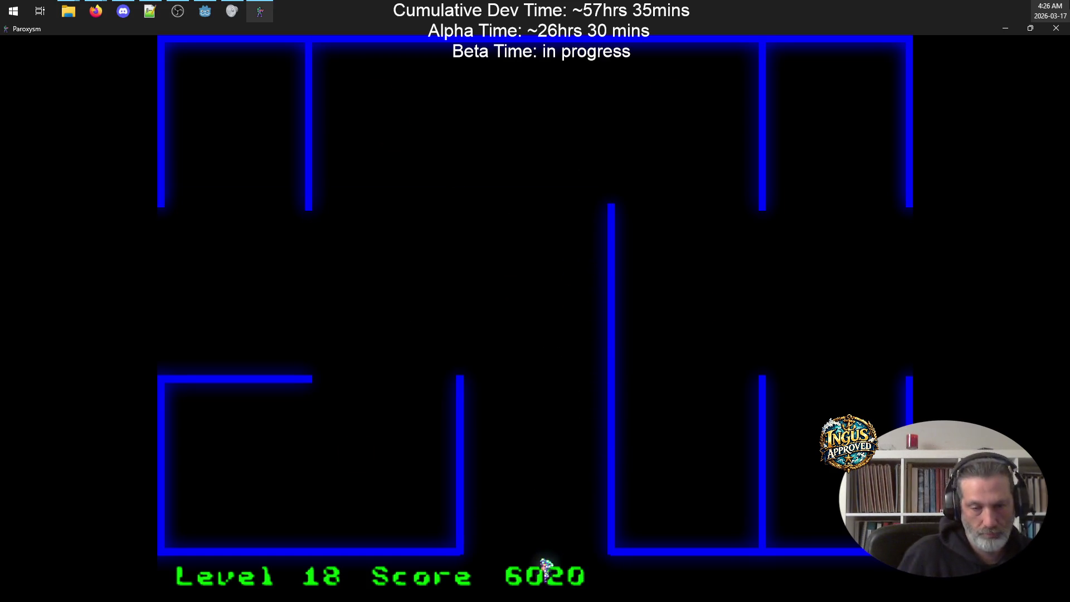
key("space")
key("Right")
Step: On level 19, clear the robots in the top room, firing diagonally while crossing it
key("Down")
key("Left")
key("space")
key("Up")
key("space")
key("Right")
key("space")
key("Down")
key("Up")
key("Right")
key("space")
key("Up")
key("Right")
key("space")
Step: Shoot the remaining level 19 robots and exit through the right wall to level 20
key("Right")
key("space")
key("Down")
key("Down")
key("space")
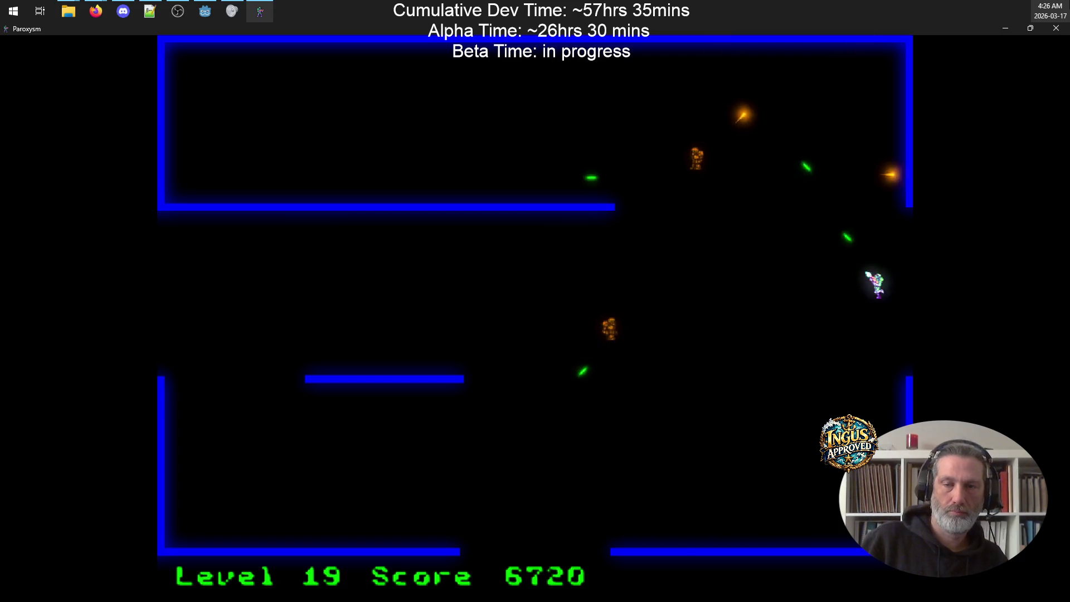
key("Left")
key("Down")
key("space")
key("Up")
key("Right")
key("Up")
key("Right")
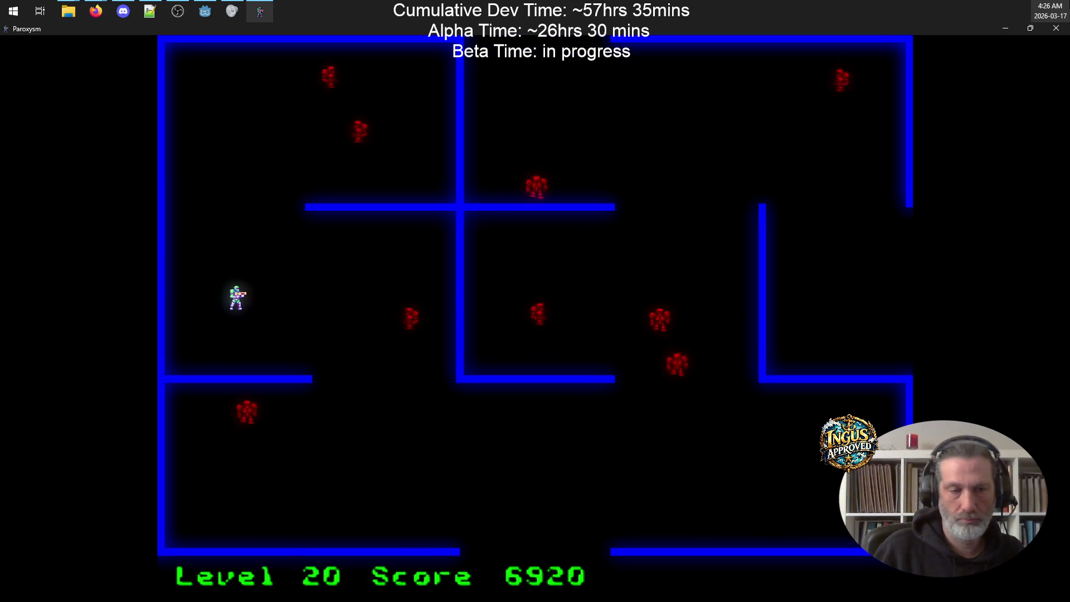
Step: On level 20, fire at the upper-left robots and try to escape the red robots
key("Down")
key("space")
key("Up")
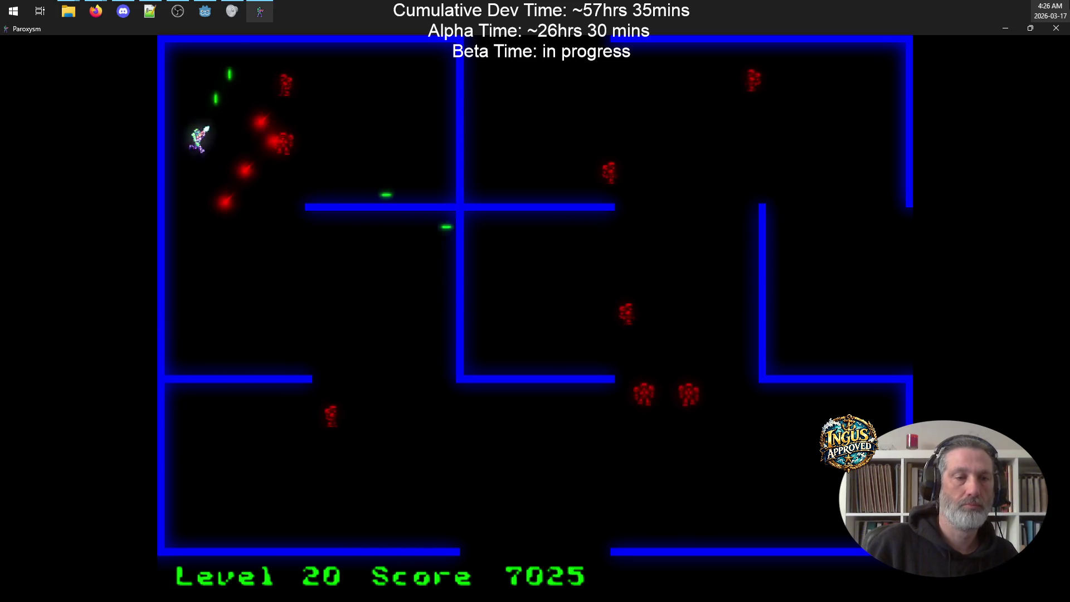
key("Right")
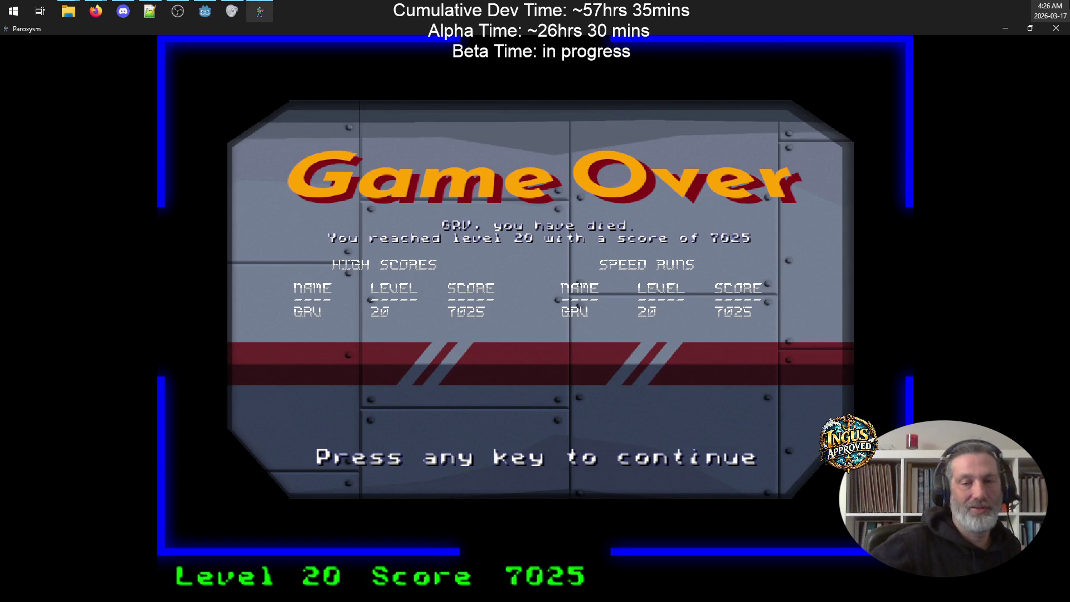
Step: Dismiss the level 20 Game Over screen to reach the credits, then quit the game
key("space")
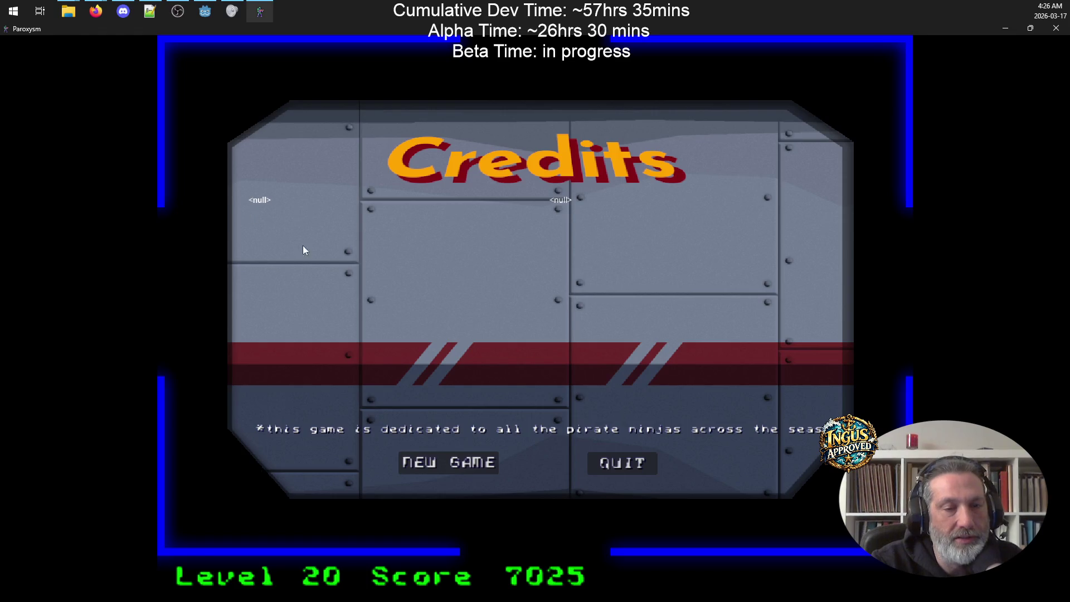
left_click(617, 466)
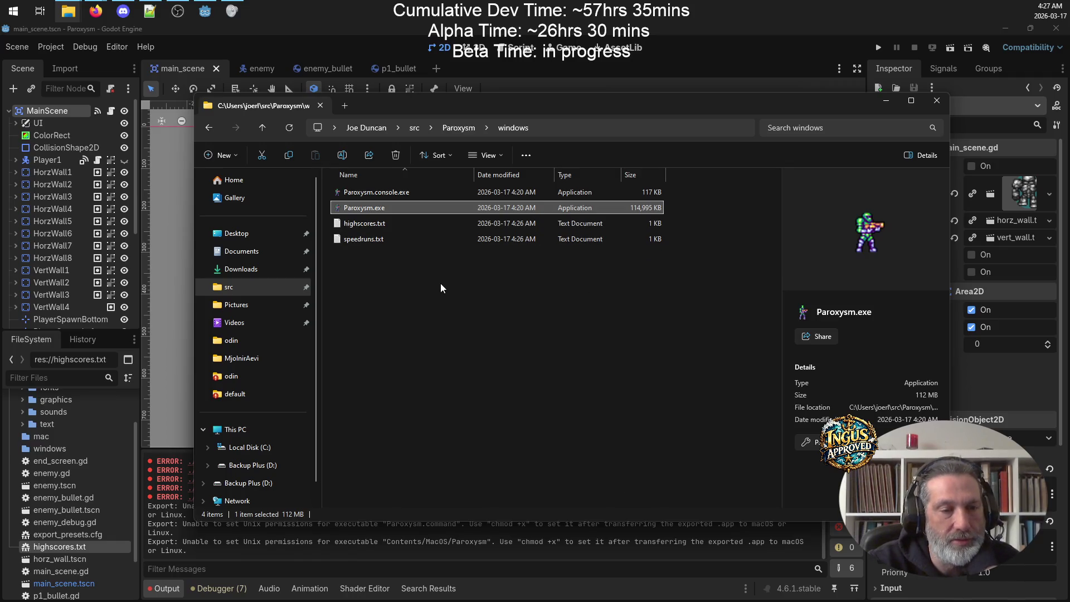
Step: Bring the Godot editor's Paroxysm main_scene back in front of the Explorer windows folder
scroll(301, 368, "down", 1)
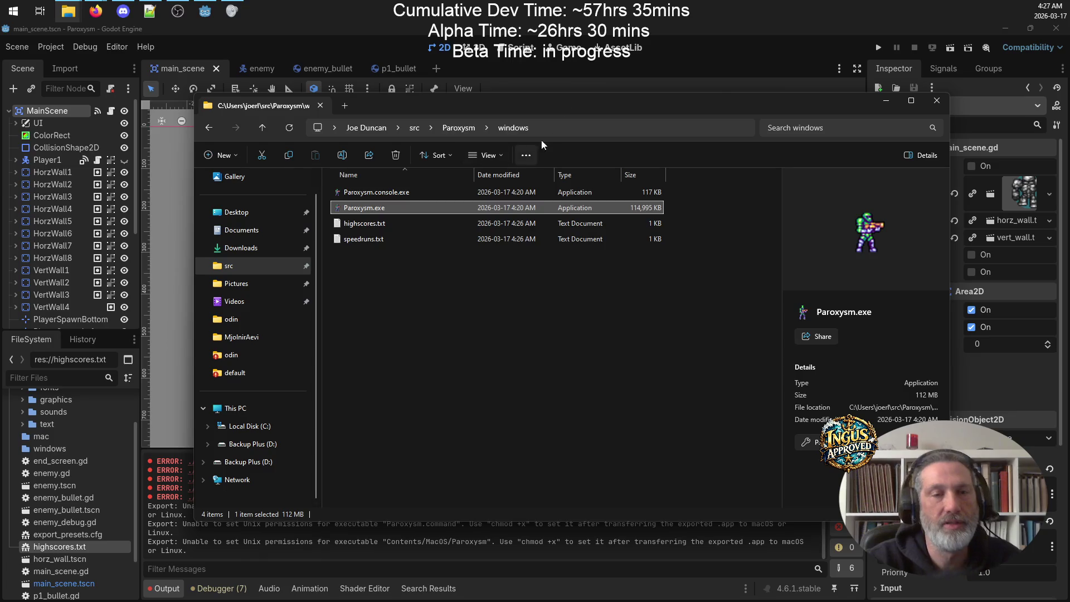
left_click(705, 49)
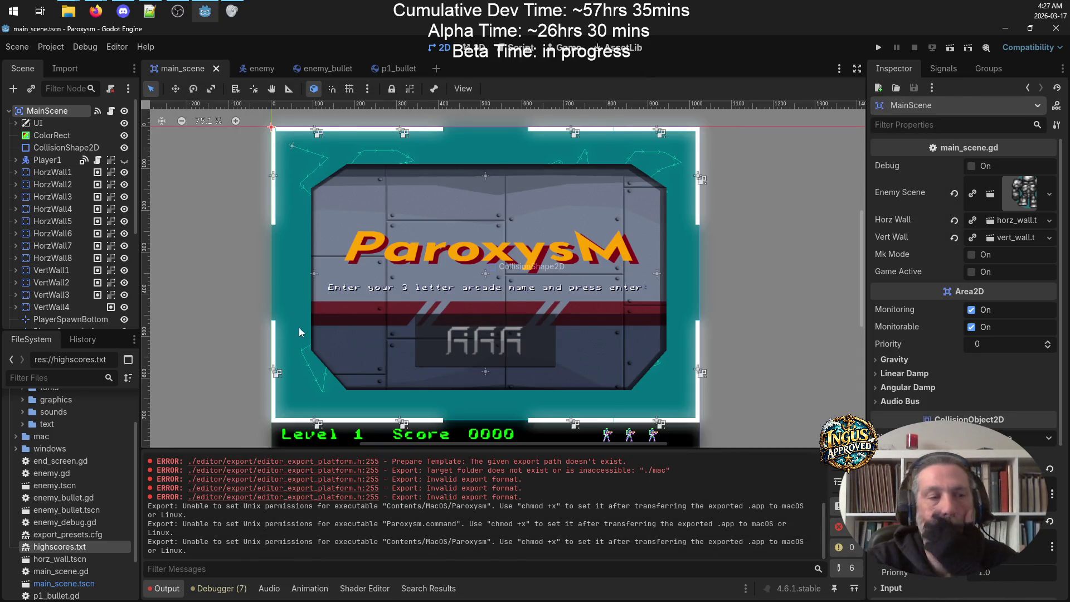
Step: Expand the text folder and view the dependencies of credits2.txt
left_click(68, 427)
right_click(67, 426)
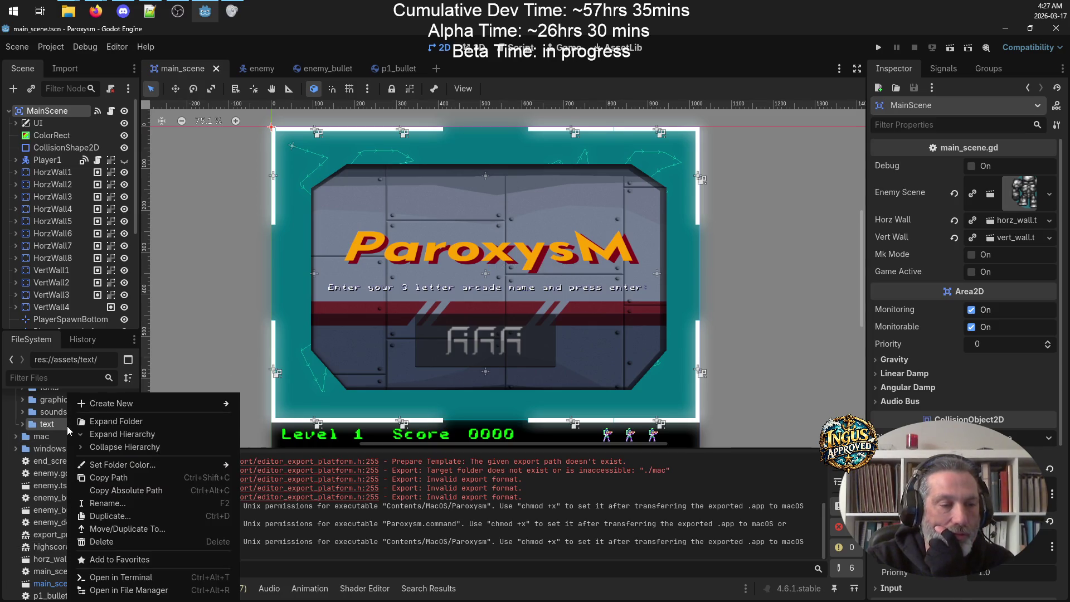
left_click(65, 423)
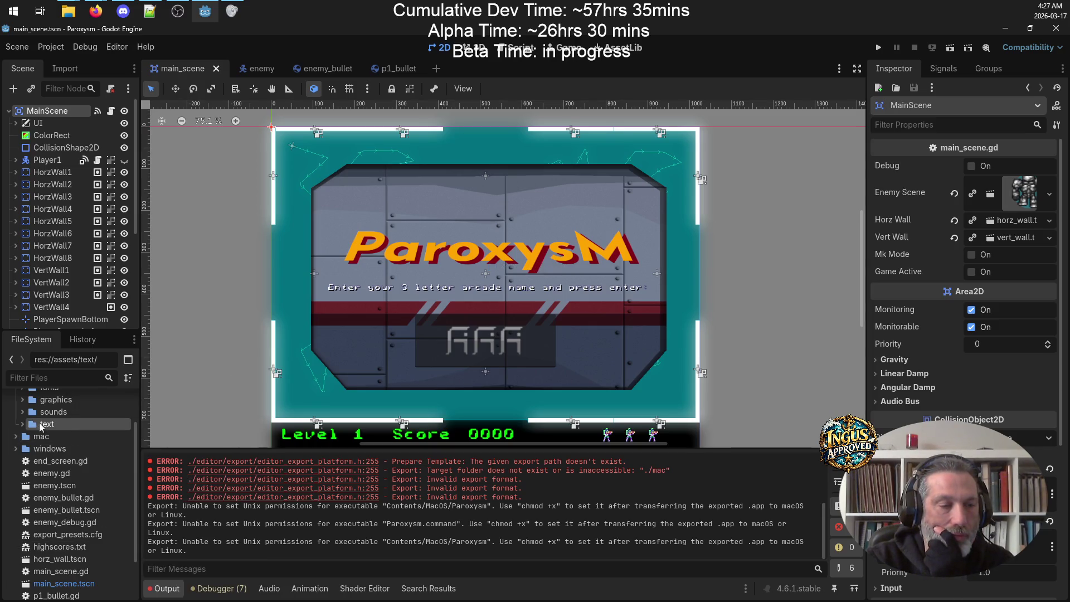
left_click(26, 425)
left_click(64, 436)
right_click(63, 436)
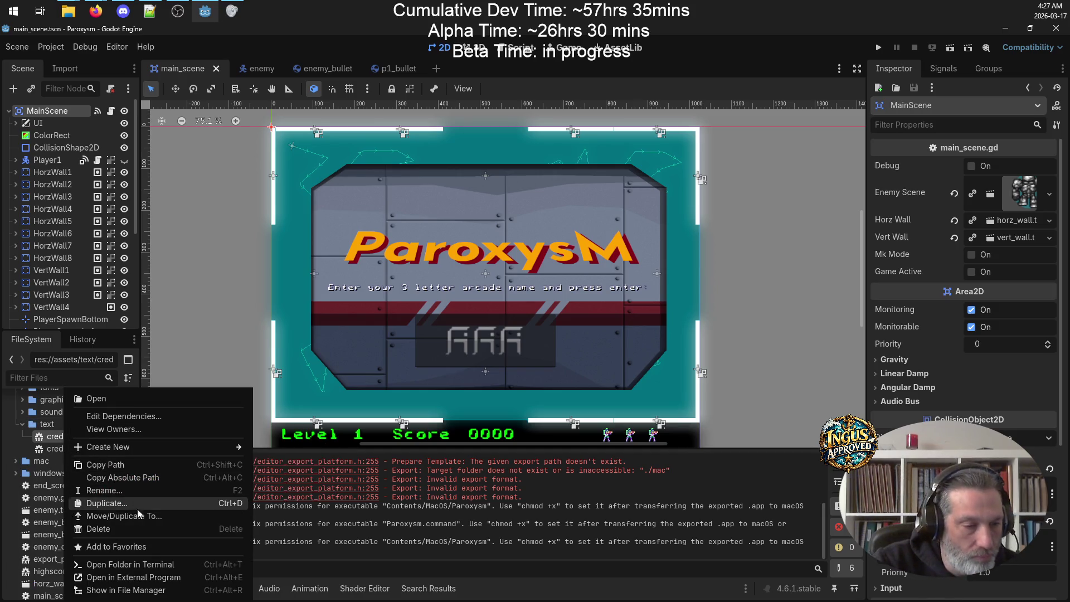
left_click(160, 417)
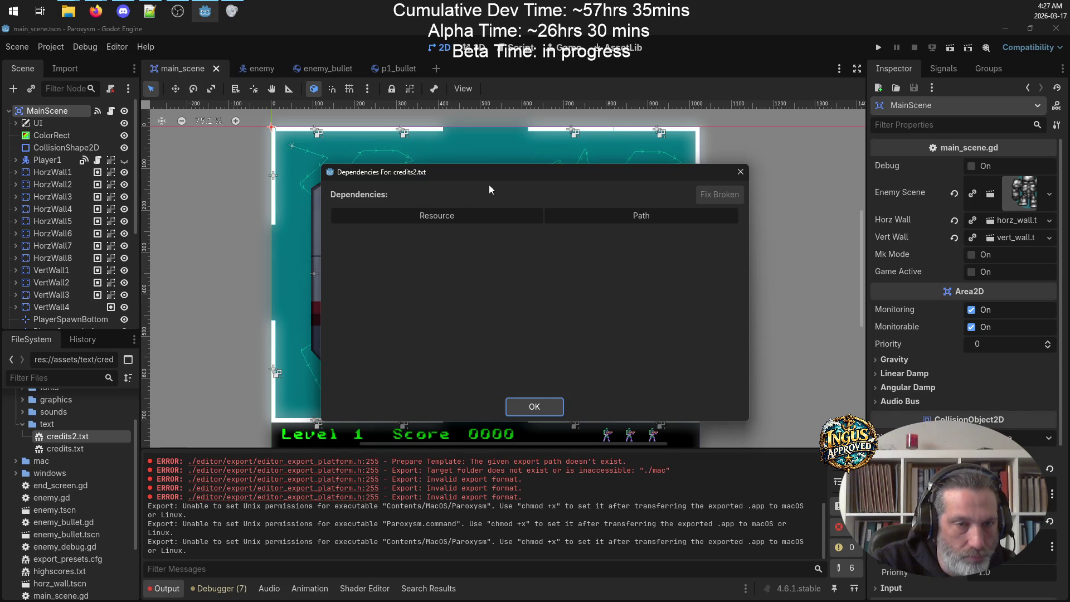
left_click(534, 402)
Step: Check the options for credits.txt, then collapse and re-expand the assets folder to reselect text
left_click(63, 448)
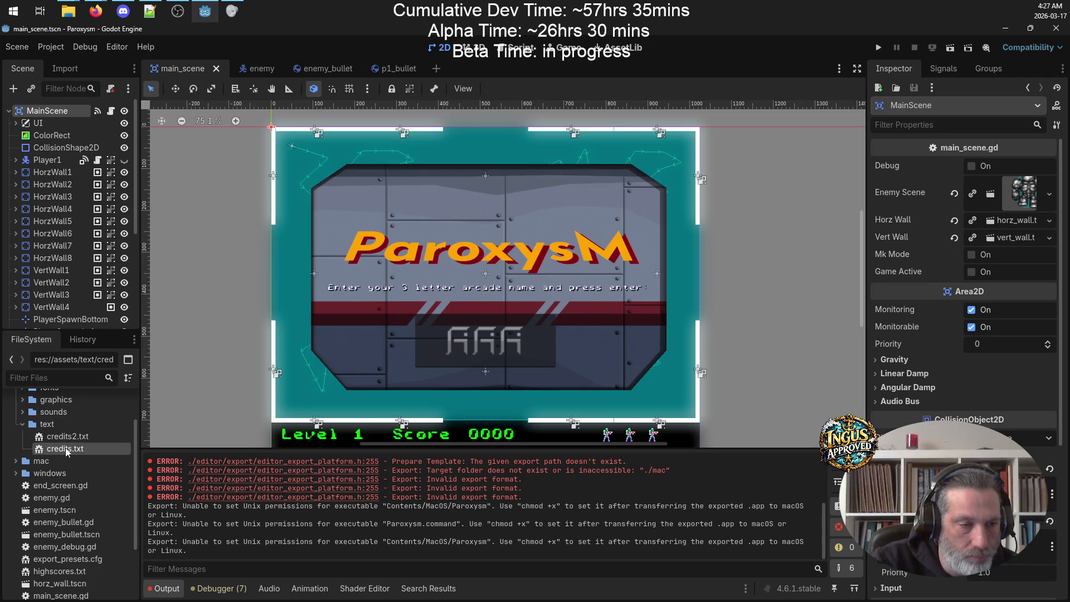
right_click(65, 447)
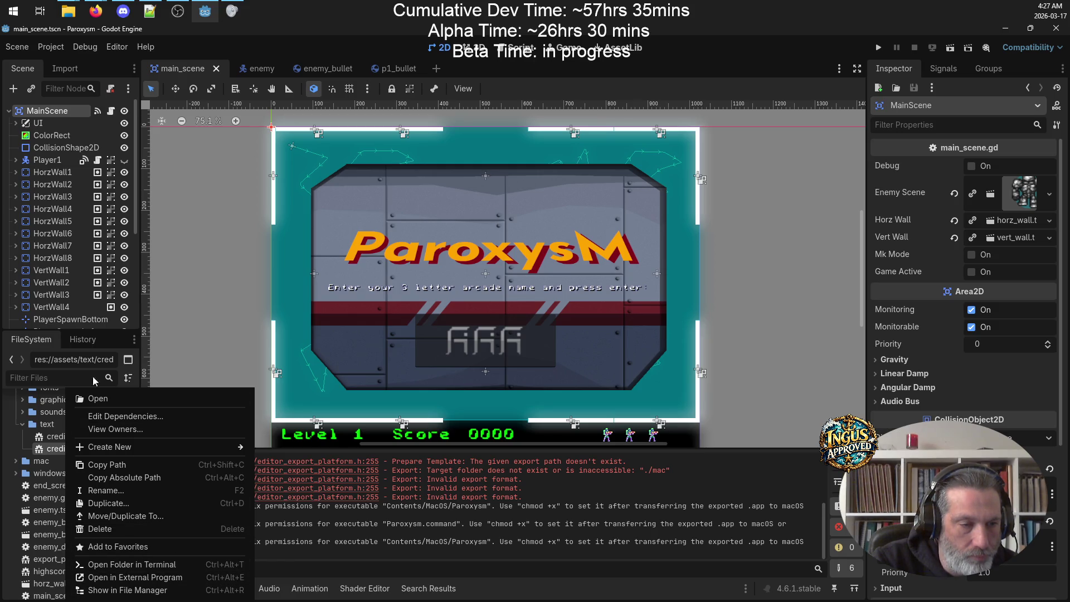
left_click(49, 440)
left_click(25, 426)
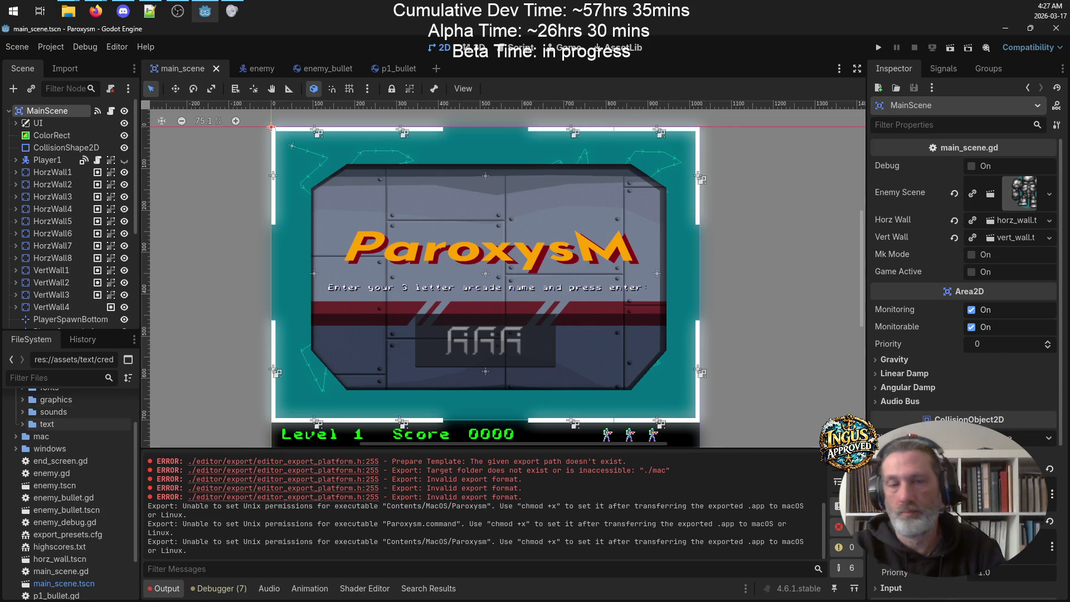
scroll(42, 533, "down", 3)
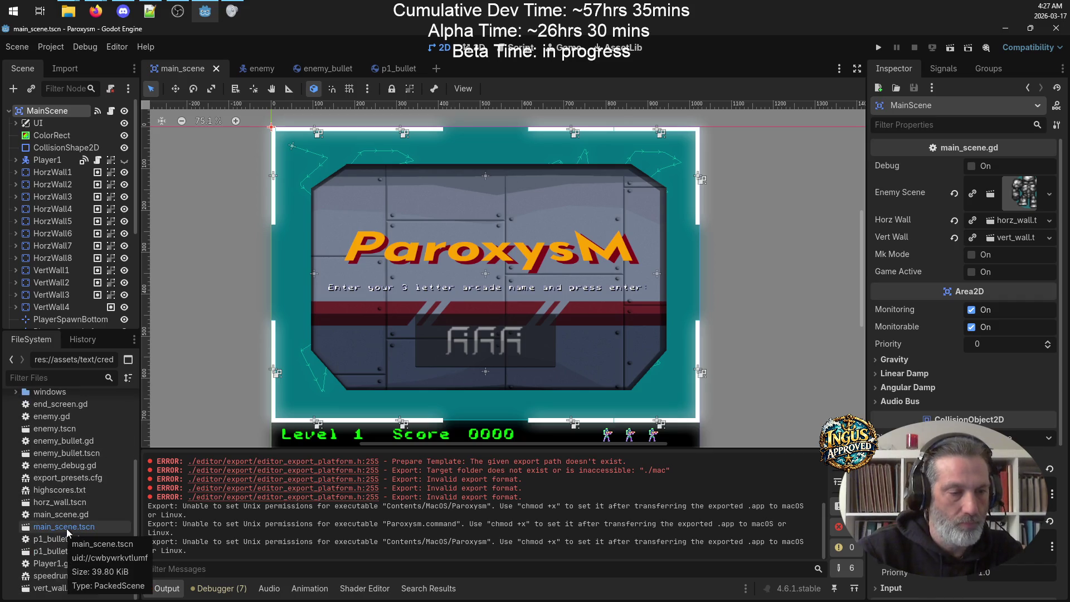
scroll(83, 504, "up", 5)
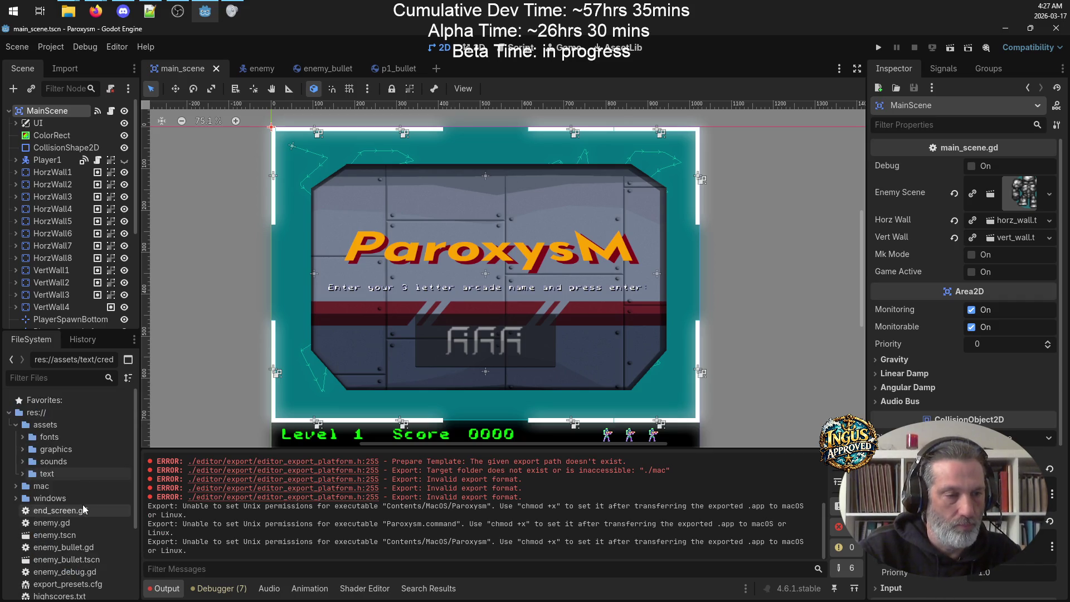
left_click(16, 425)
left_click(34, 426)
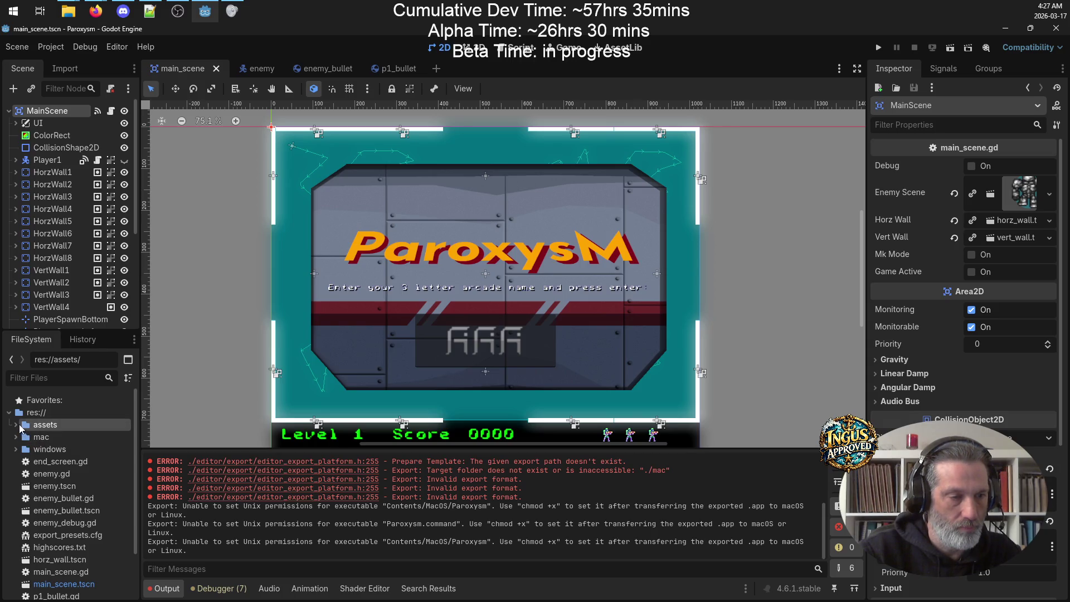
left_click(19, 426)
left_click(46, 474)
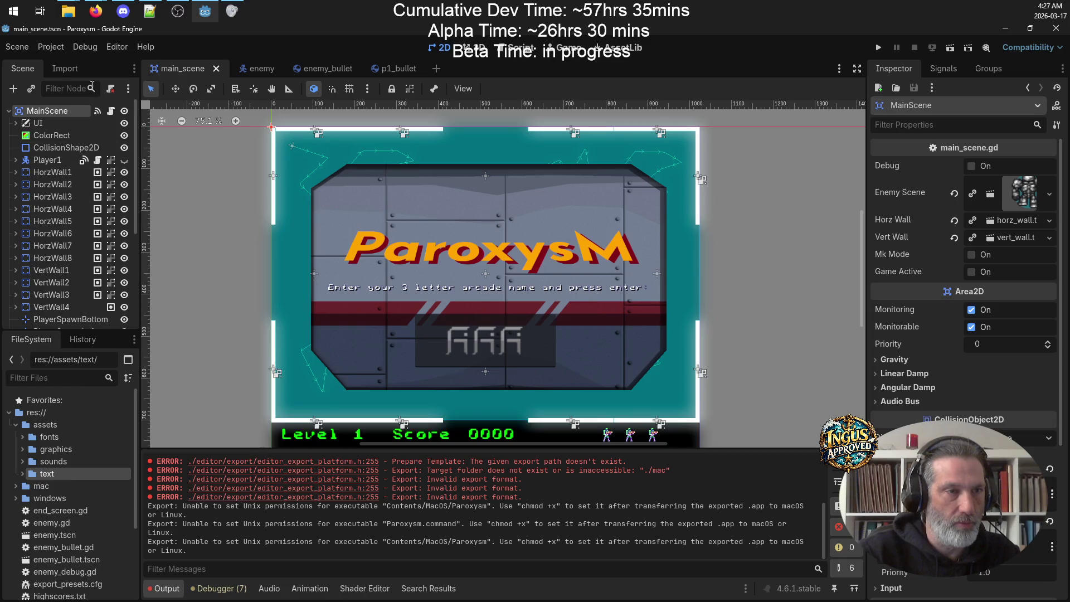
Step: Show the import settings for credits2.txt and credits.txt selected together
left_click(65, 69)
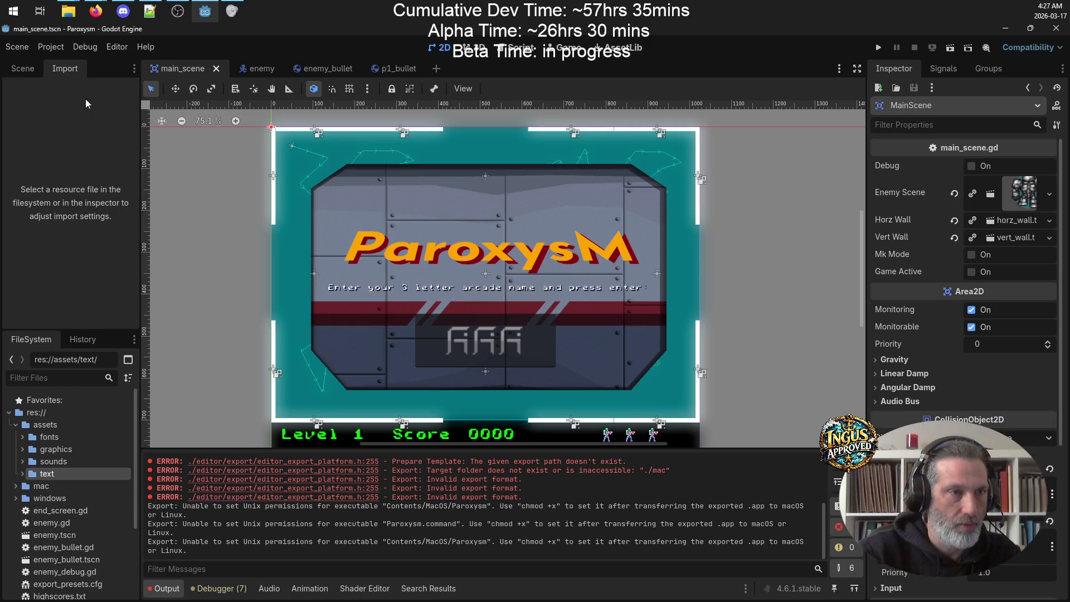
left_click(24, 475)
left_click(66, 497)
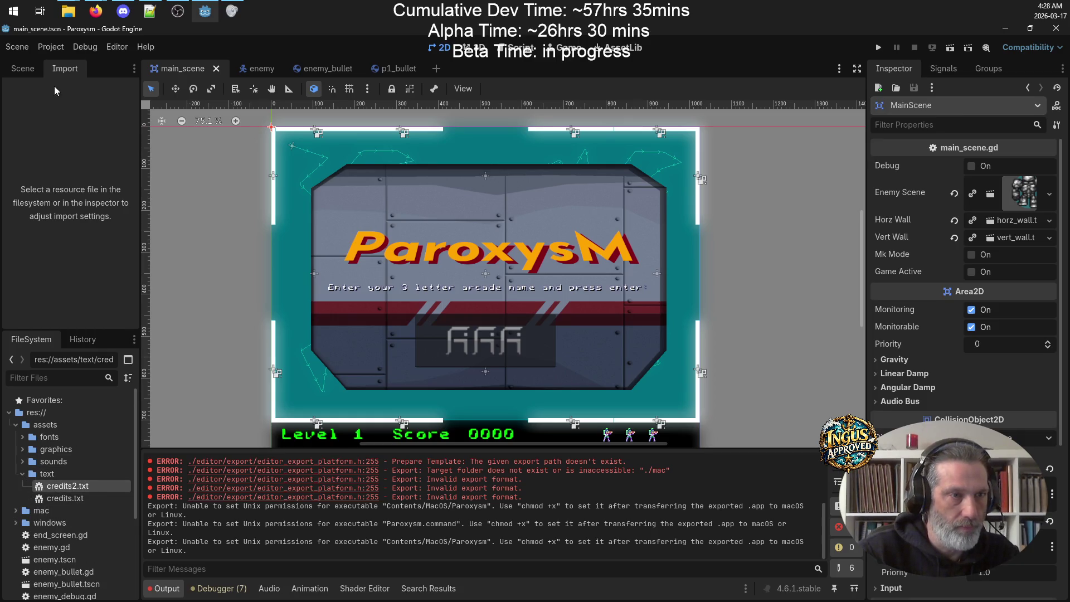
left_click(77, 498)
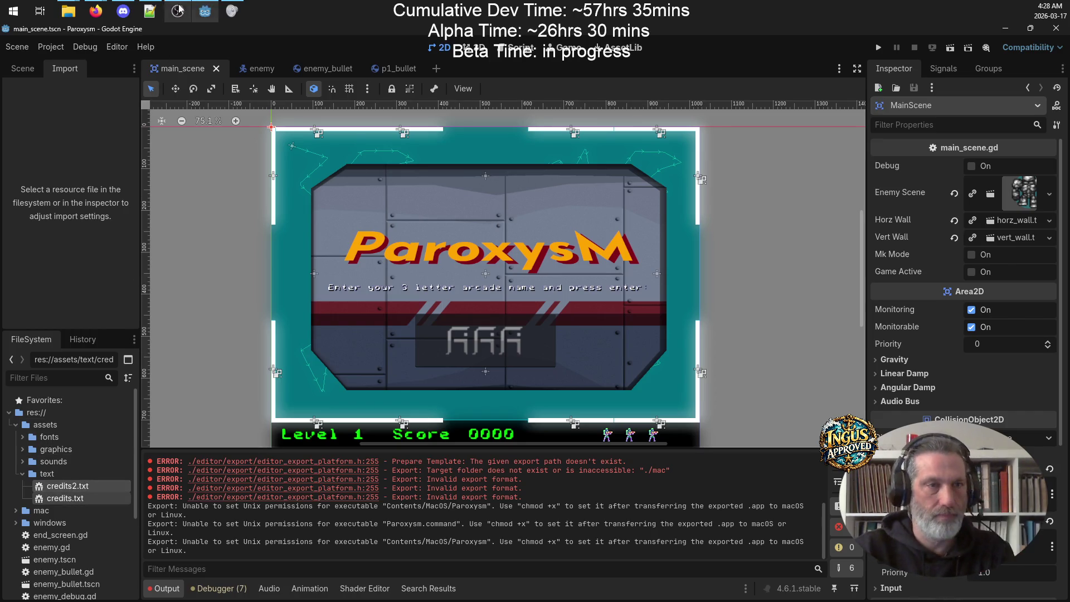
mouse_move(101, 11)
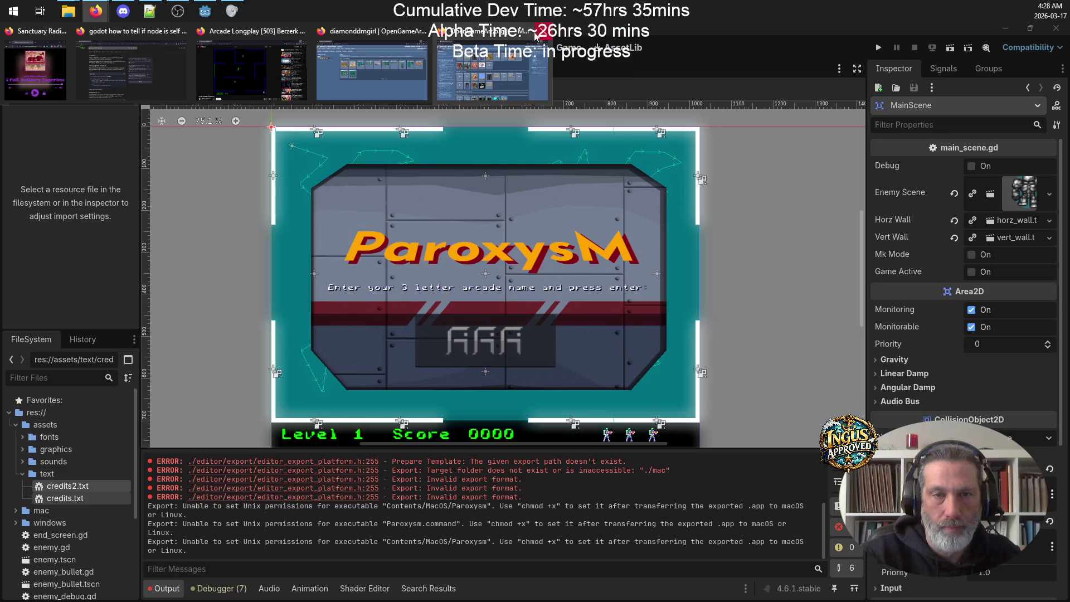
Step: In Firefox, search Google for 'godot include text file in embedded resources'
left_click(539, 36)
left_click(1057, 34)
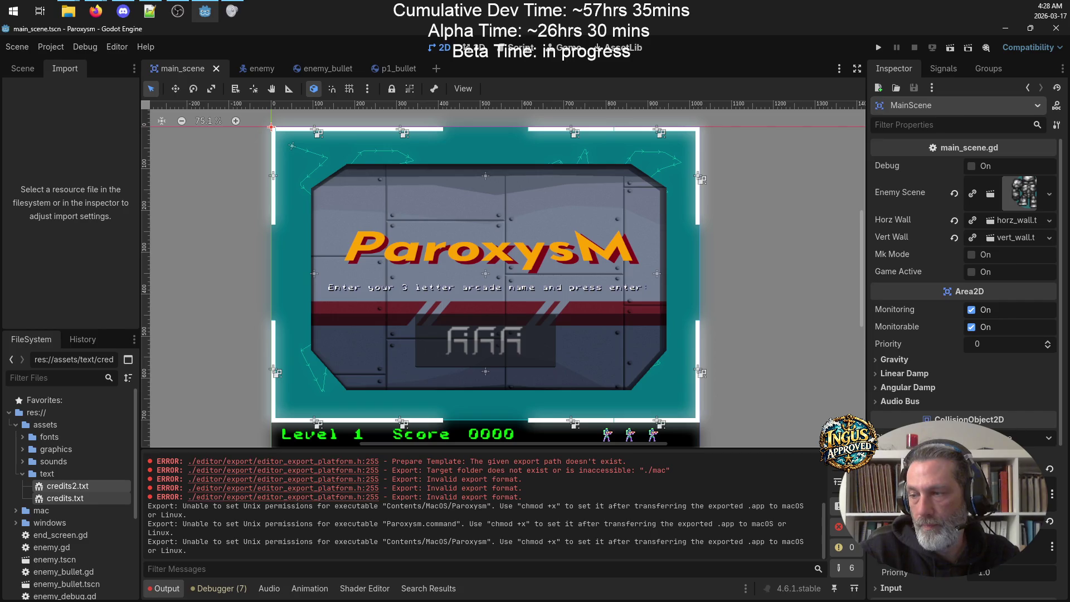
mouse_move(96, 12)
left_click(131, 63)
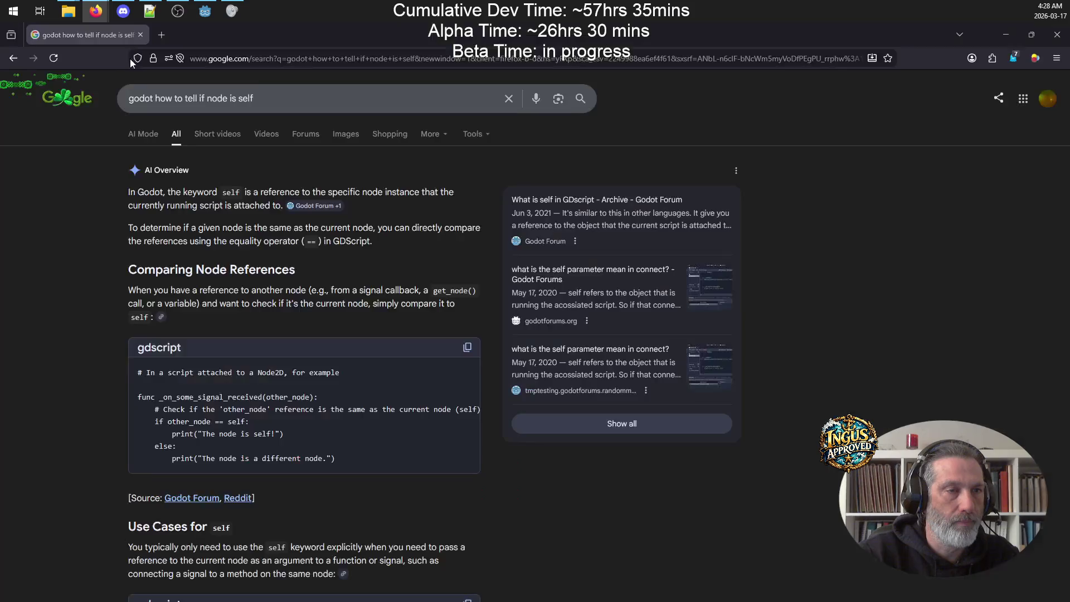
left_click_drag(217, 102, 612, 131)
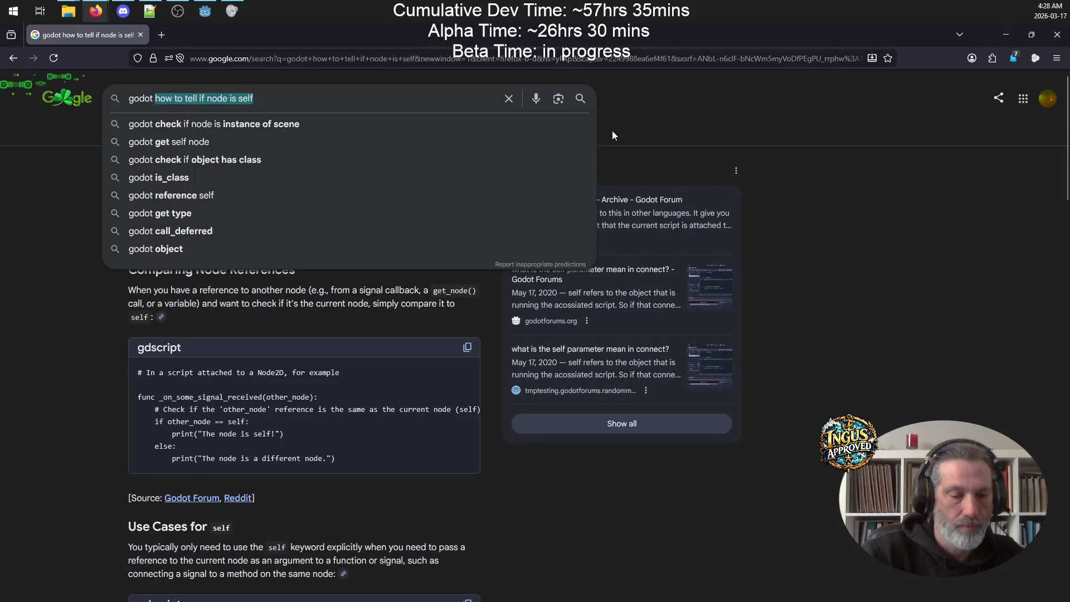
type("include text ")
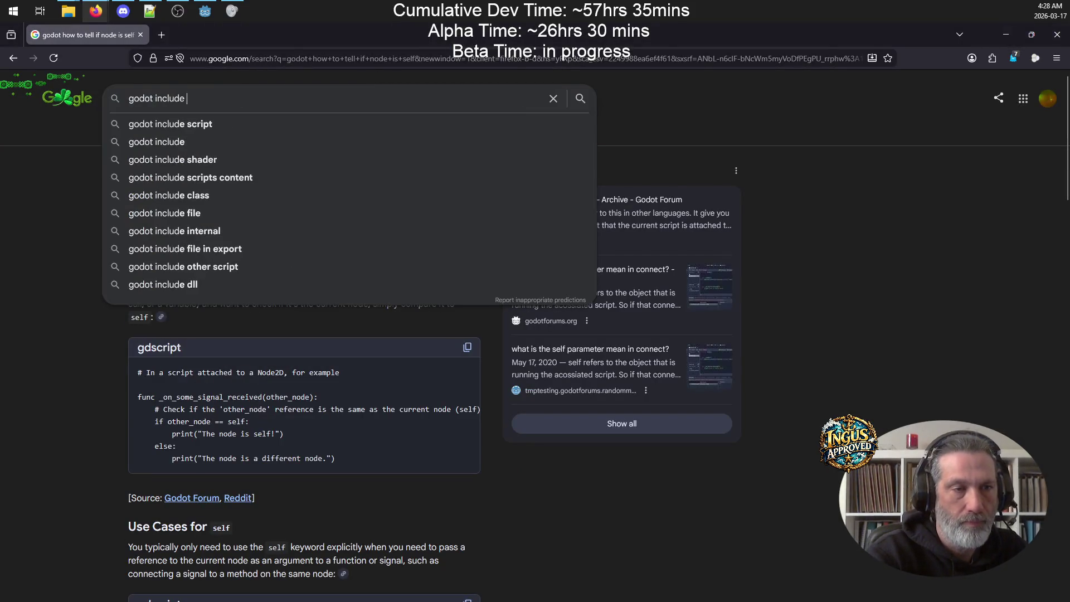
type("file in emb")
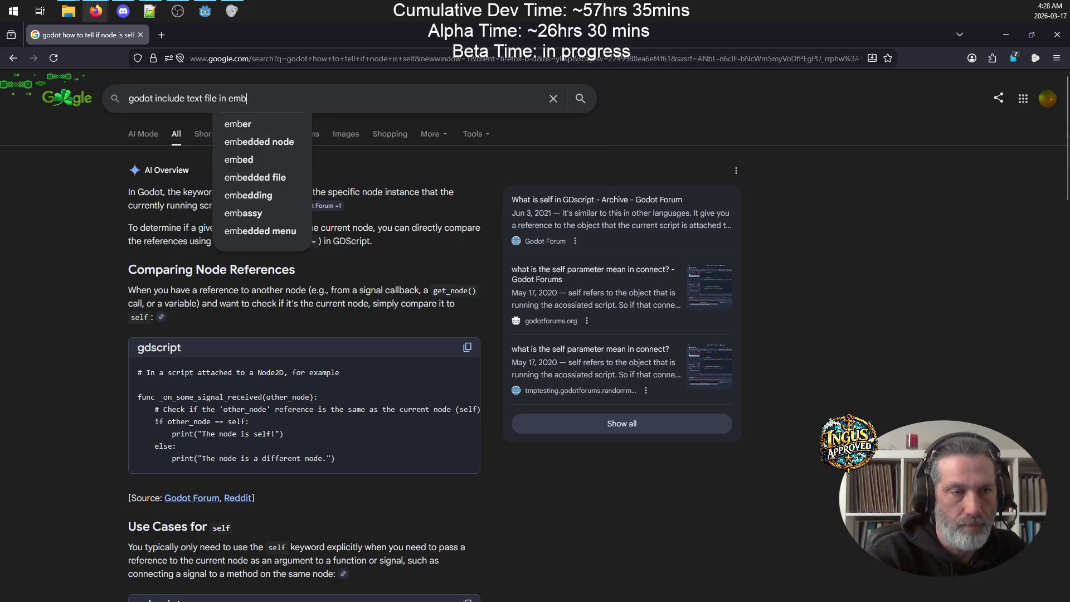
type("edded")
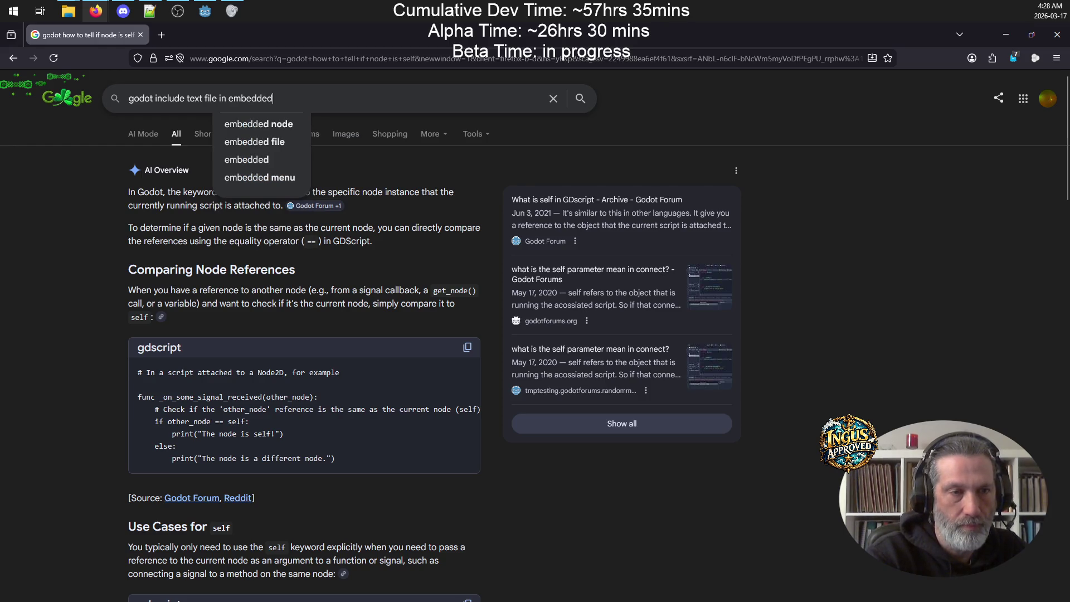
type(" res")
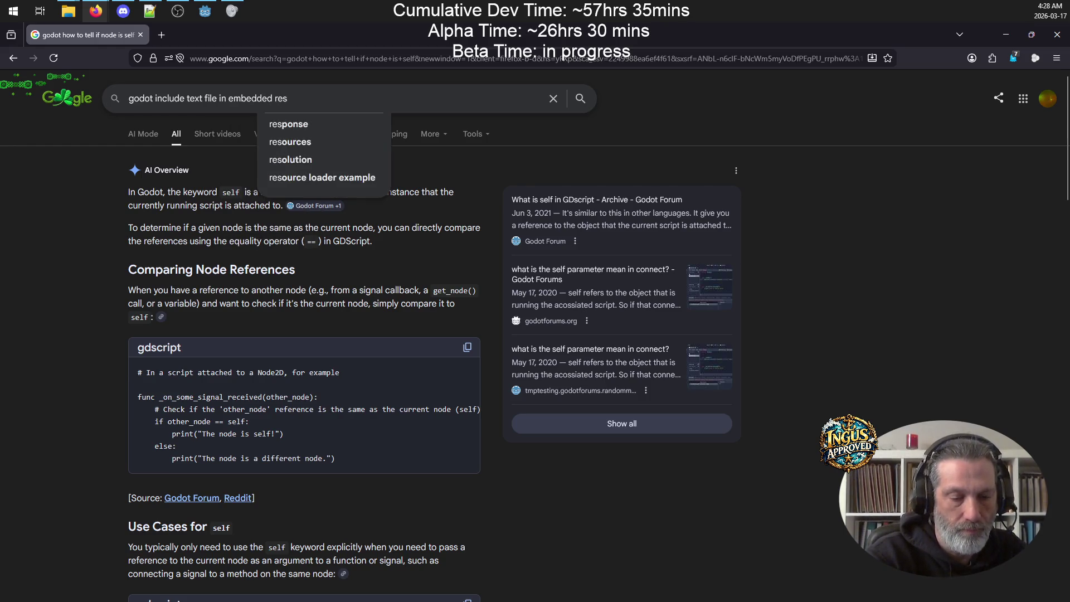
type("ources")
key("Return")
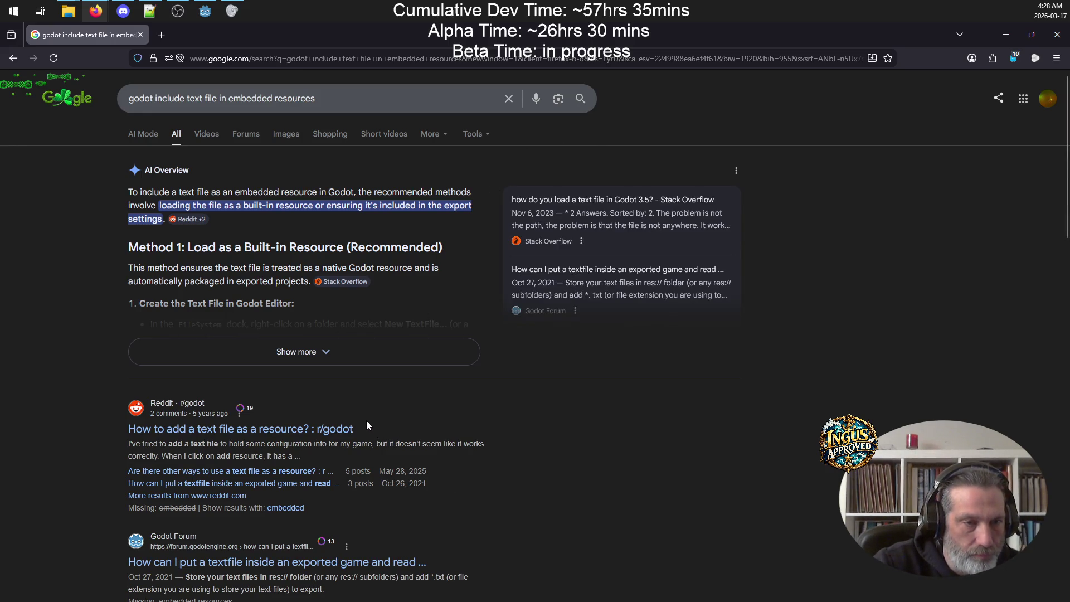
Step: Expand the AI Overview and read down to the ResourceLoader.load(path).get_as_text() example
left_click(274, 352)
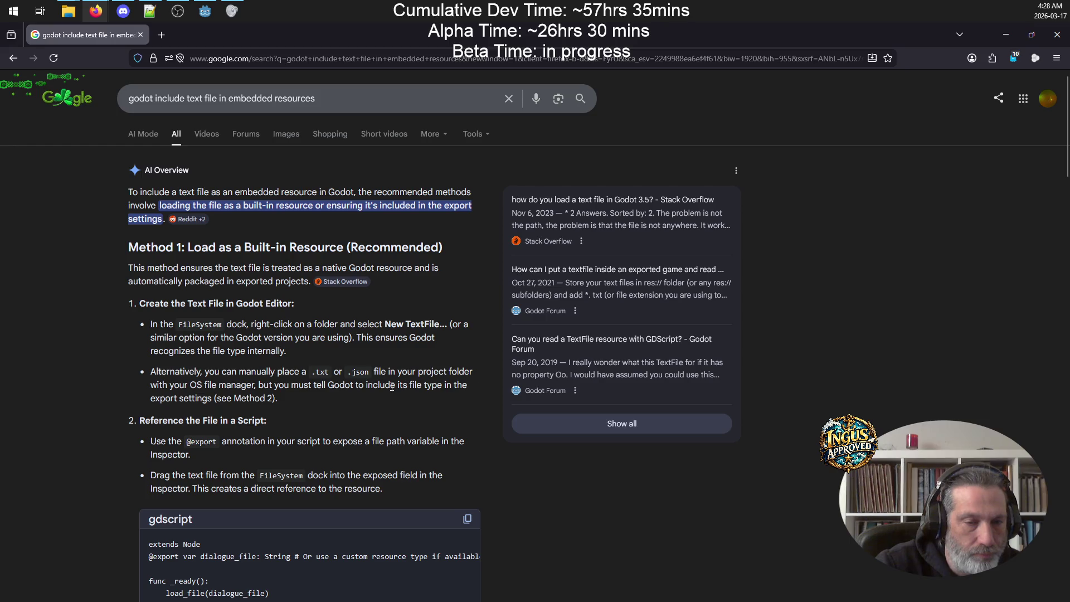
mouse_move(396, 385)
left_mouse_down()
mouse_move(469, 392)
mouse_move(313, 404)
left_mouse_up()
left_click(286, 403)
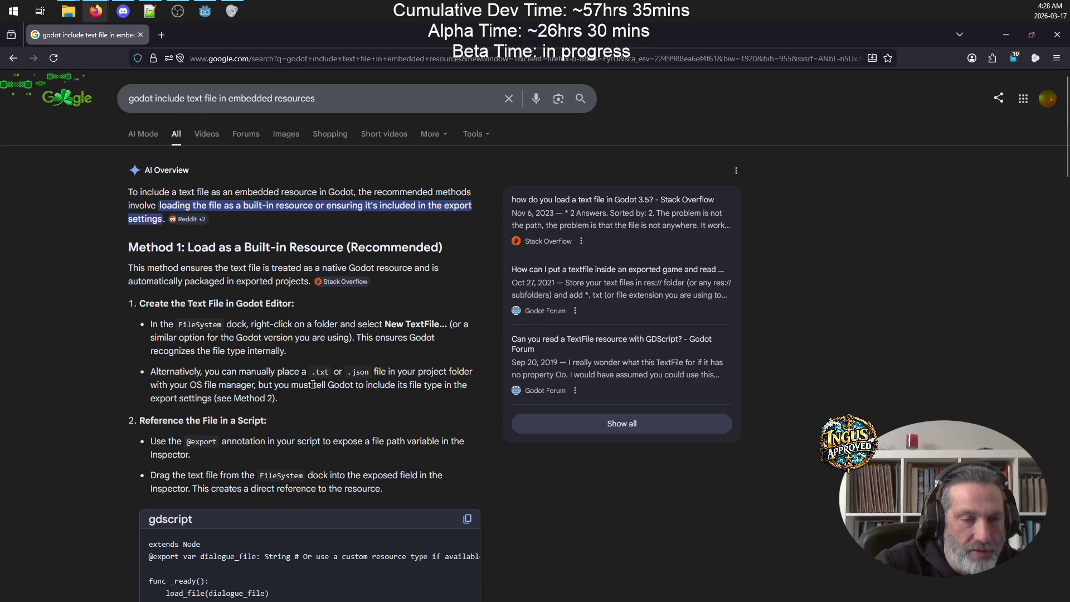
scroll(324, 371, "down", 2)
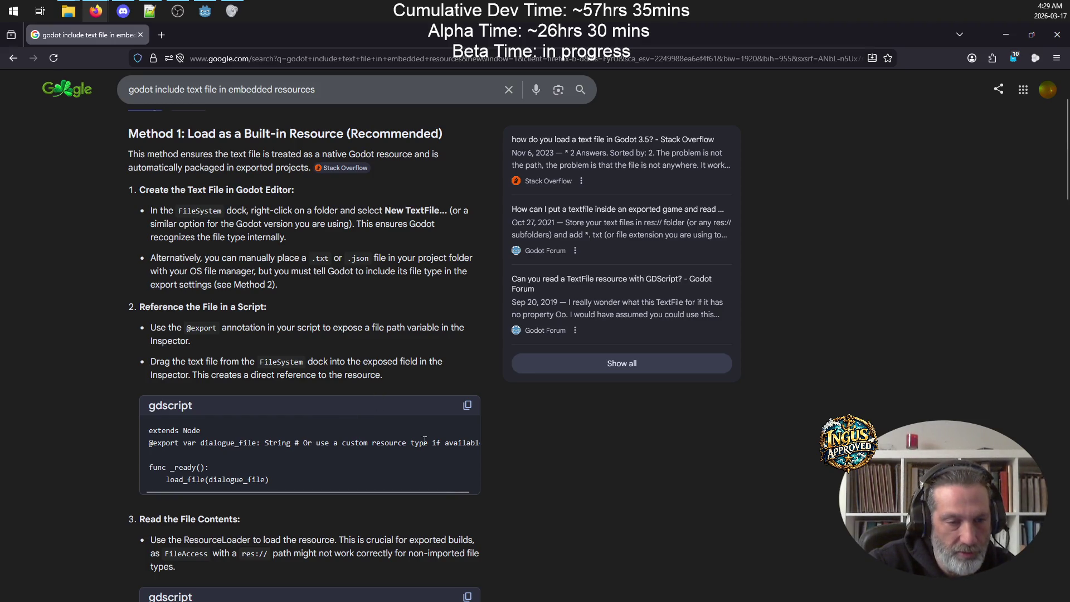
scroll(356, 450, "down", 2)
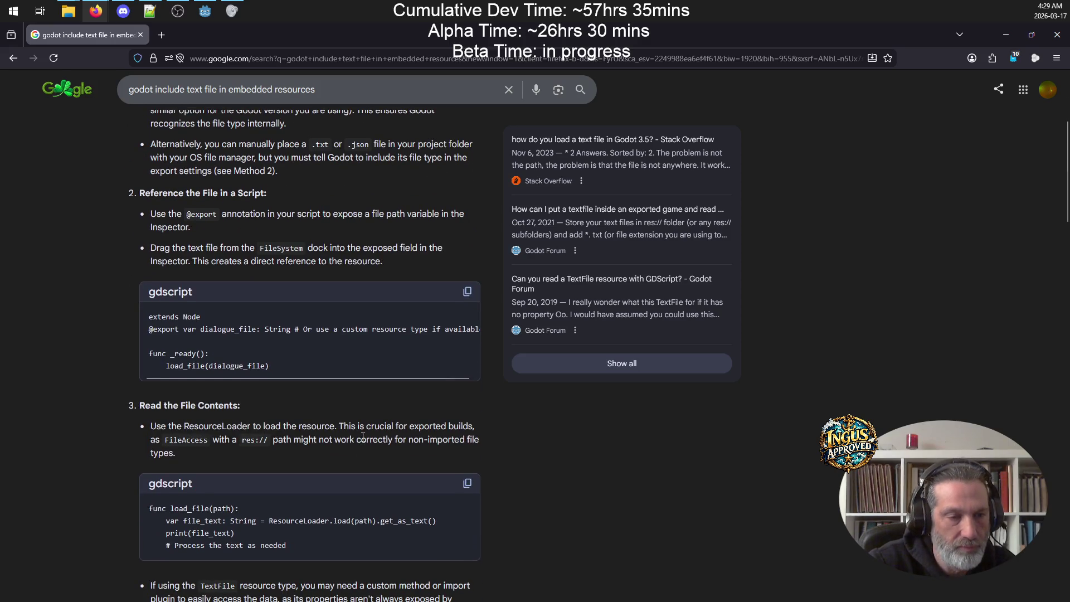
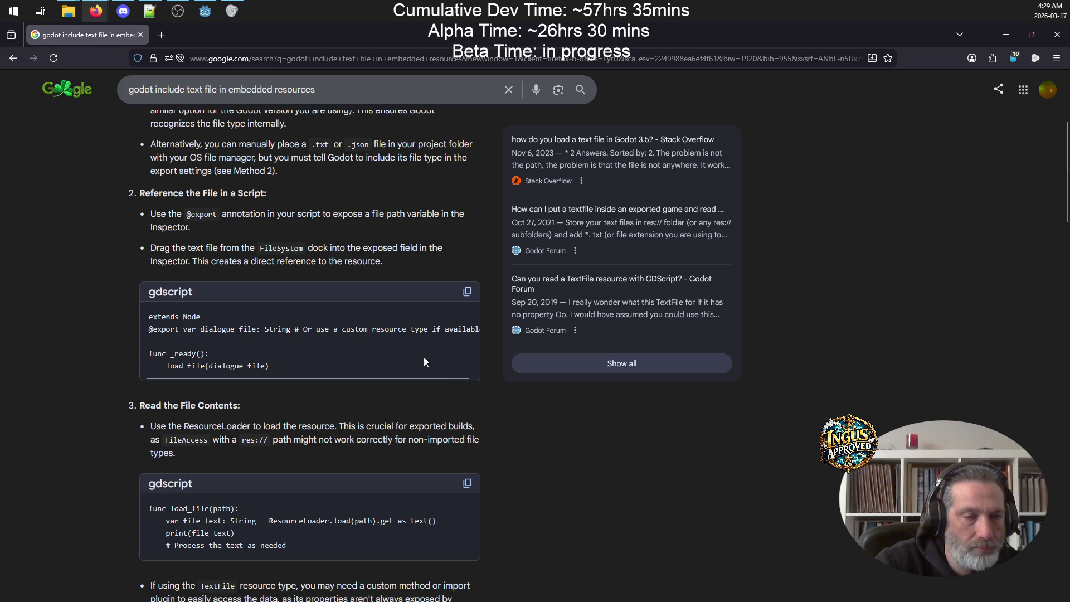
Step: Check the project's name and version under Application > Config in Project Settings, then close it
left_click_drag(357, 377, 435, 381)
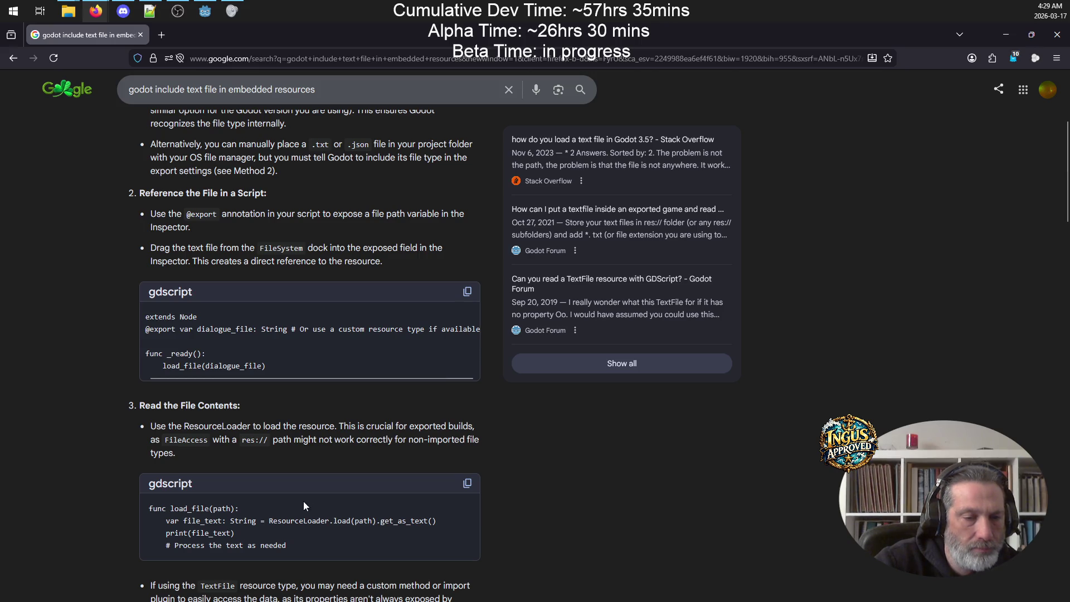
scroll(296, 513, "down", 2)
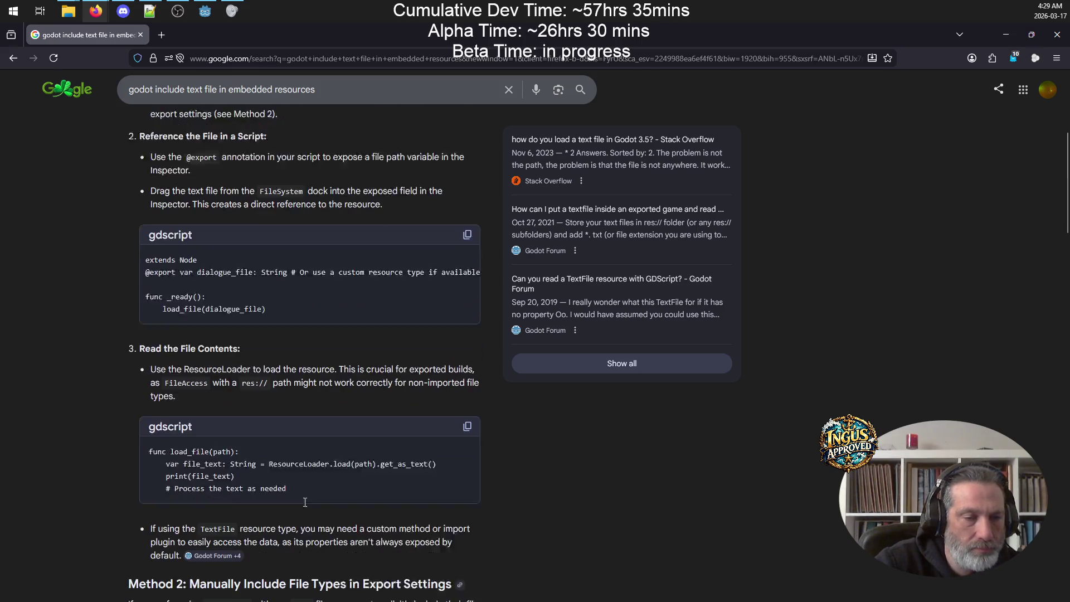
scroll(310, 464, "up", 3)
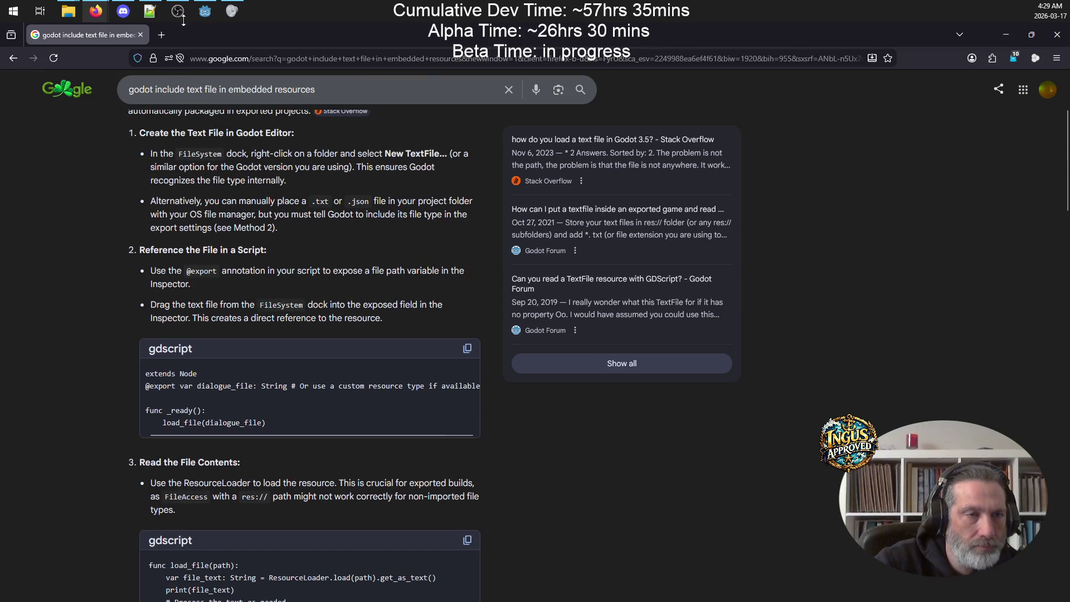
left_click(205, 11)
left_click(42, 46)
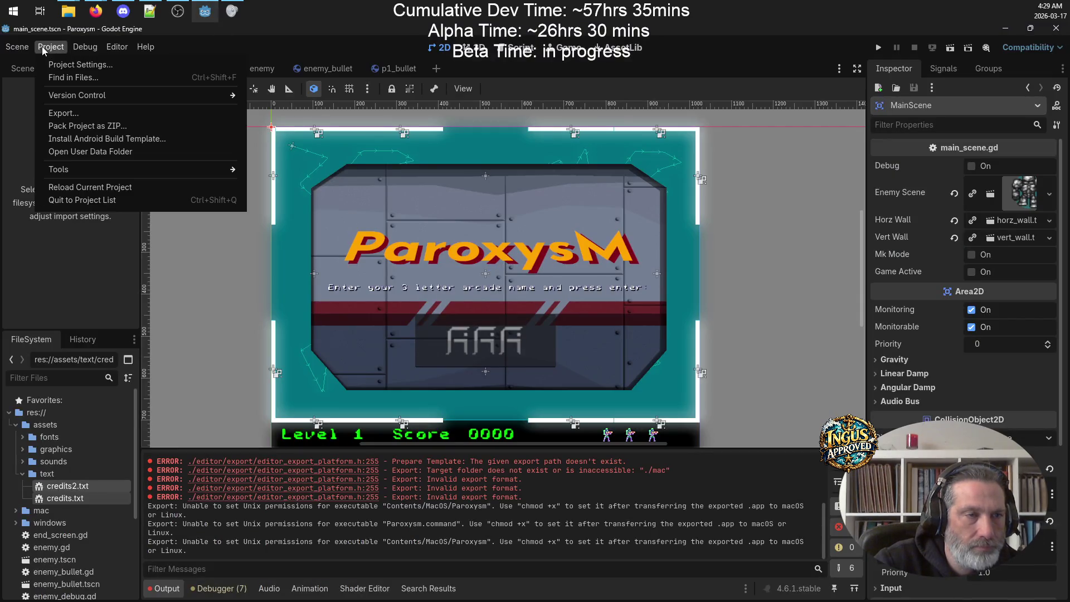
left_click(77, 64)
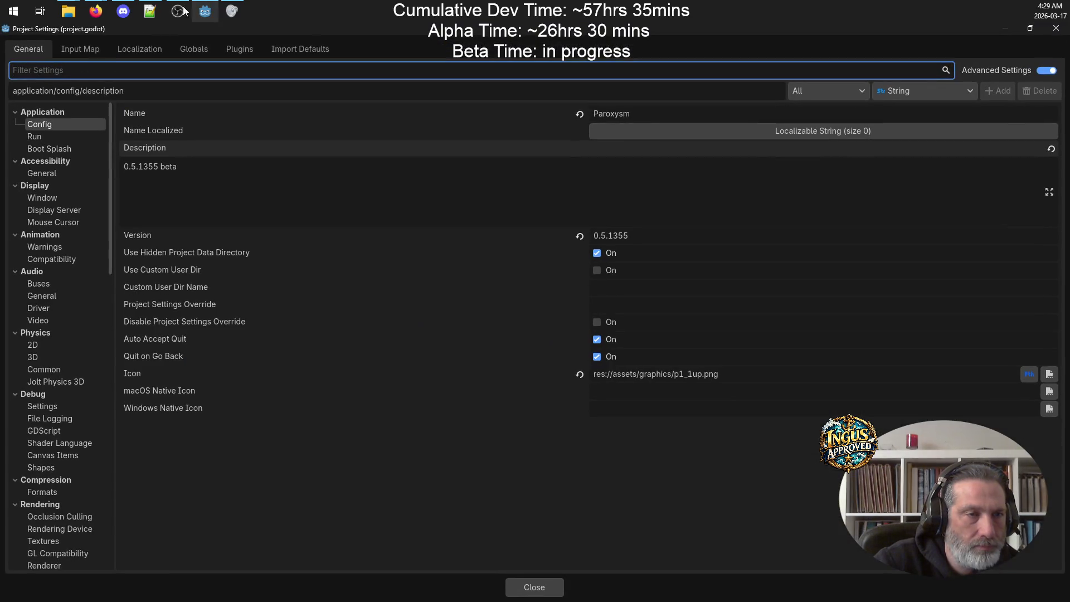
mouse_move(96, 6)
left_click(110, 58)
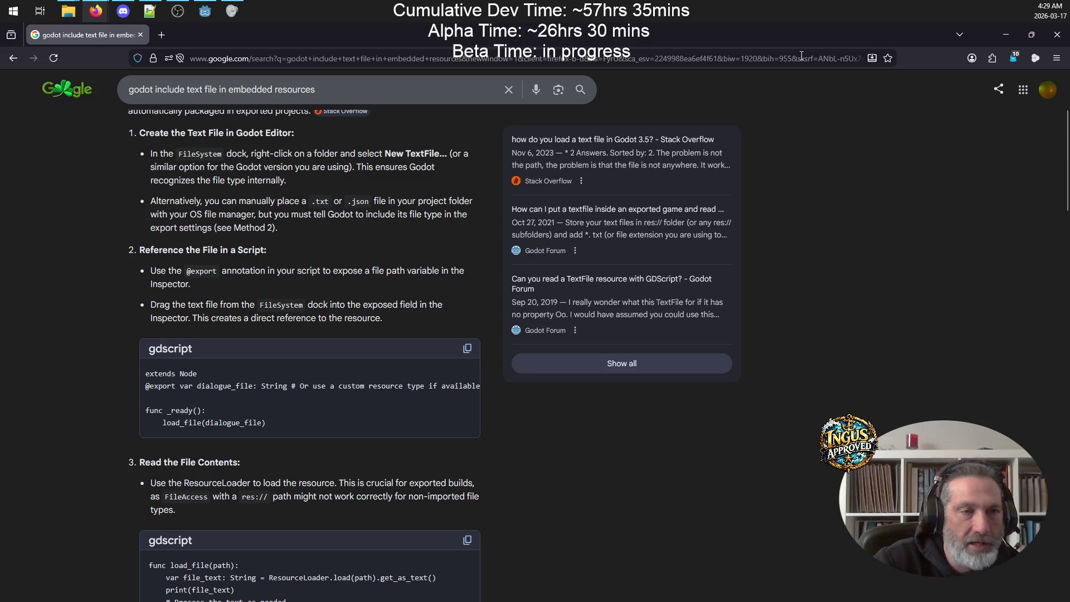
left_click(205, 11)
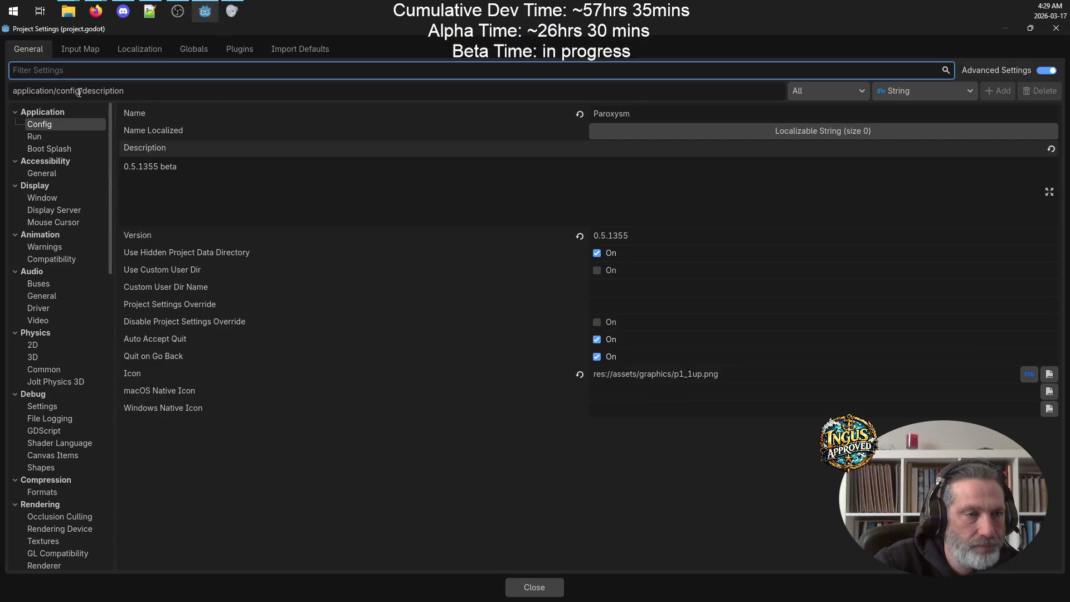
left_click(1057, 28)
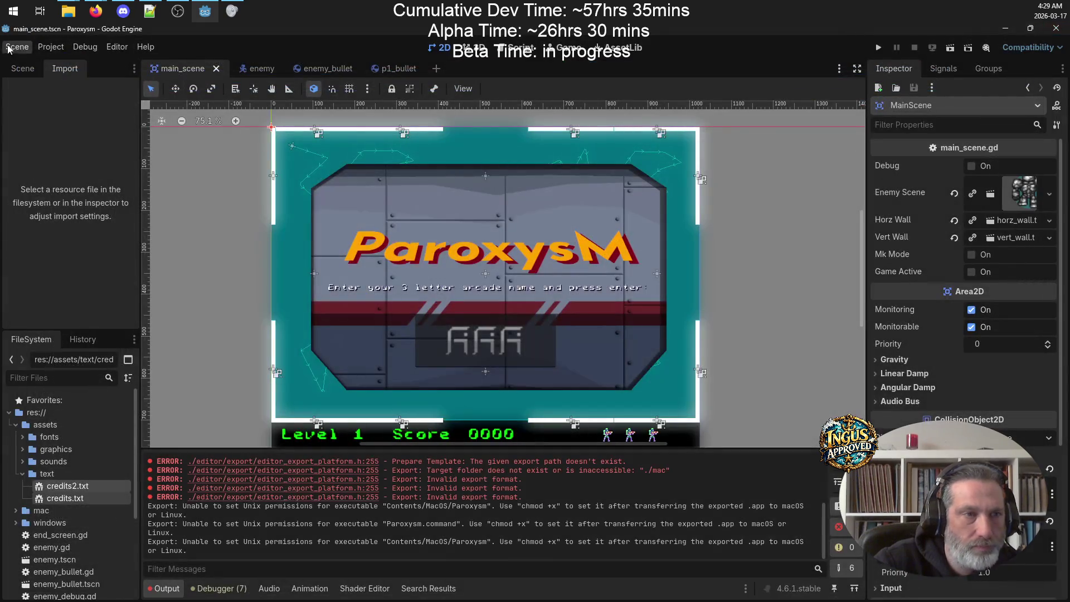
left_click(50, 47)
Step: Open the macOS export preset's Resources and keep the export-all-resources mode
left_click(112, 114)
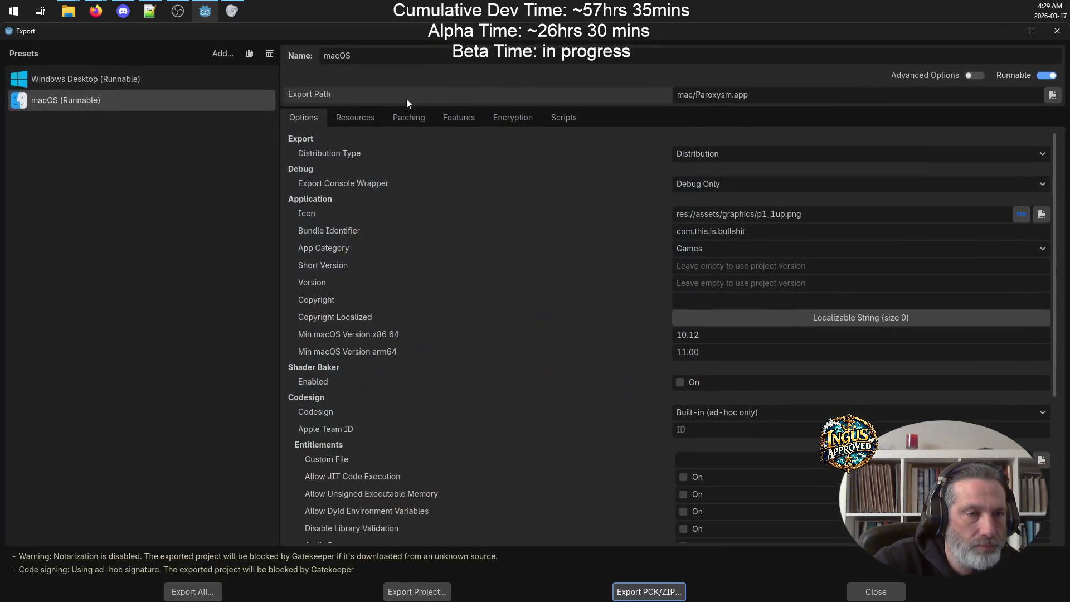
left_click(360, 119)
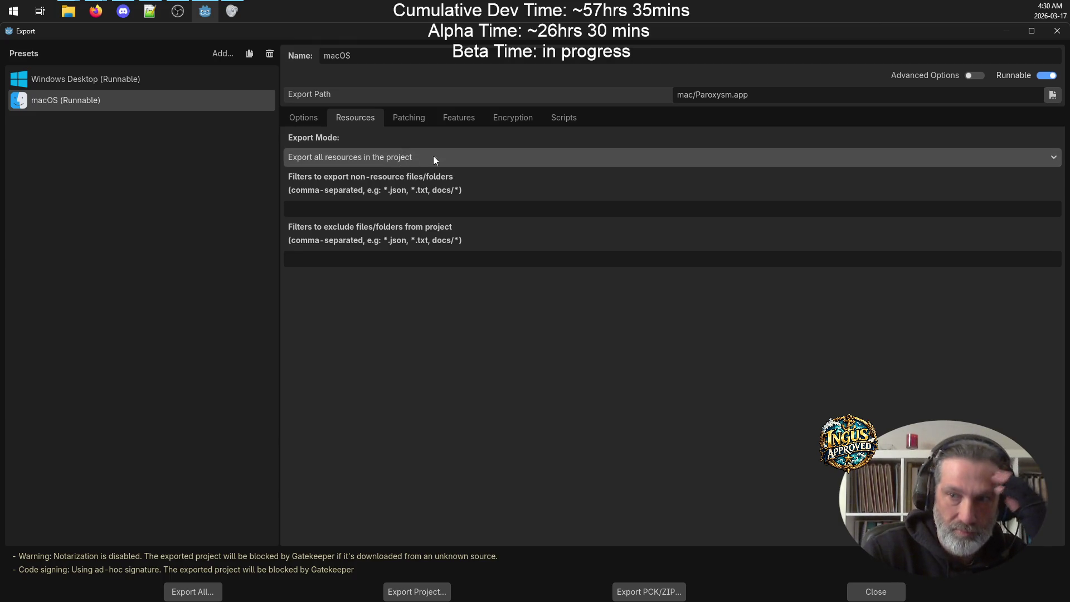
left_click(1050, 158)
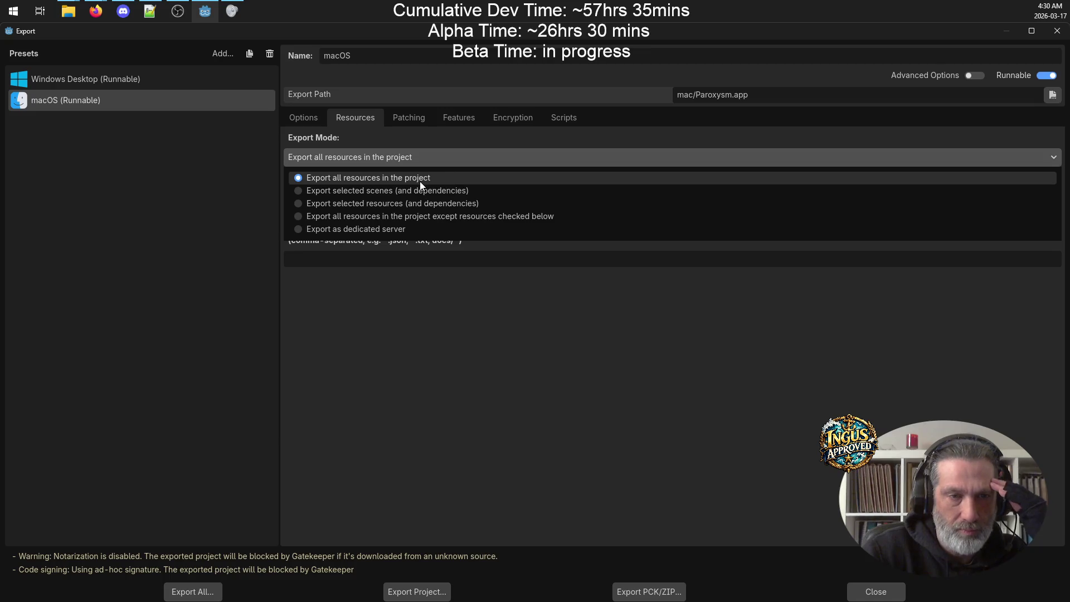
left_click(488, 162)
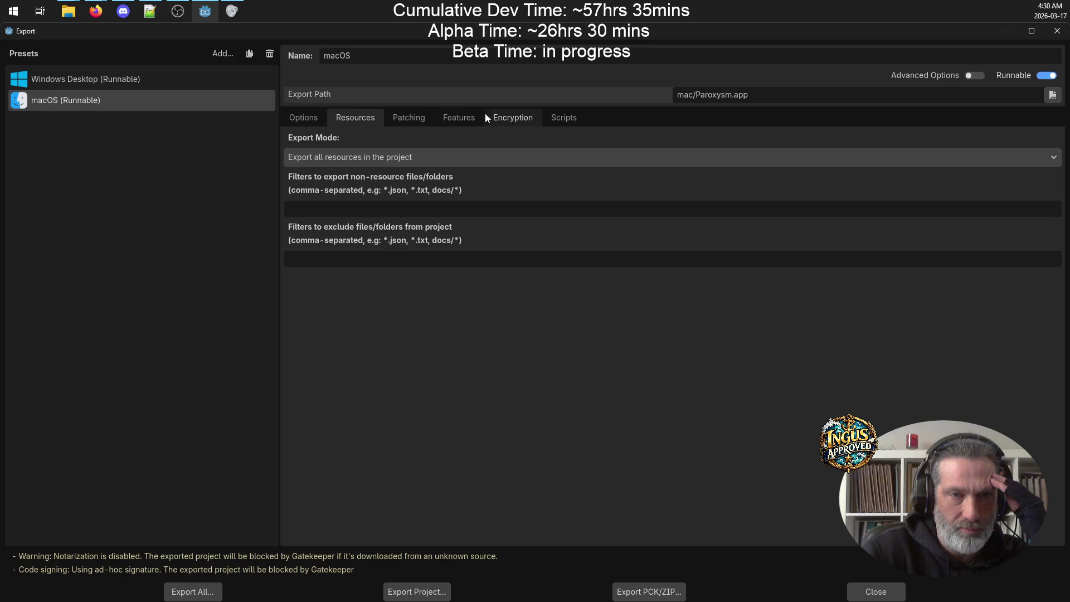
Step: Review the macOS preset's Patching, Features, Encryption and Scripts tabs, then return to Options
left_click(413, 116)
left_click(462, 117)
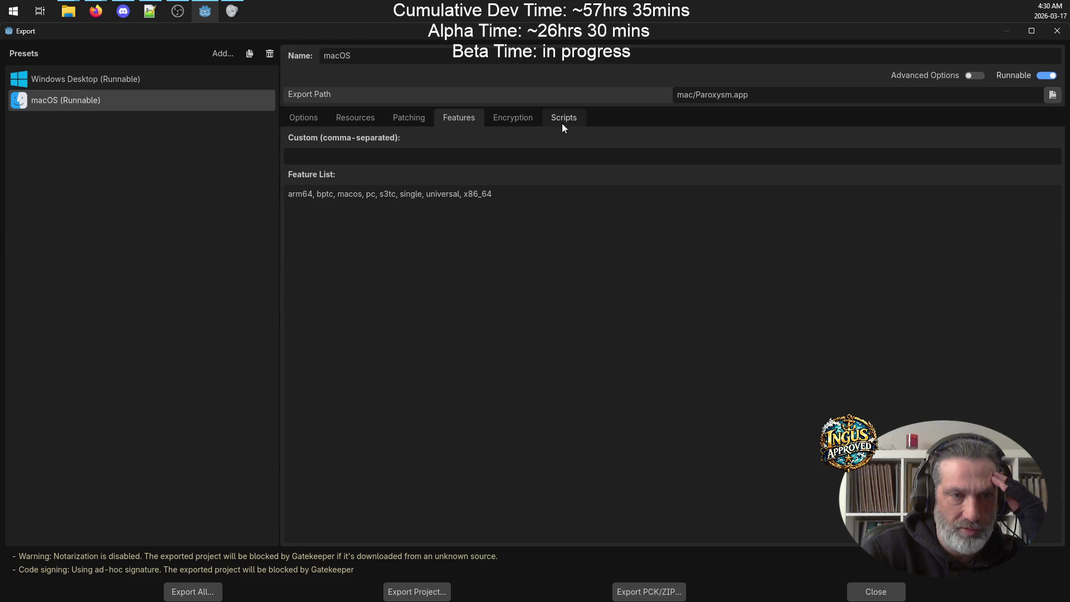
left_click(525, 119)
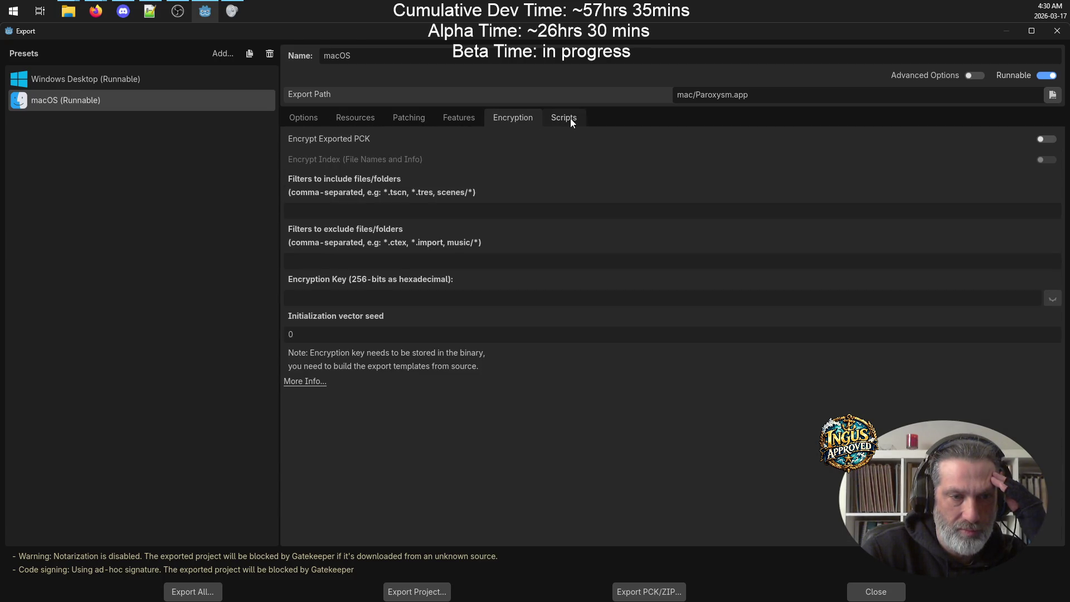
left_click(570, 118)
left_click(309, 119)
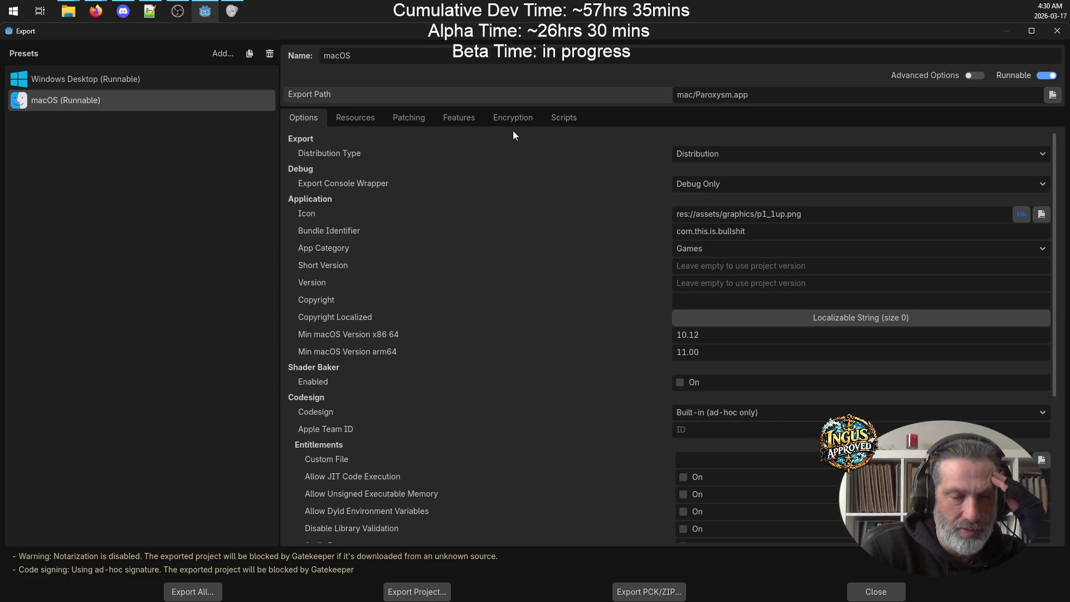
scroll(471, 204, "down", 5)
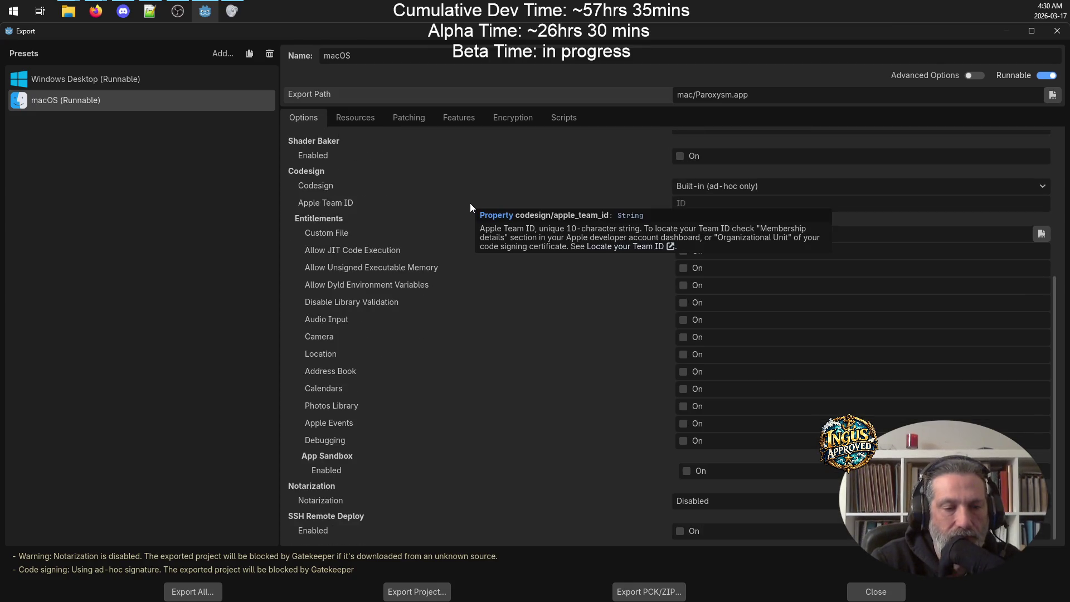
scroll(470, 251, "up", 5)
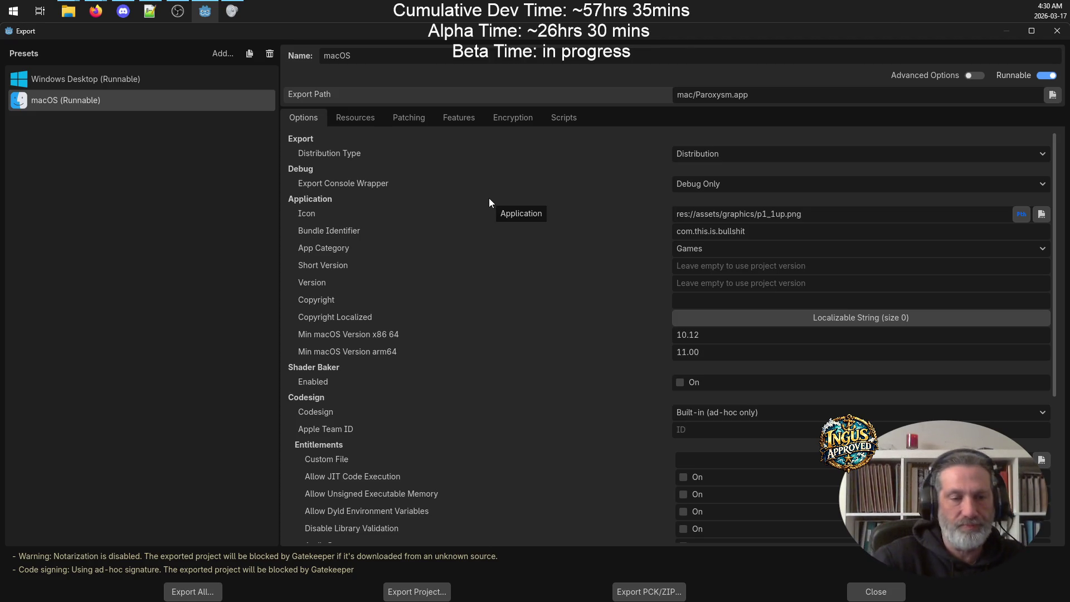
left_click(114, 79)
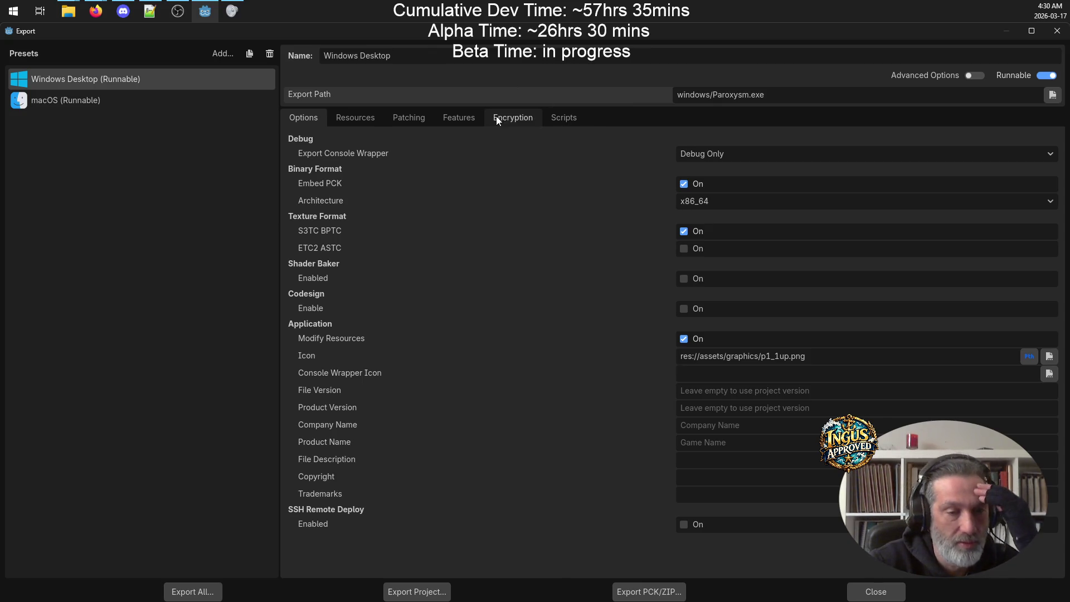
Step: Enable Advanced Options on the Windows Desktop preset after checking its Resources tab
left_click(367, 118)
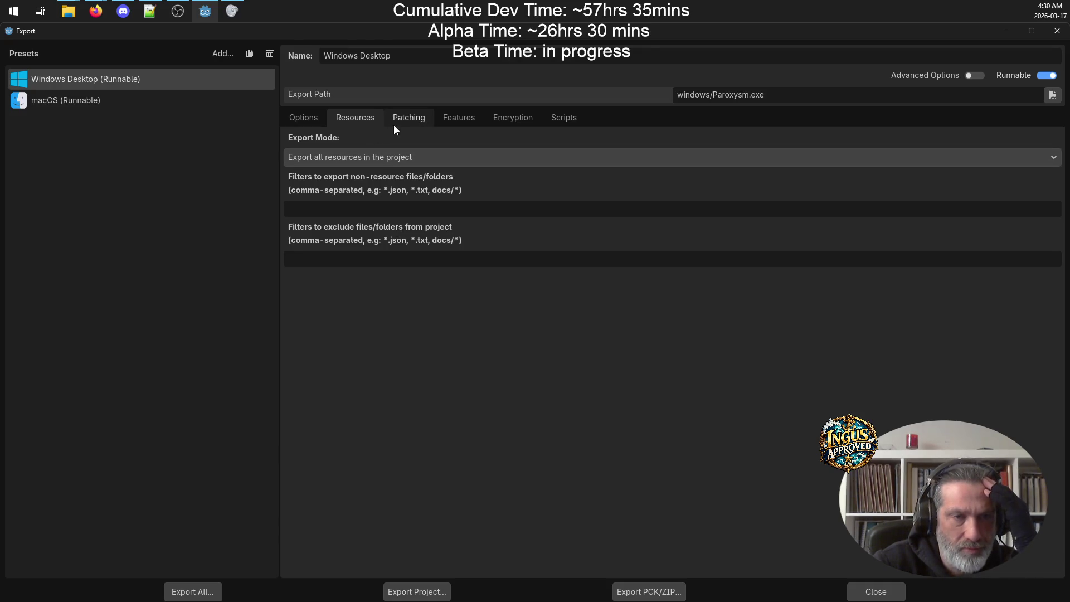
left_click(977, 79)
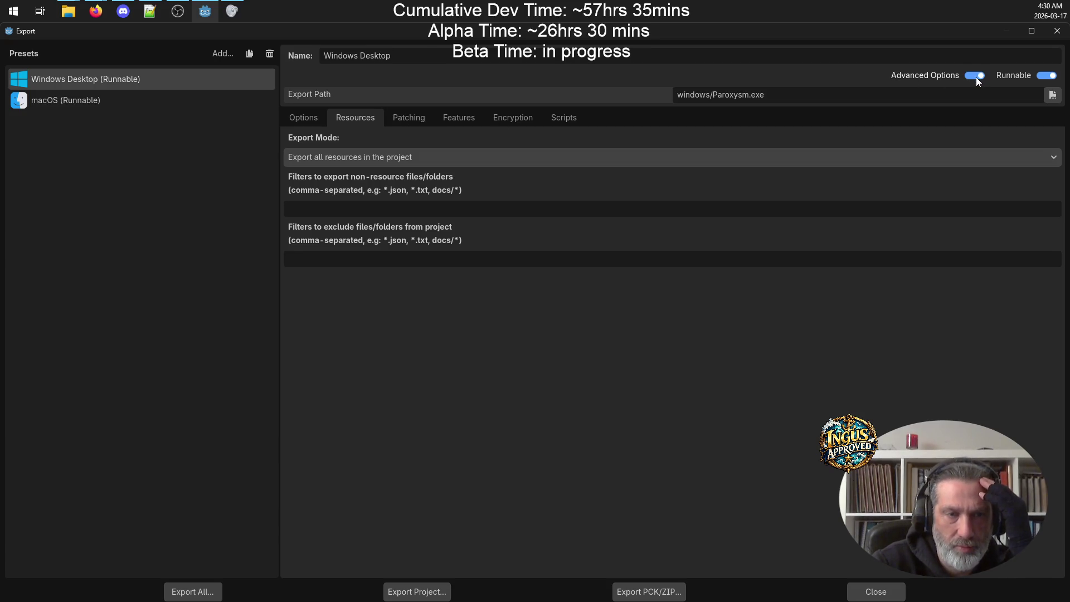
left_click(301, 122)
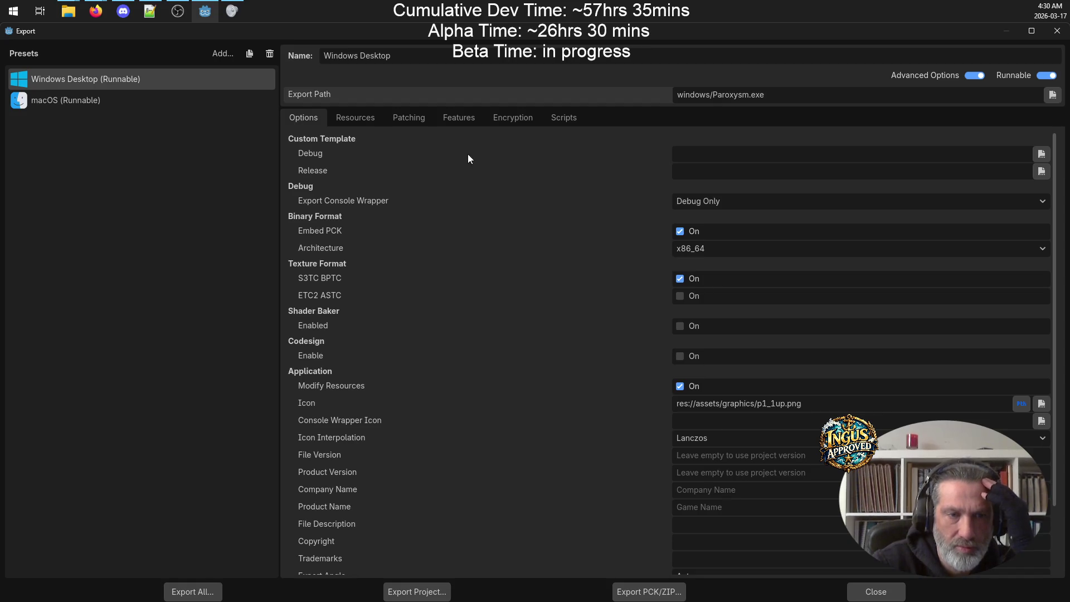
scroll(519, 190, "down", 3)
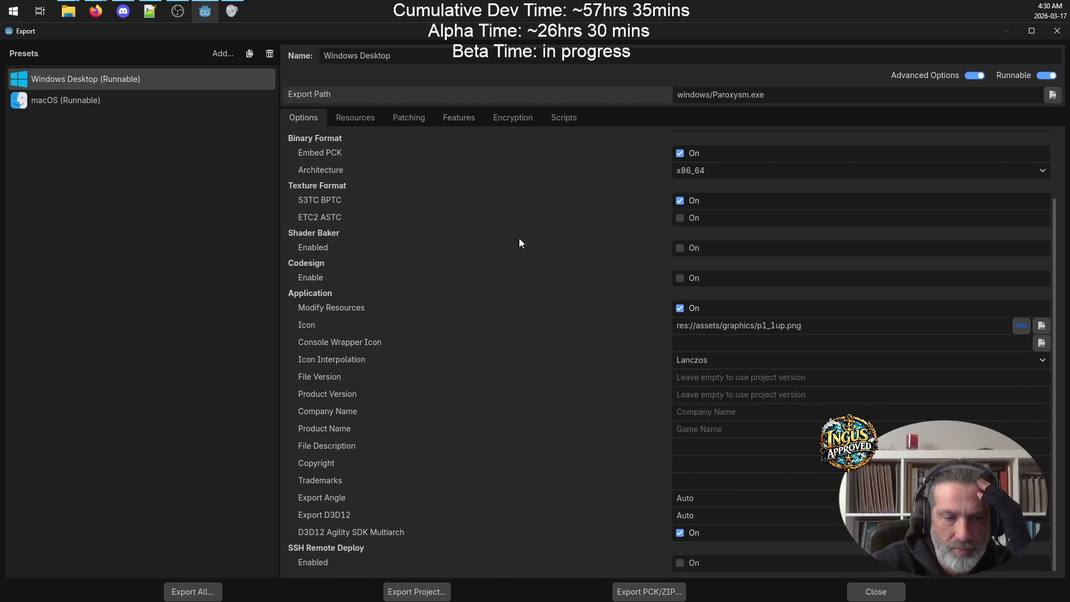
Step: Enter the author's name followed by 2026 in the Windows preset's Copyright field
left_click(705, 465)
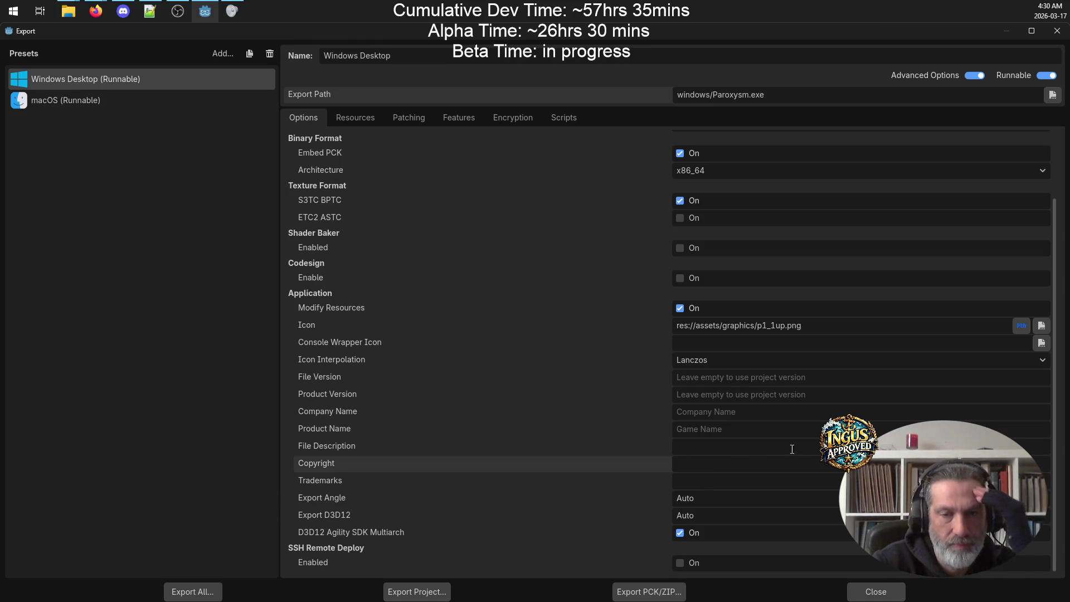
type("Jo")
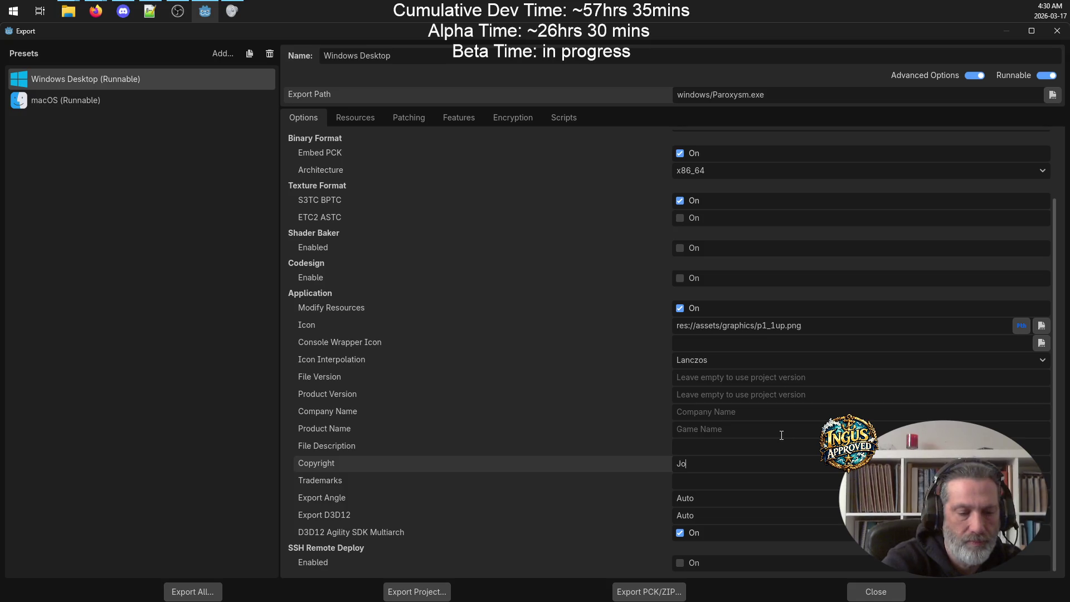
type("e Ducnan ")
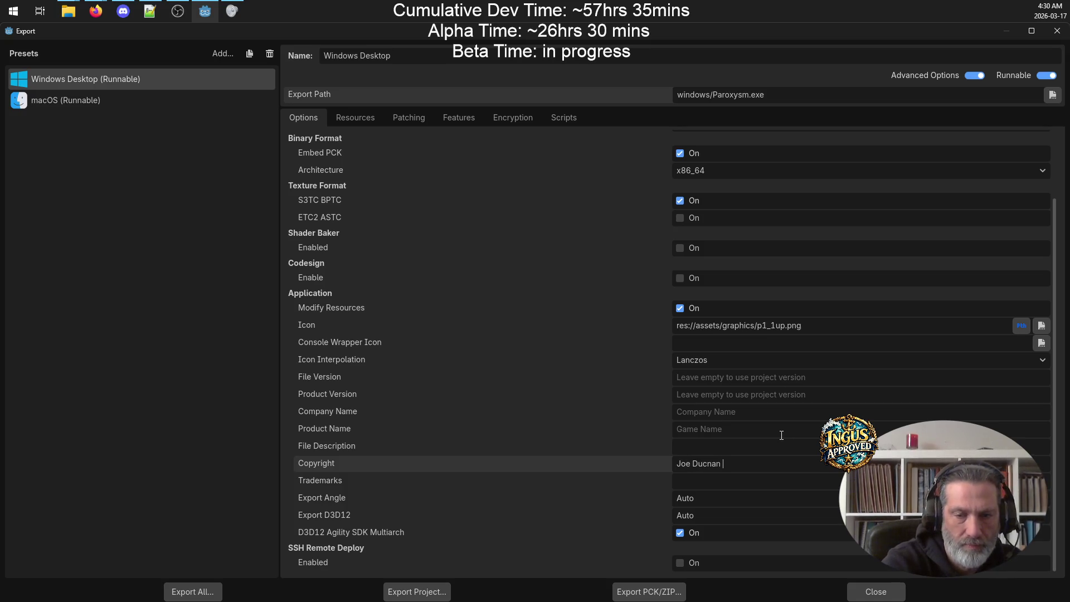
key("BackSpace")
key("BackSpace")
key("BackSpace")
key("BackSpace")
key("BackSpace")
type("ncan 20")
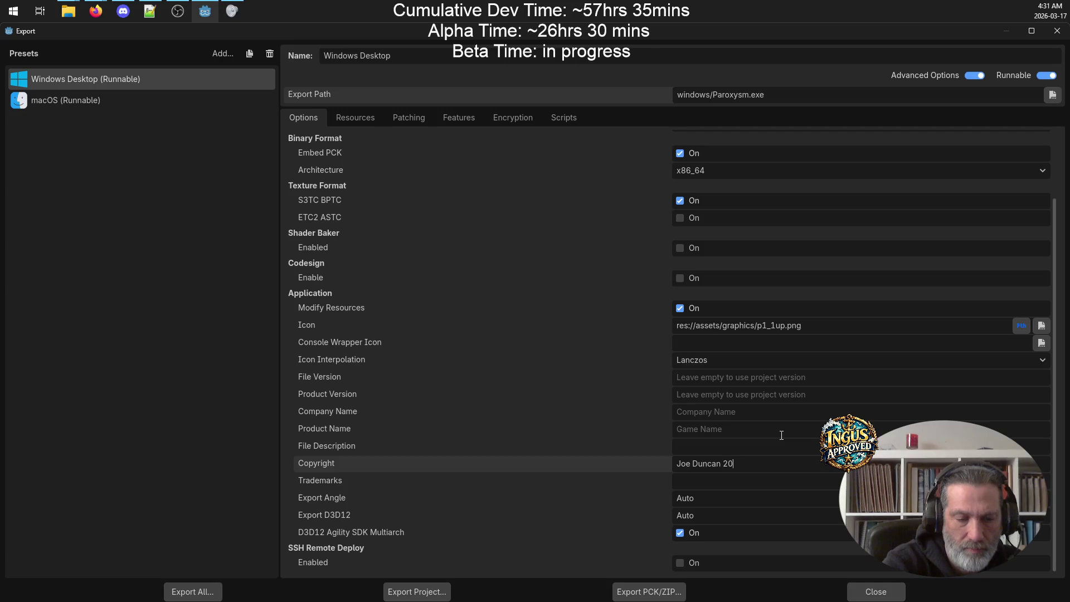
type("206")
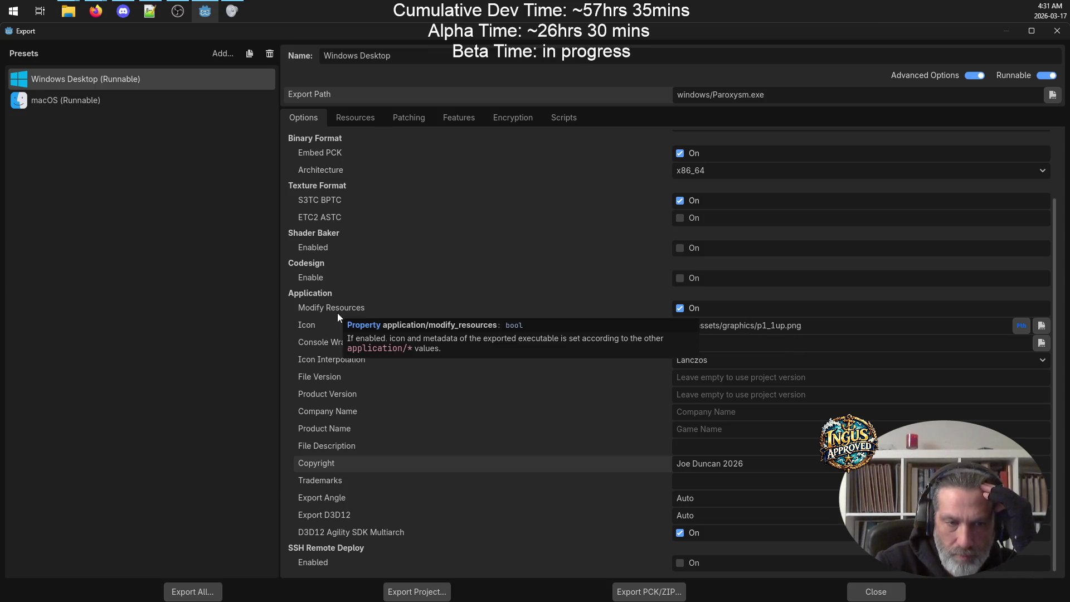
mouse_move(338, 310)
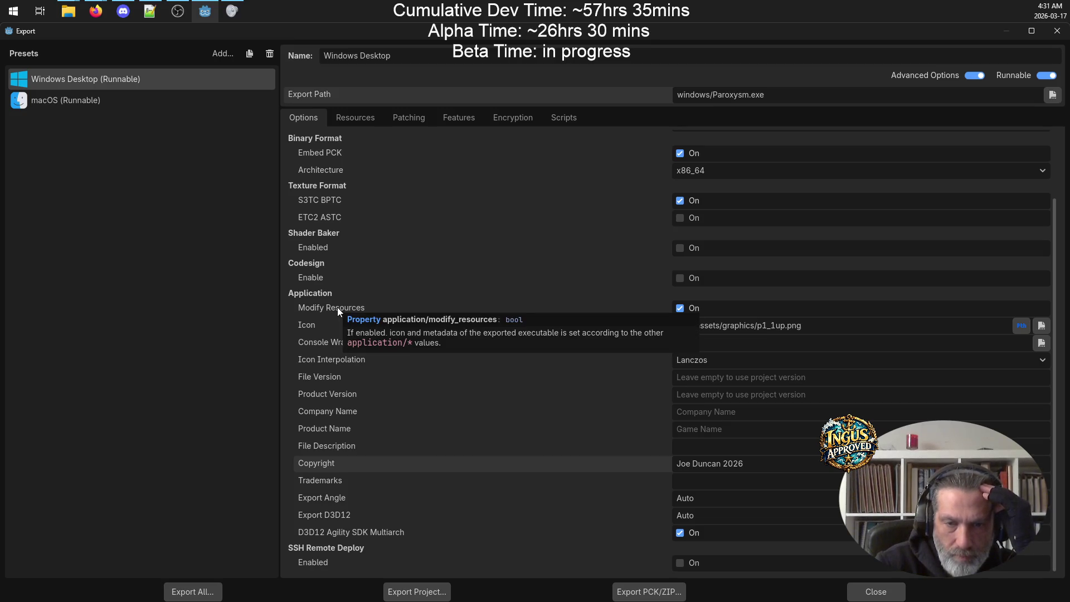
Step: Review the Windows preset's Resources, Patching, Features, Encryption and Scripts tabs, then return to Options
scroll(781, 307, "up", 3)
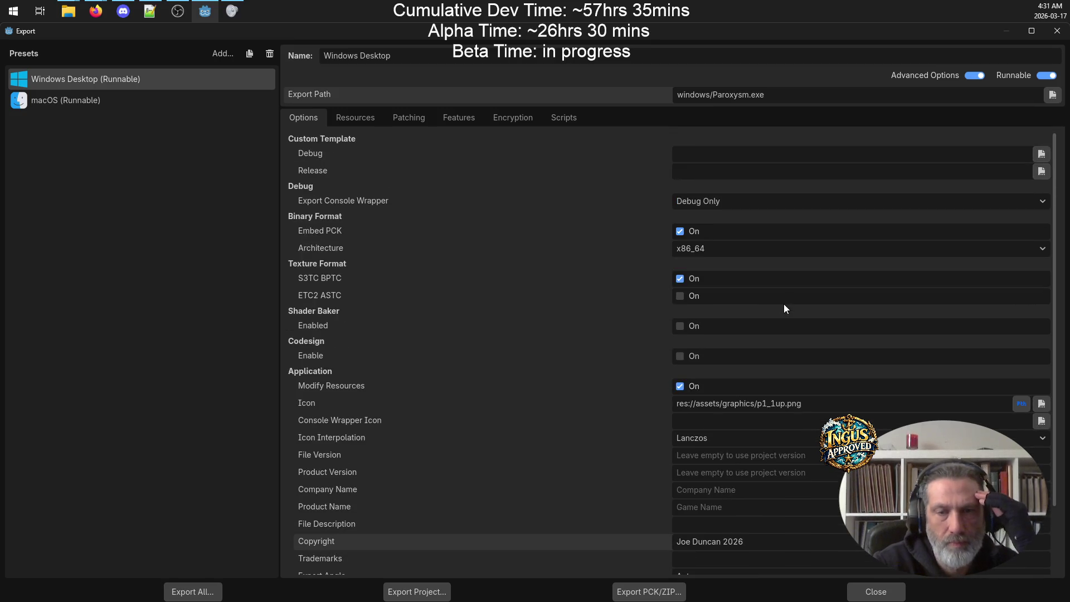
left_click(360, 116)
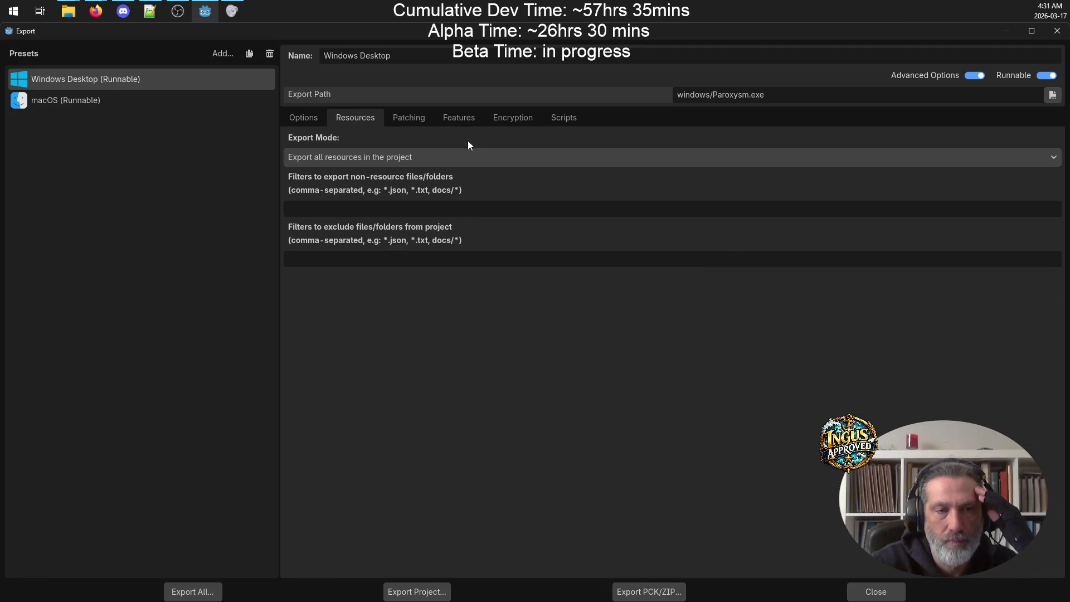
left_click(424, 117)
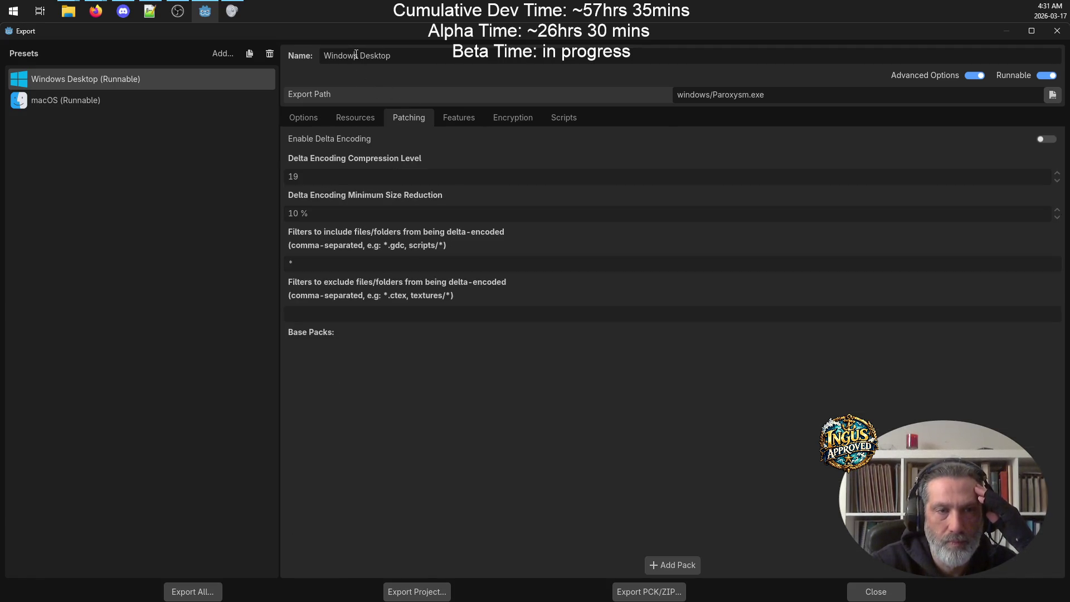
left_click(461, 117)
left_click(514, 117)
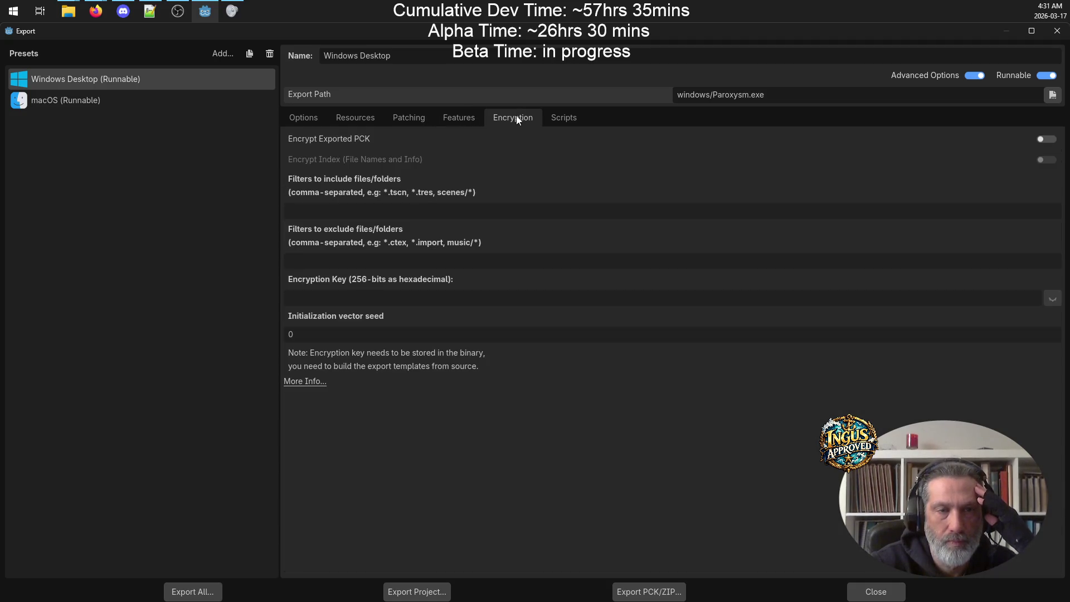
left_click(466, 119)
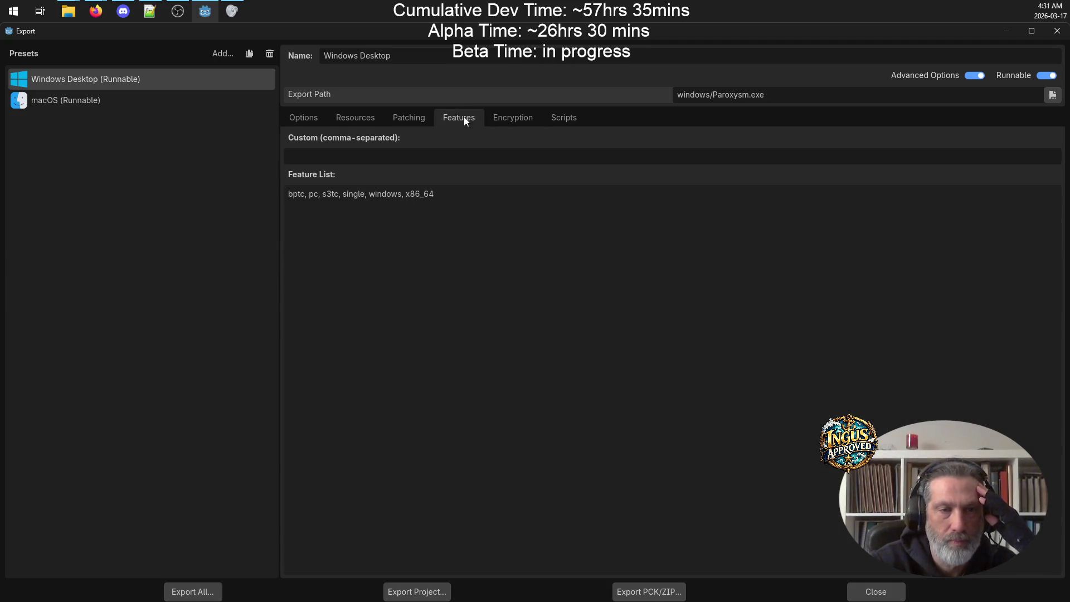
left_click(513, 120)
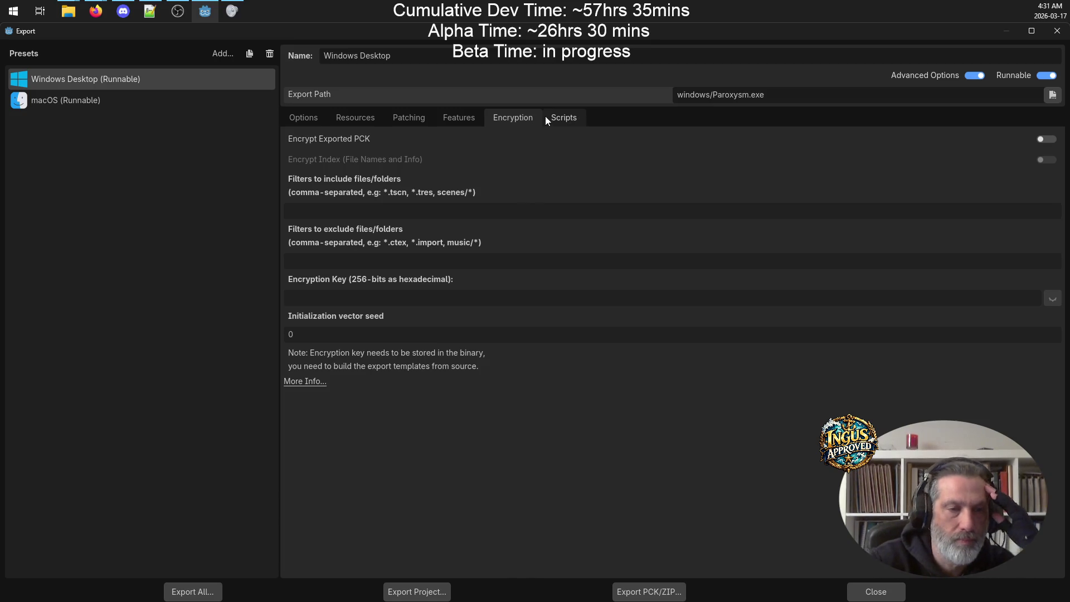
left_click(551, 118)
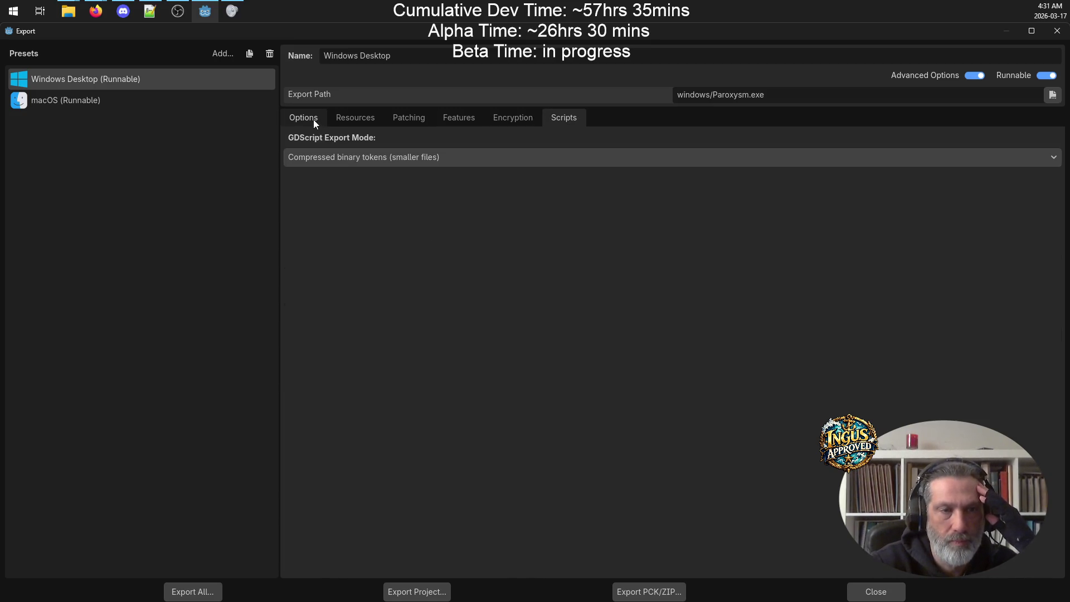
left_click(313, 119)
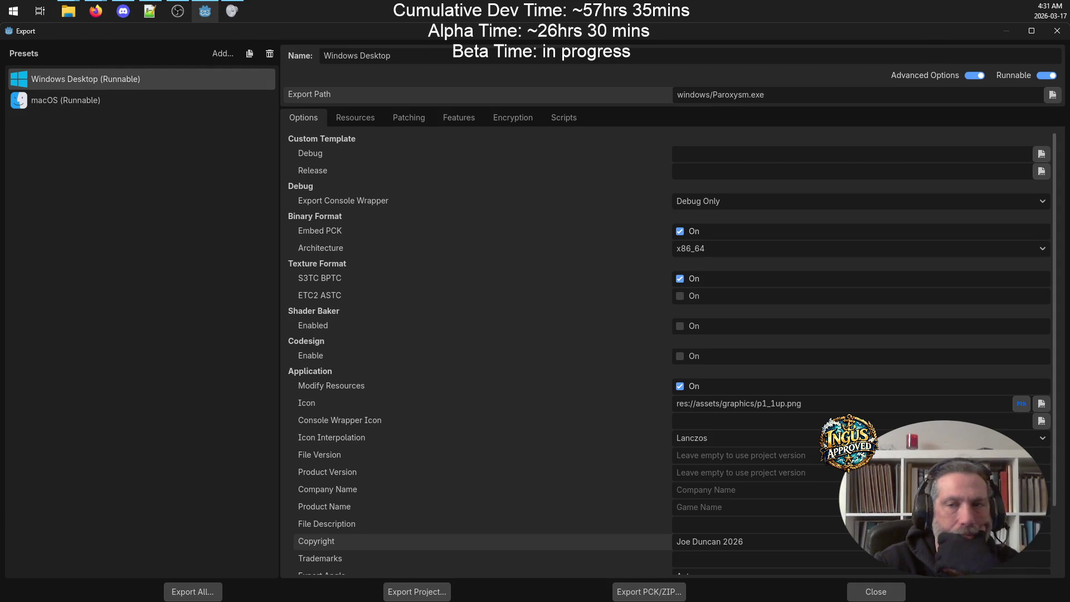
Step: Switch Advanced Options off and close the Export dialog
left_click(973, 75)
left_click(973, 76)
left_click(968, 76)
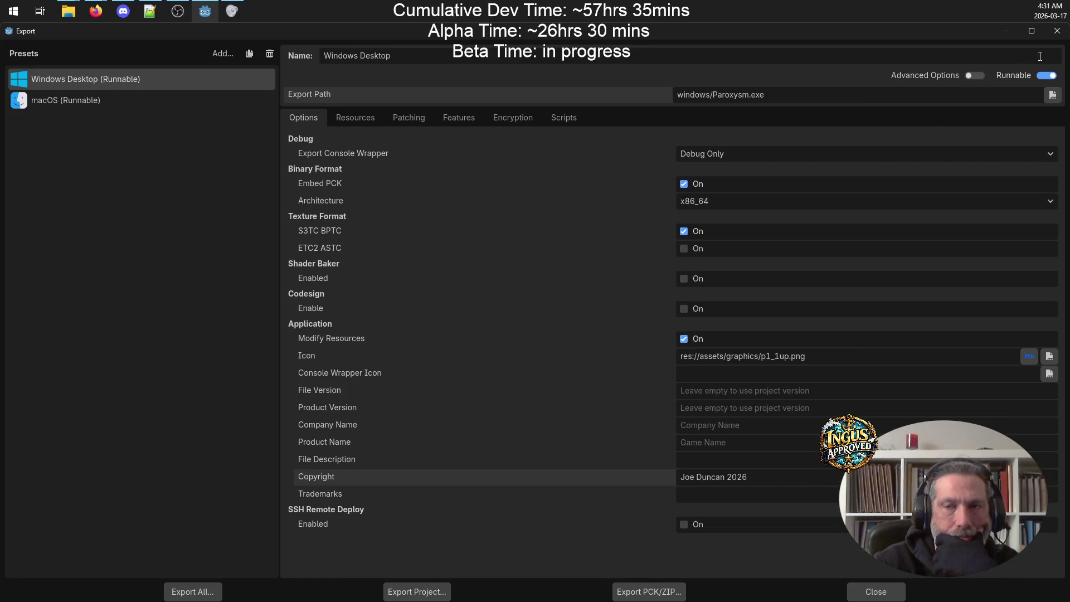
left_click(1058, 33)
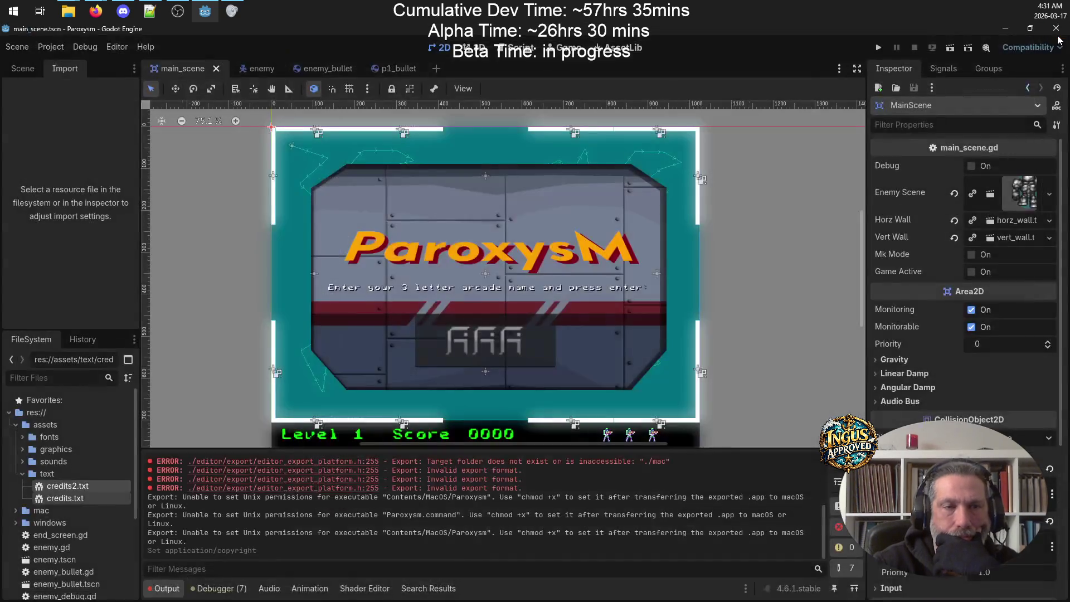
Step: Open Project Settings and browse the General categories down to the FileSystem group
left_click(21, 48)
mouse_move(51, 47)
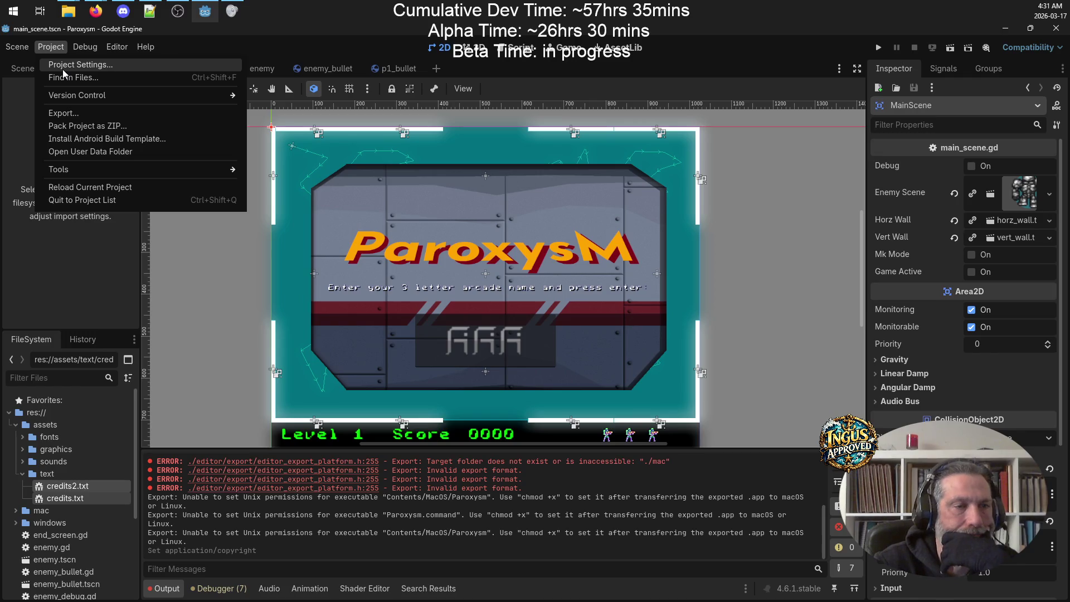
left_click(62, 69)
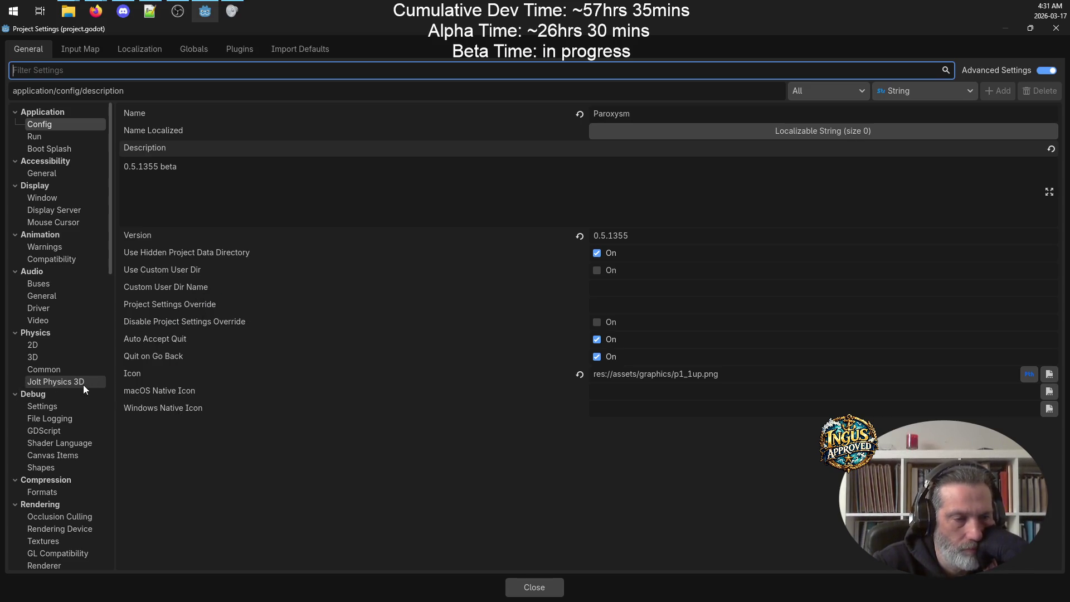
scroll(78, 279, "down", 1)
scroll(78, 284, "down", 3)
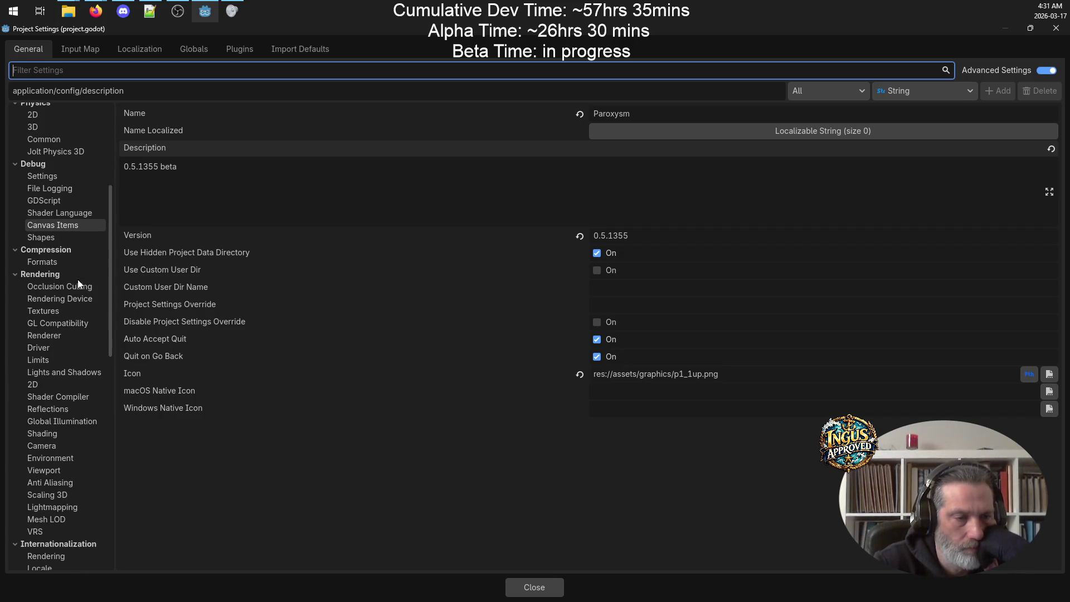
scroll(78, 284, "down", 9)
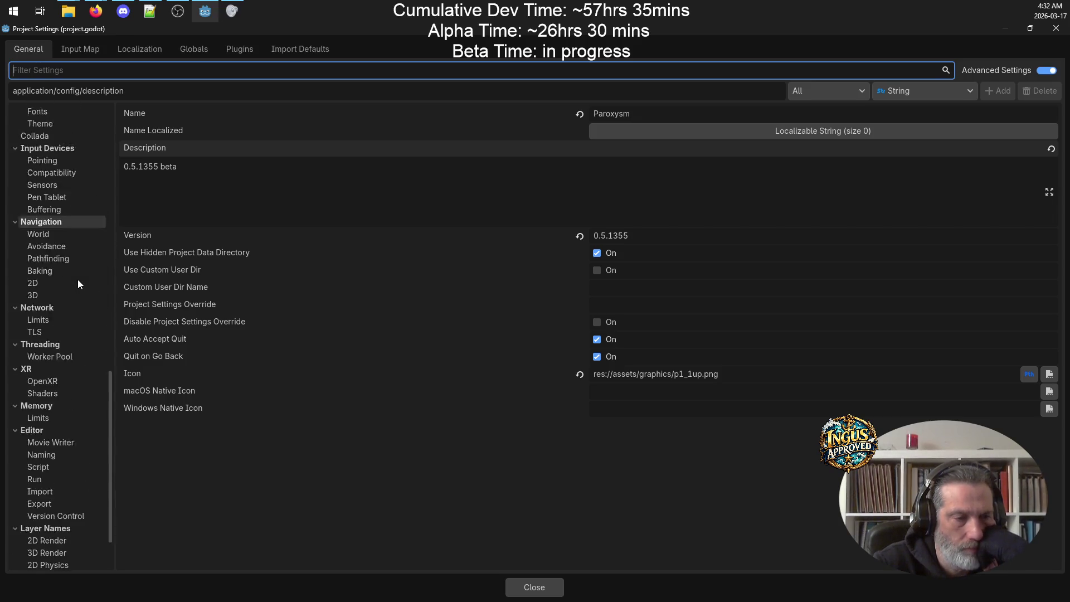
scroll(78, 284, "down", 1)
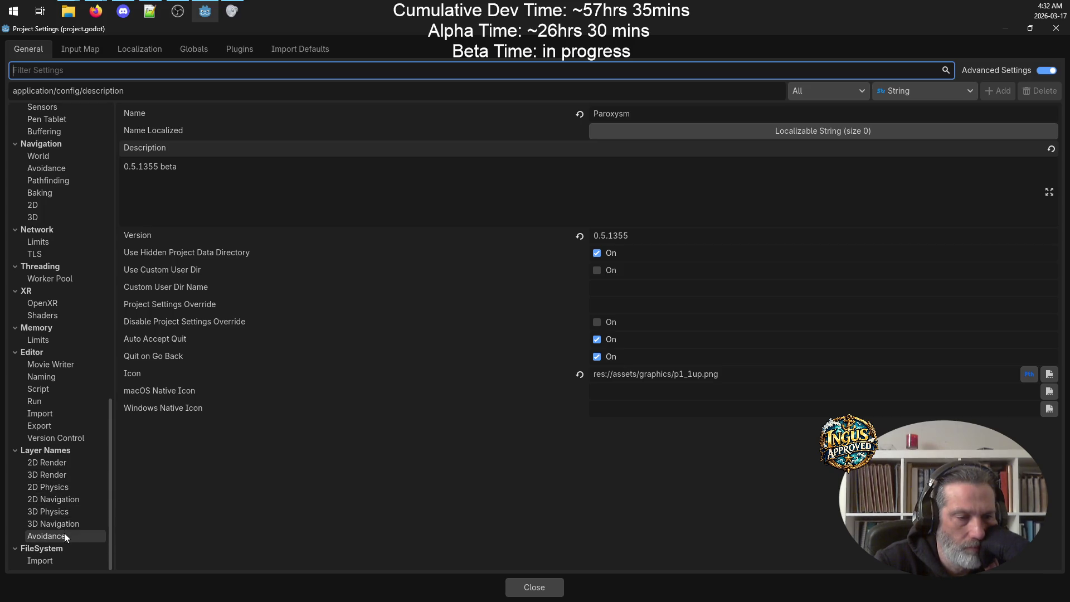
left_click(55, 558)
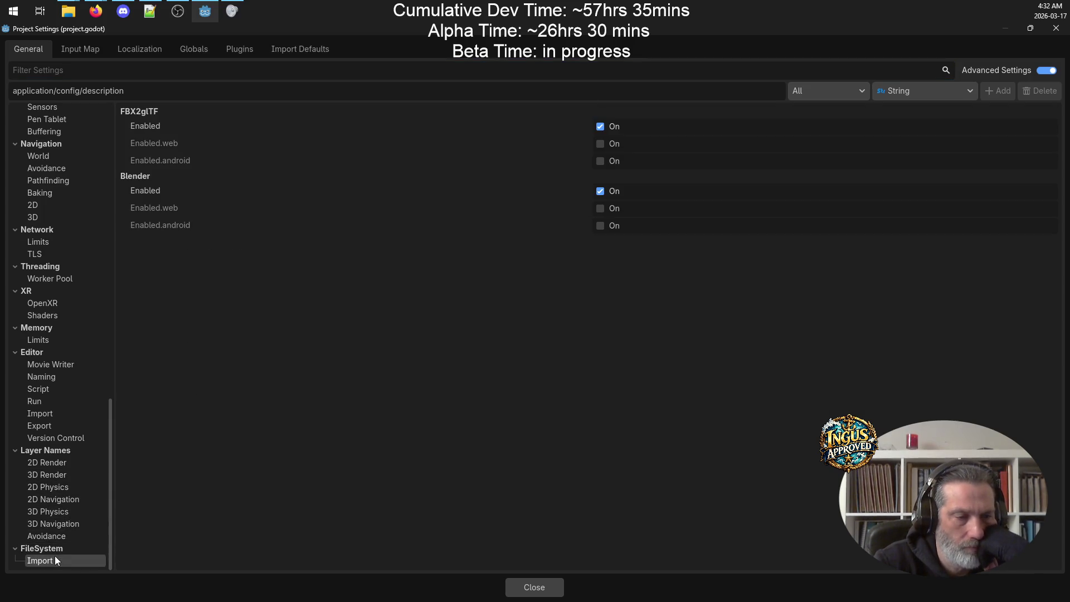
left_click(55, 547)
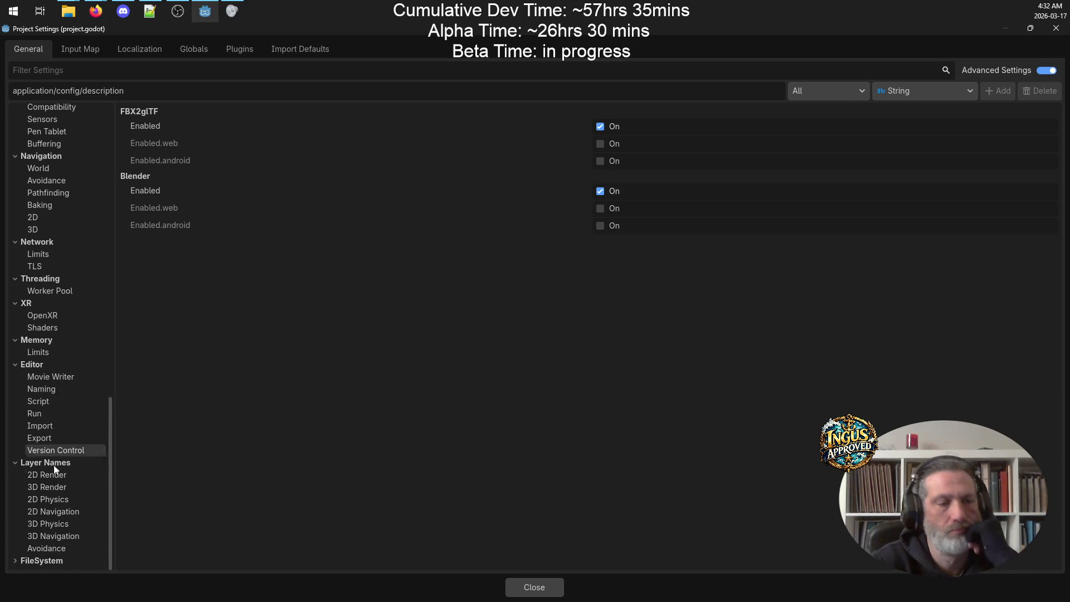
left_click(19, 560)
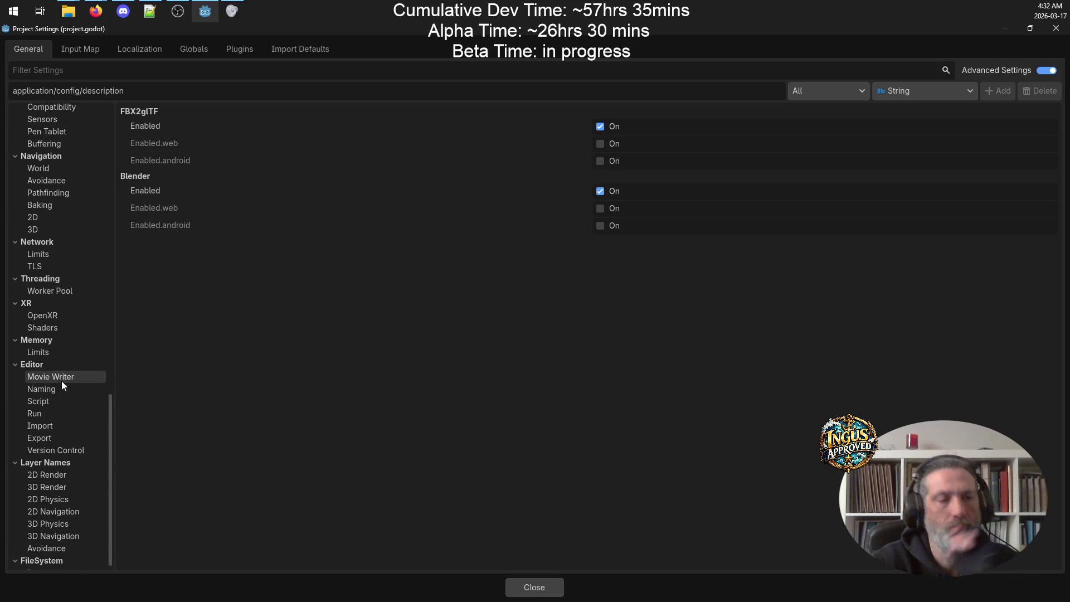
Step: Go back up to Application and show the Run settings with main scene res://main_scene.tscn
scroll(62, 373, "up", 5)
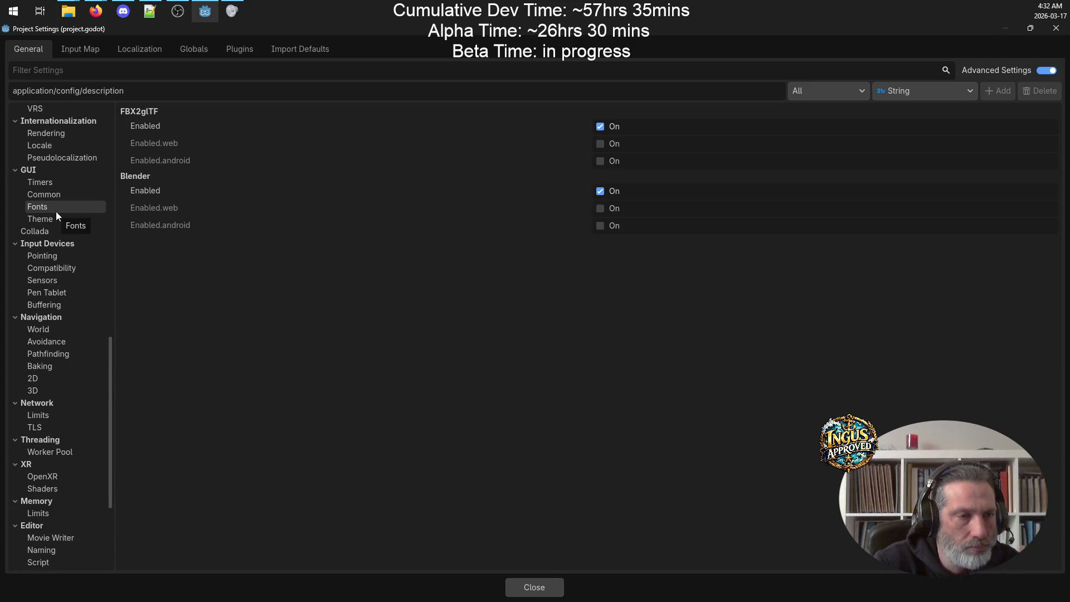
scroll(56, 210, "up", 4)
scroll(62, 299, "up", 4)
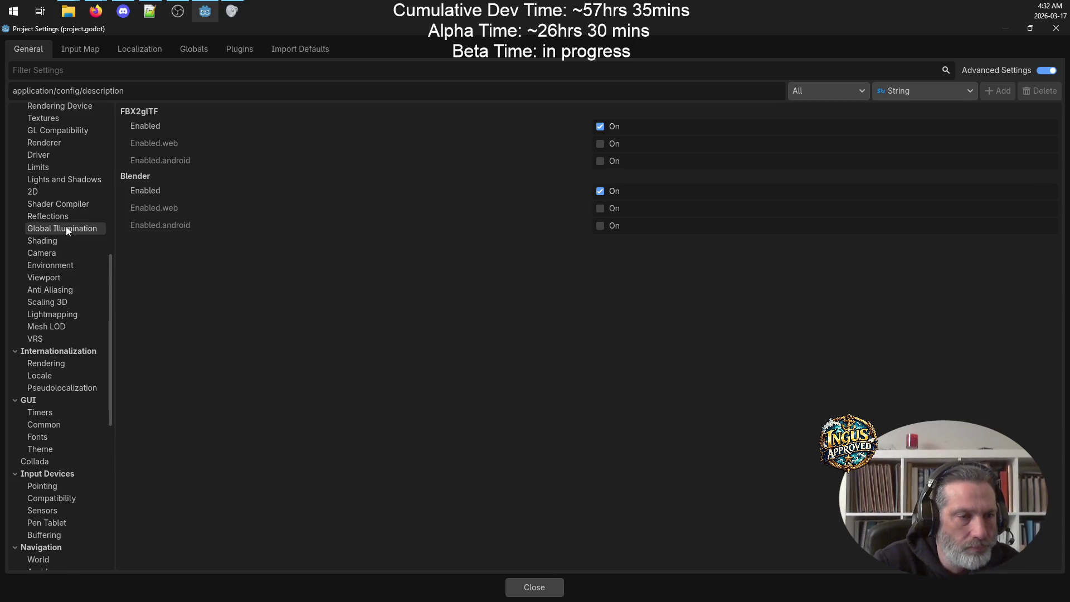
scroll(65, 225, "up", 4)
scroll(67, 223, "up", 4)
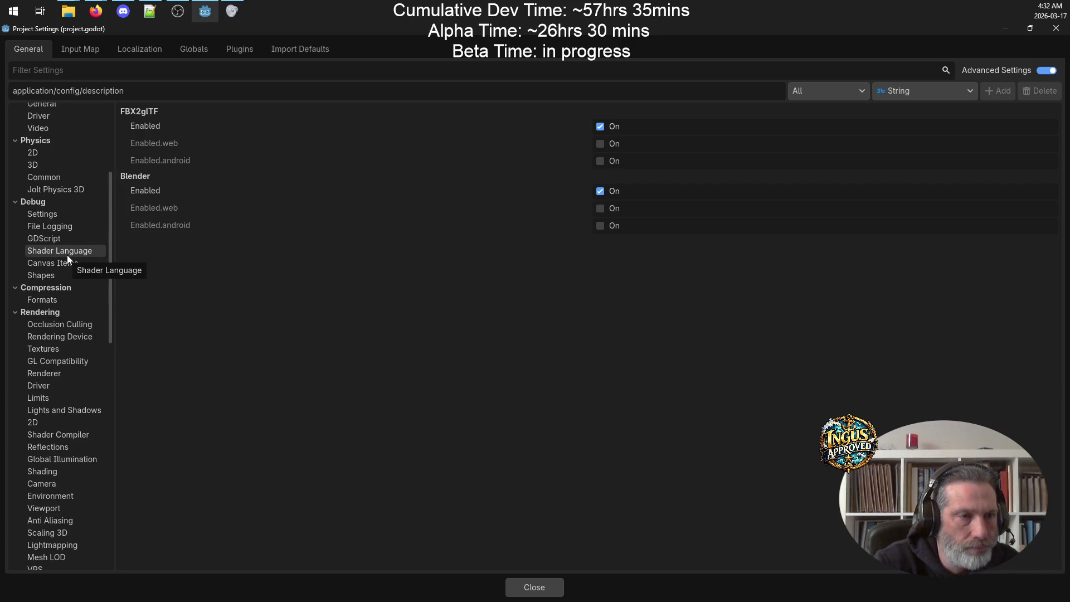
scroll(67, 256, "up", 4)
scroll(67, 255, "up", 3)
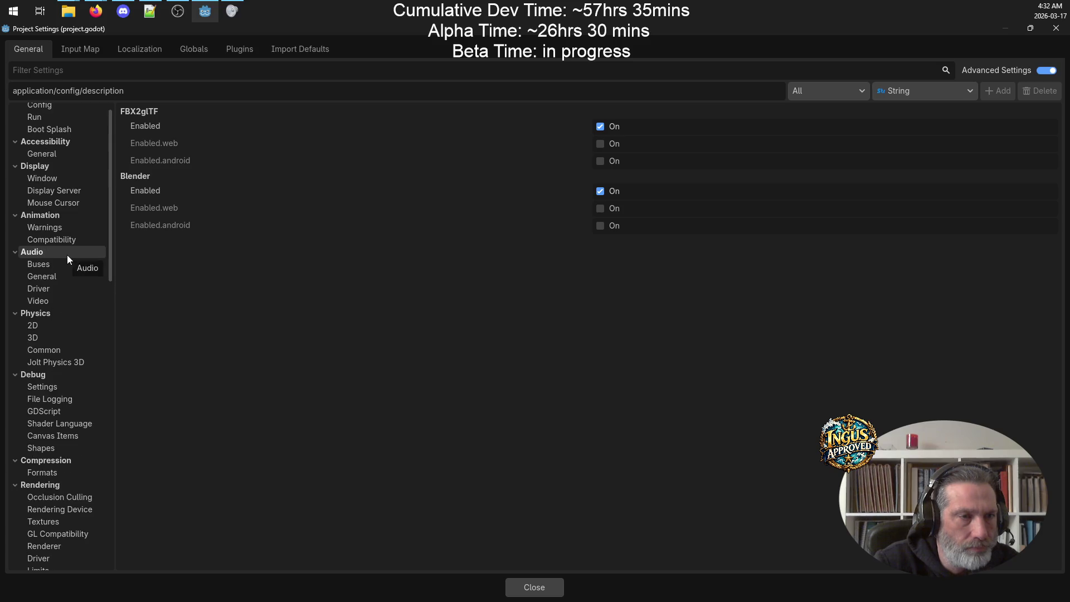
scroll(67, 256, "up", 1)
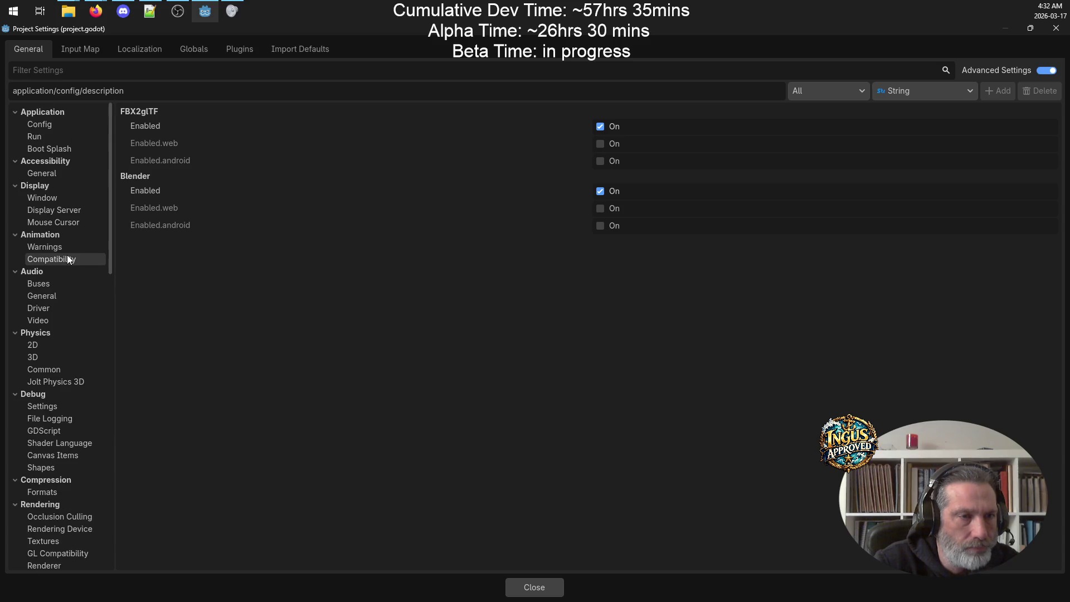
left_click(62, 123)
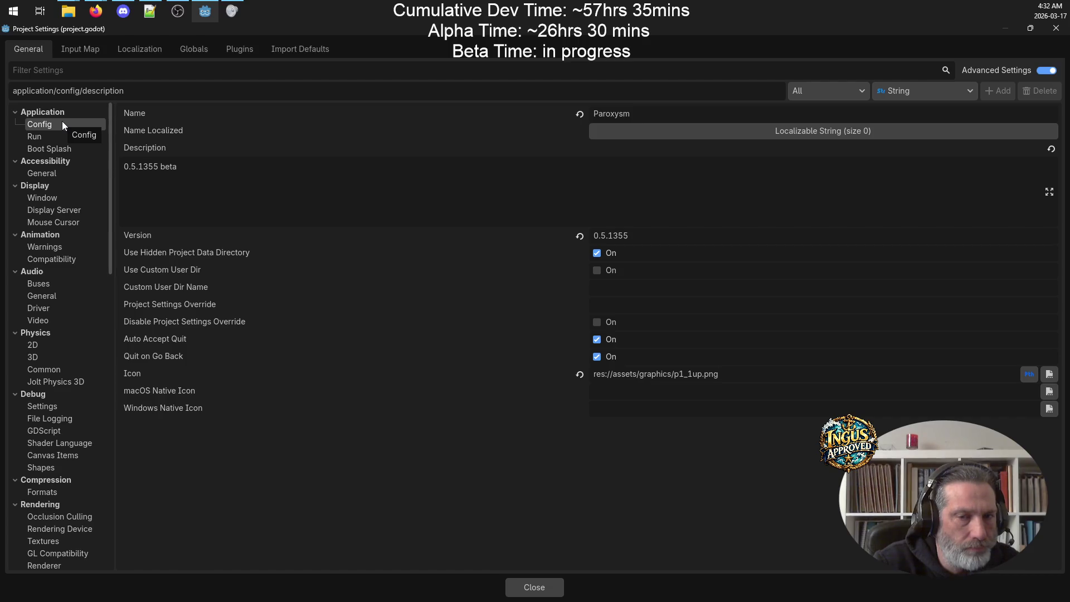
mouse_move(303, 292)
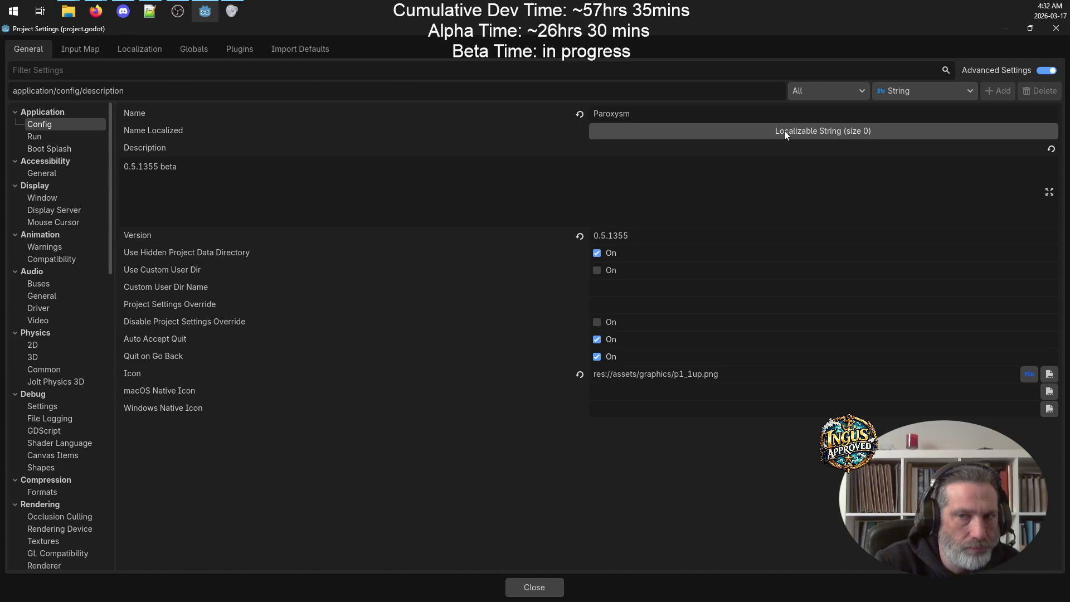
left_click(55, 138)
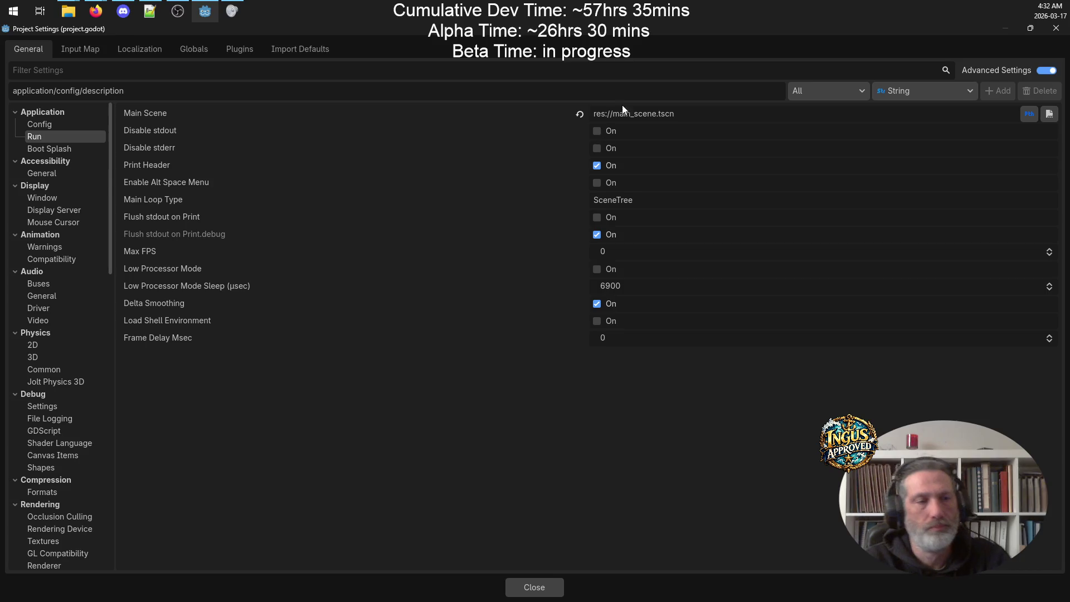
Step: Read the browser's answer on adding *.txt to export resource filters, then return to Godot
mouse_move(96, 11)
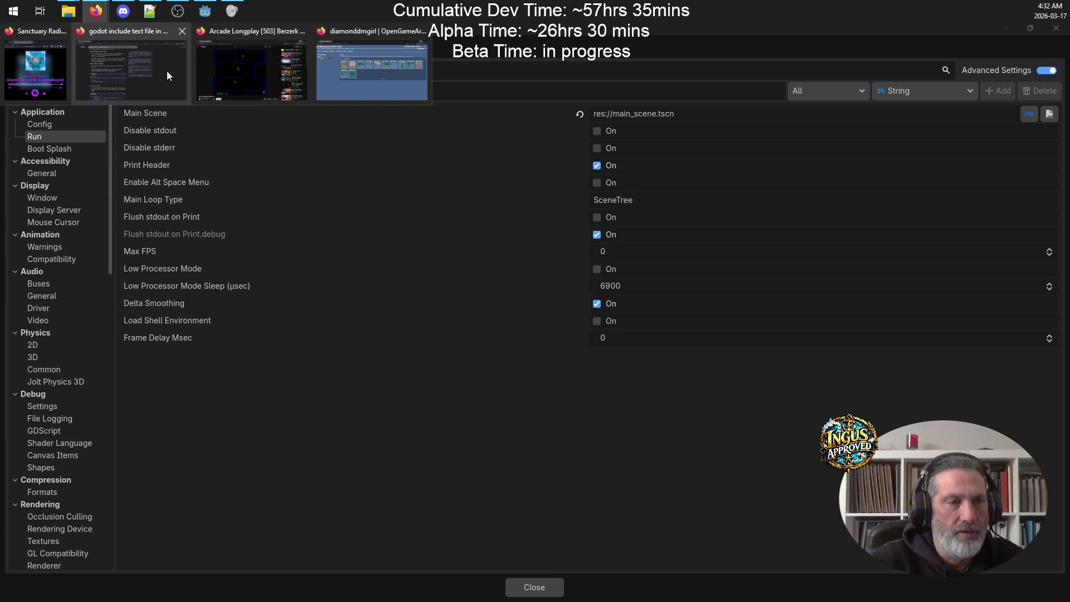
left_click(166, 71)
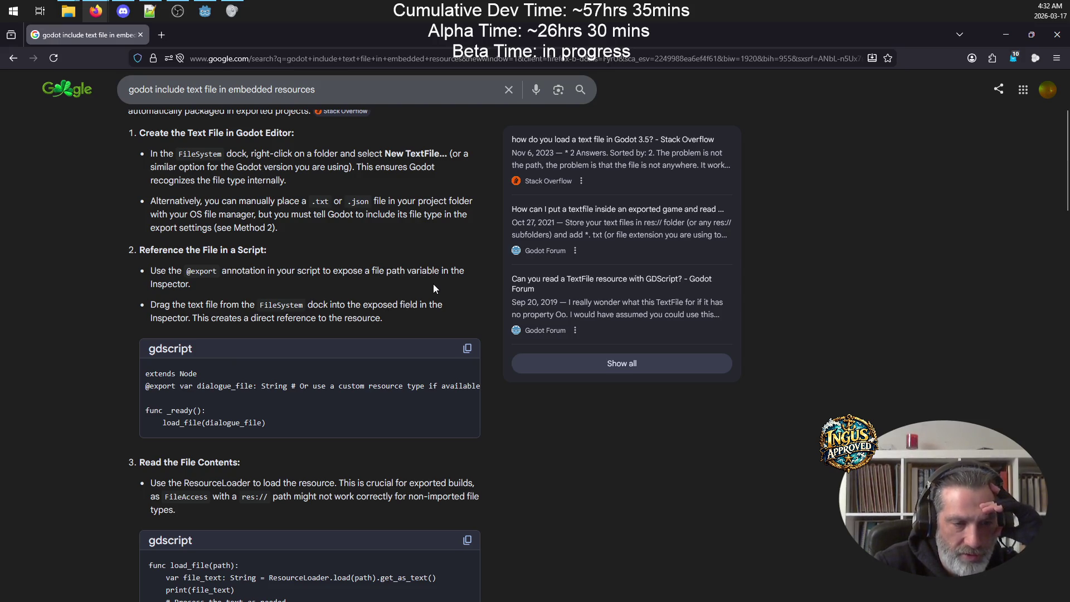
double_click(211, 387)
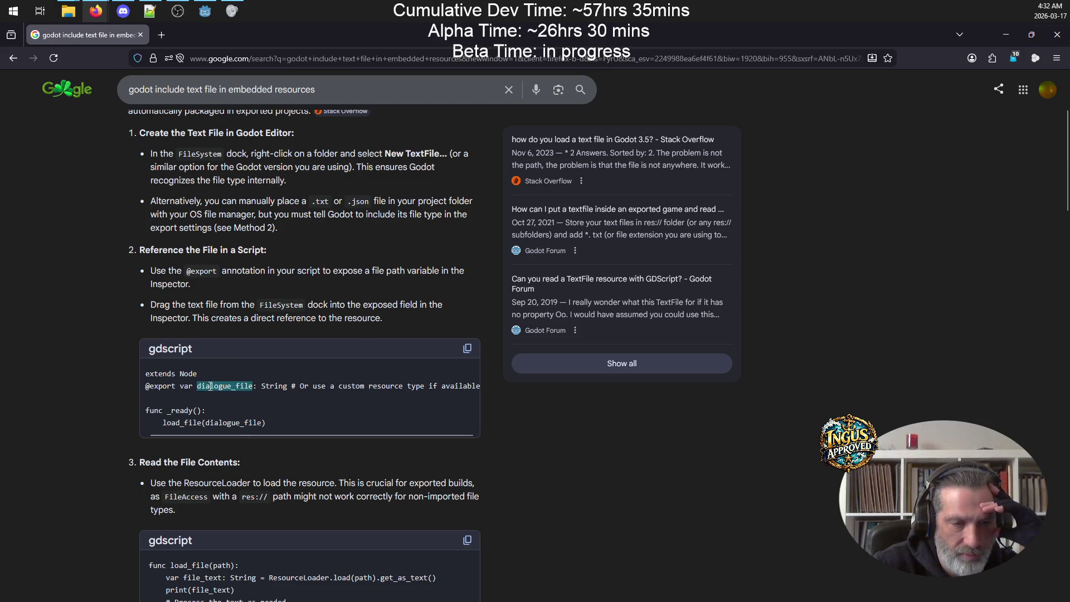
scroll(445, 417, "down", 5)
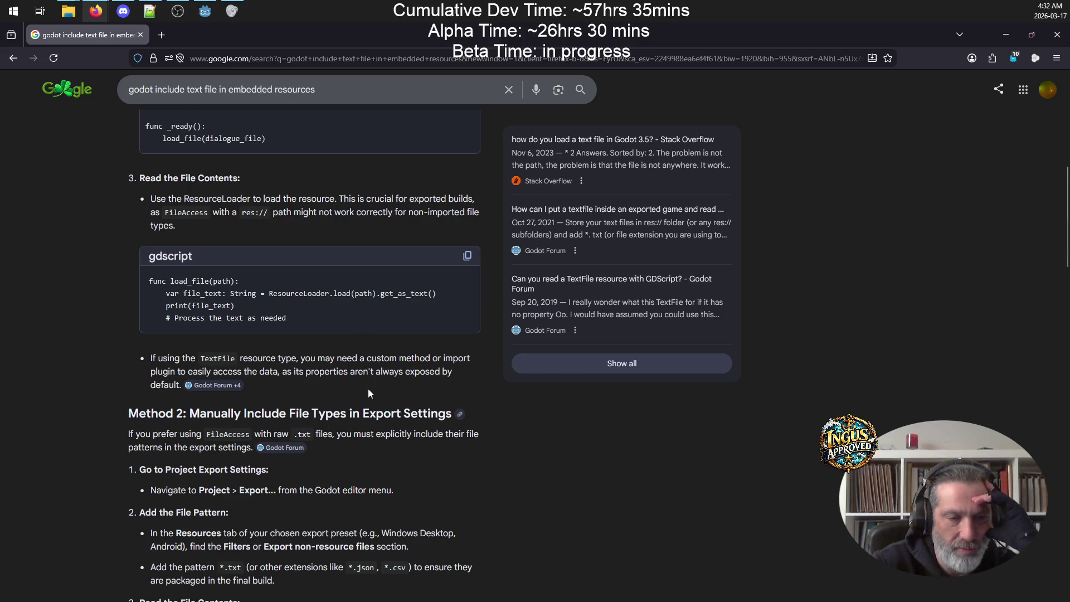
scroll(368, 389, "down", 3)
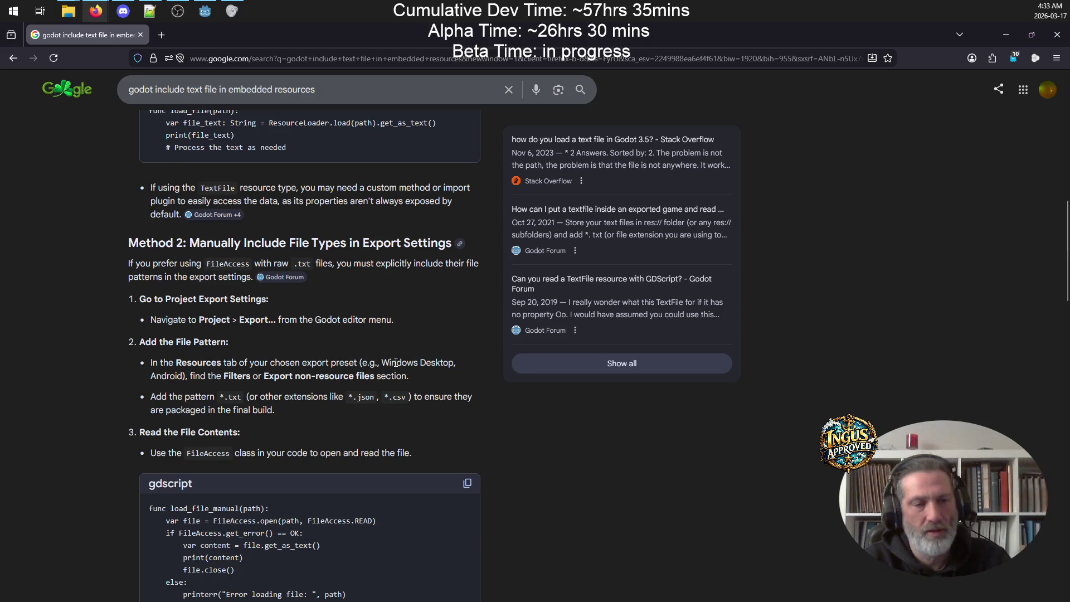
left_click(205, 11)
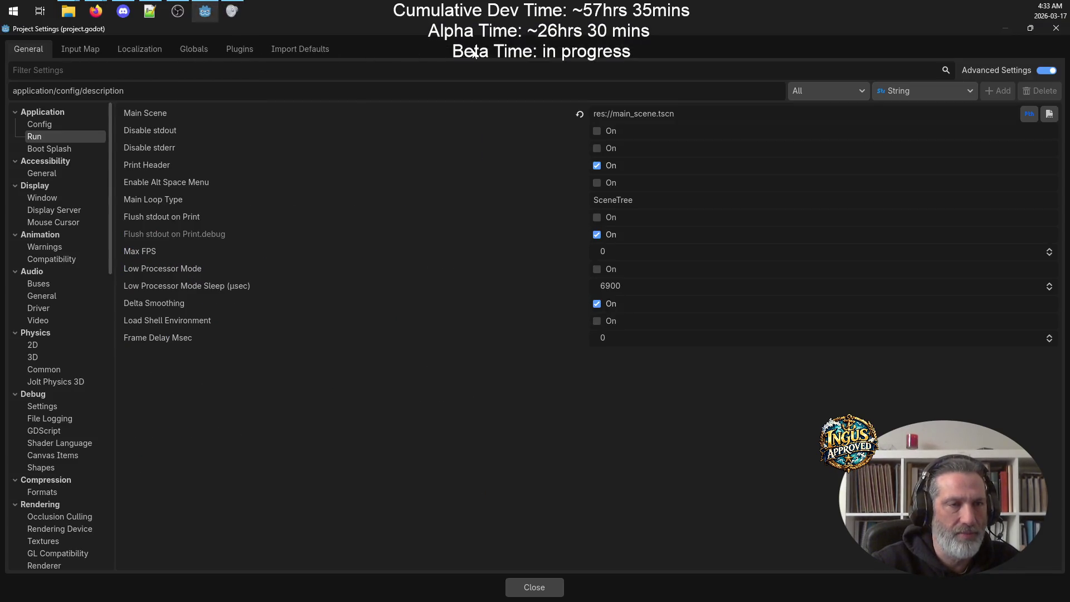
Step: Add *.txt to the Windows Desktop preset's non-resource export filter
left_click(1052, 29)
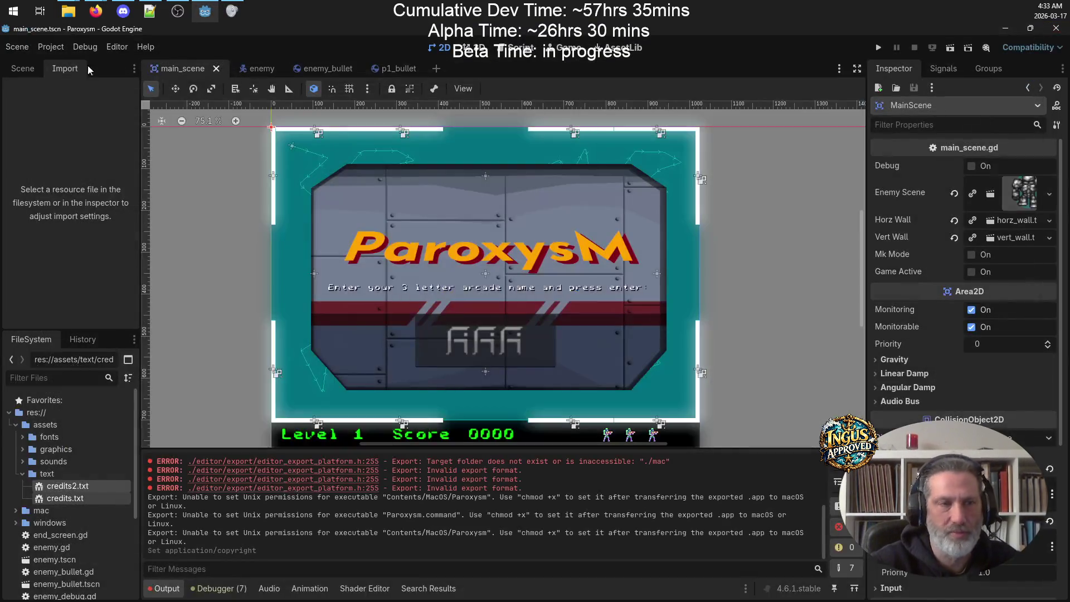
left_click(52, 49)
left_click(87, 110)
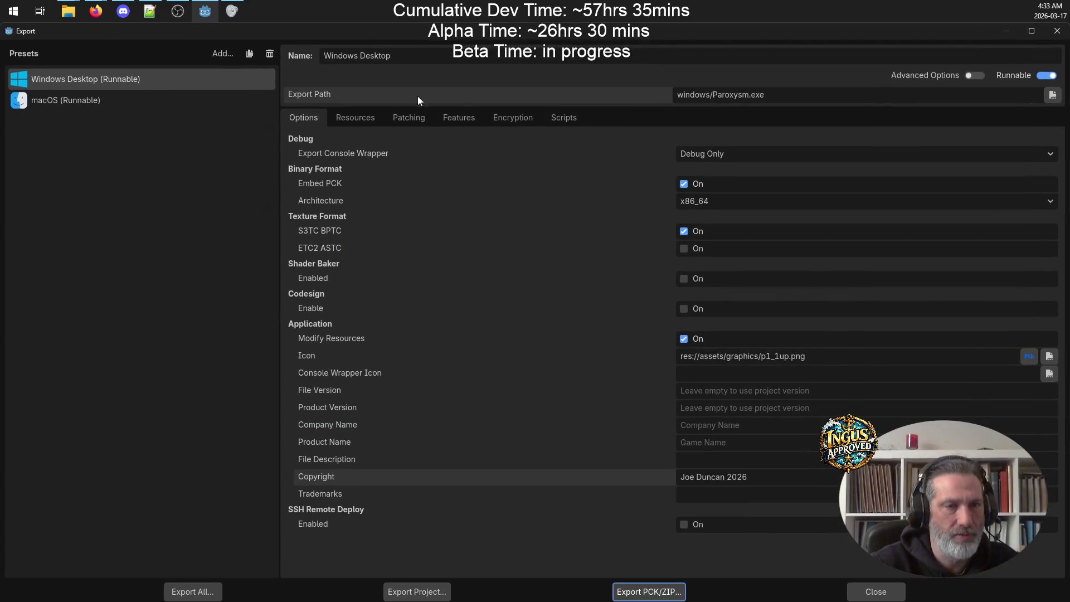
left_click(359, 116)
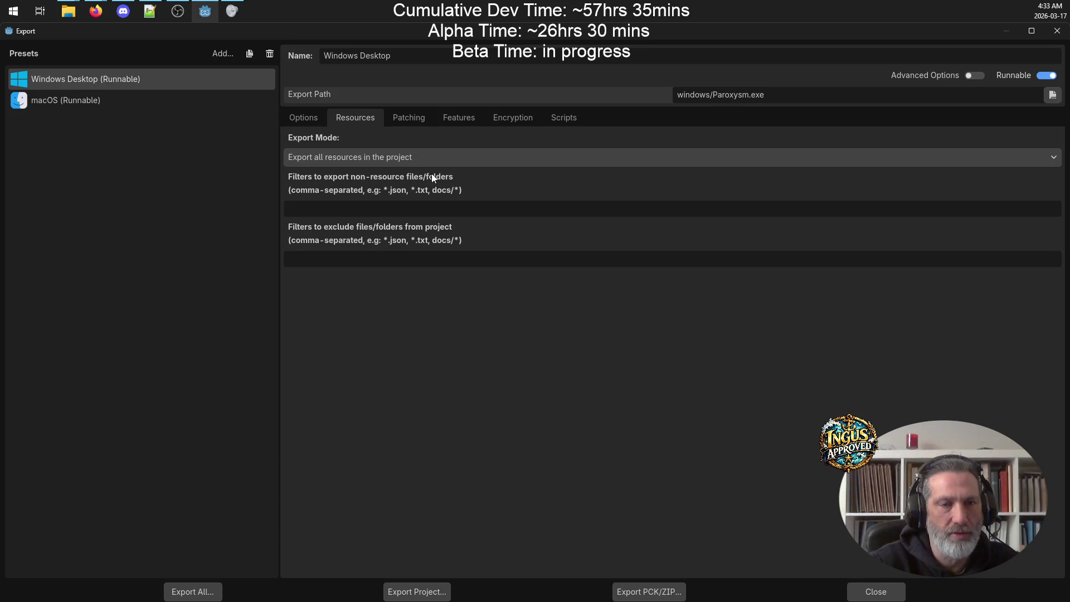
left_click(419, 212)
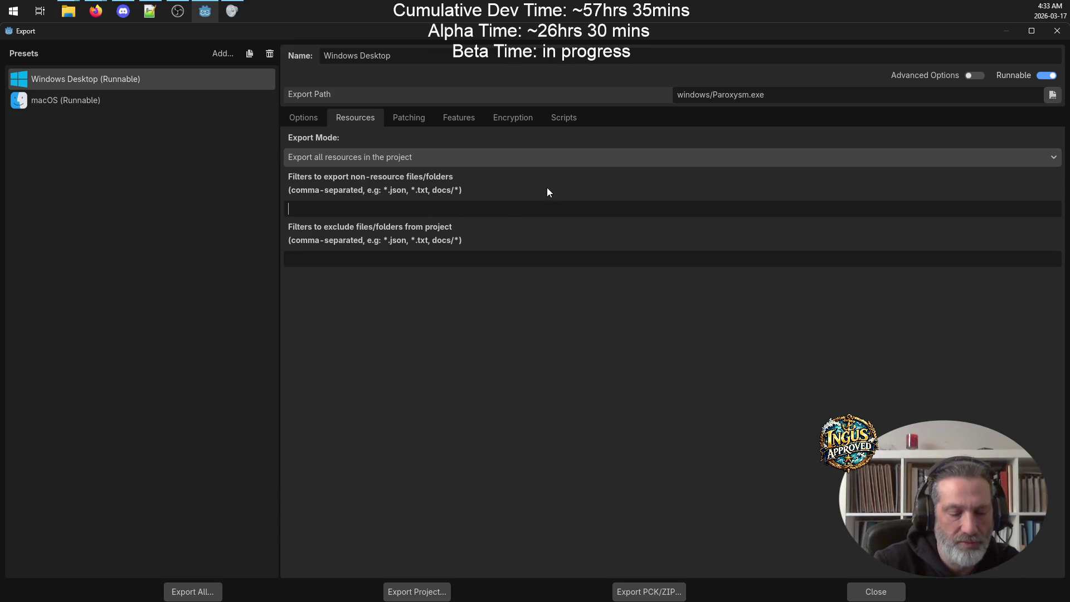
type("*.txt")
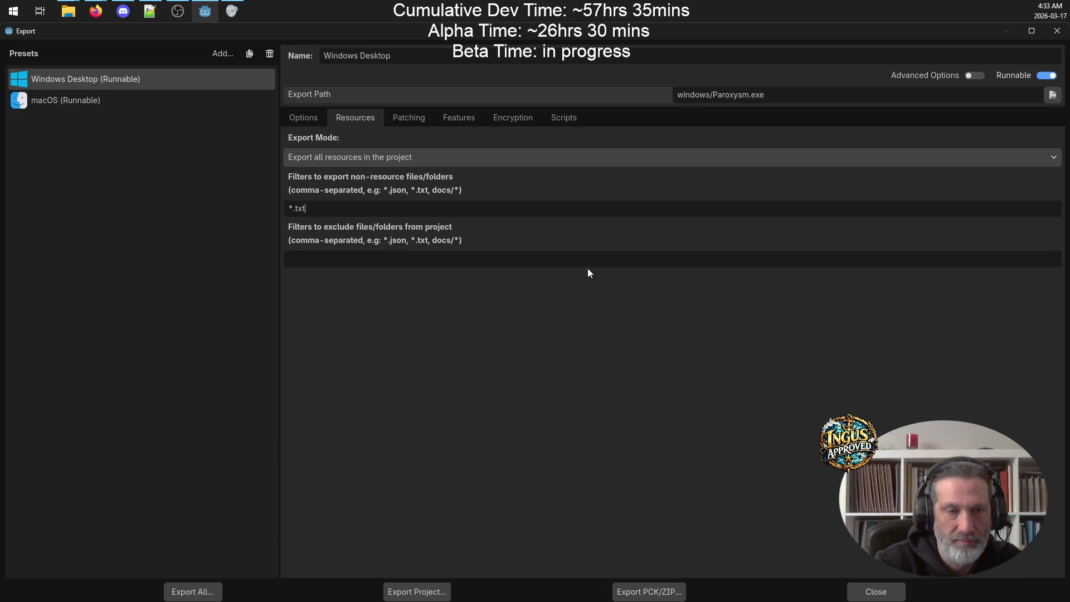
left_click(876, 592)
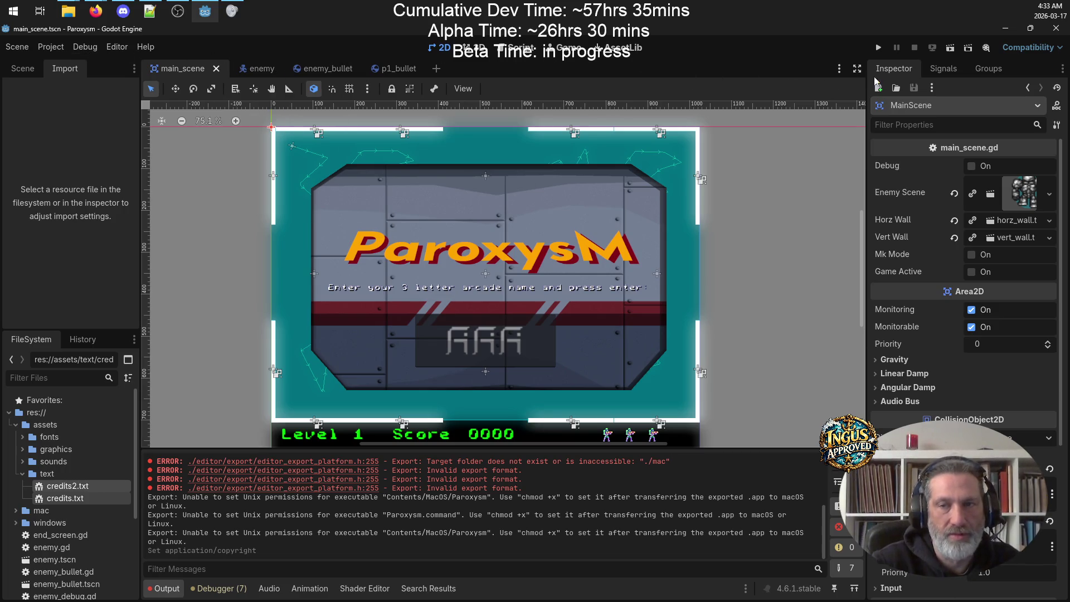
Step: Add *.txt to the macOS preset's non-resource export filter
left_click(51, 47)
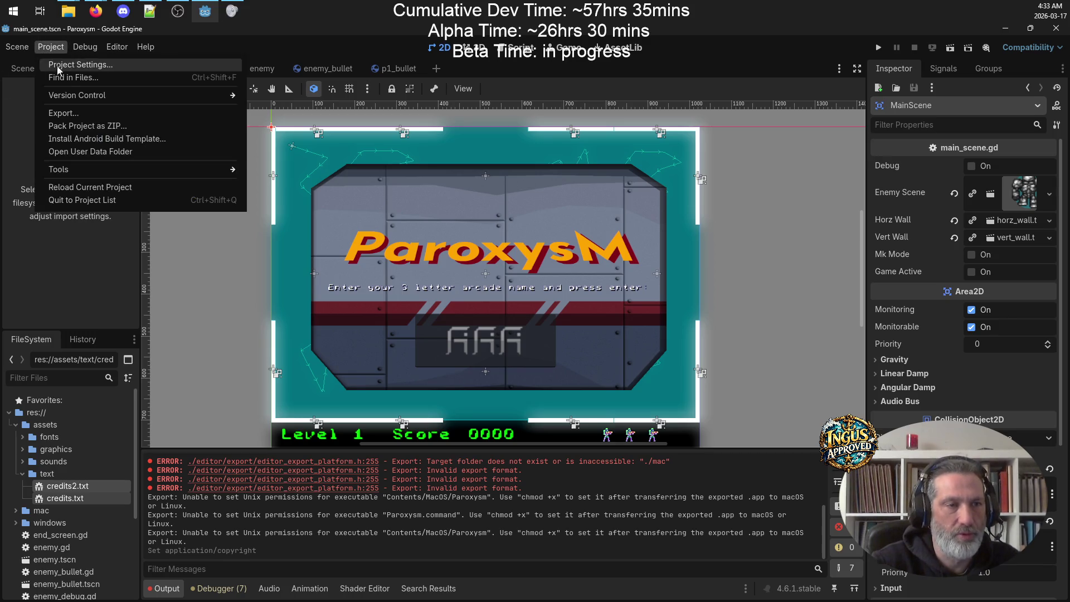
left_click(76, 113)
left_click(115, 101)
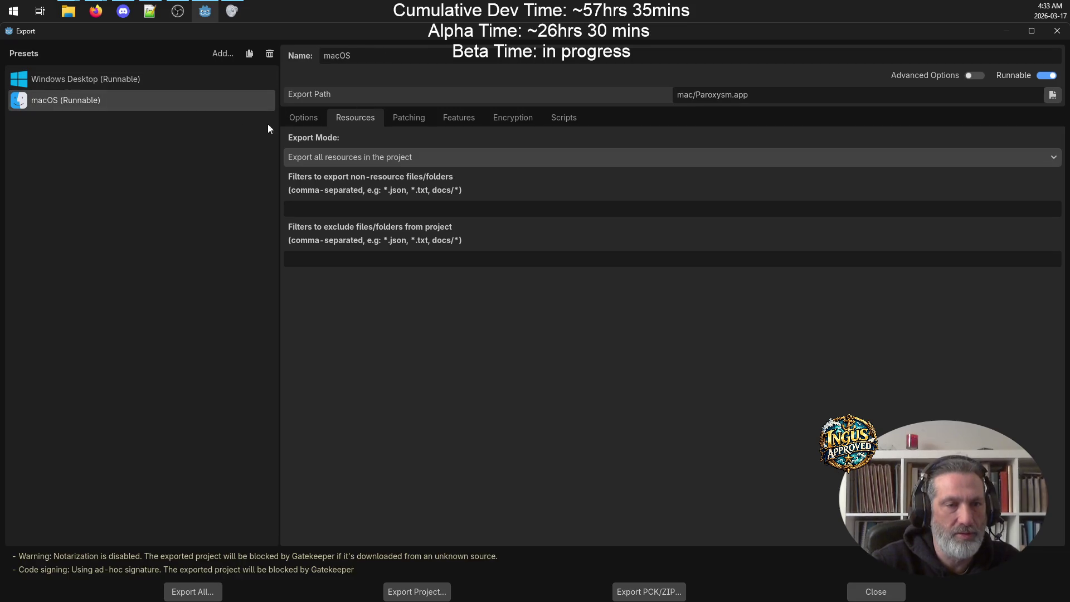
left_click(347, 210)
type("*.txt")
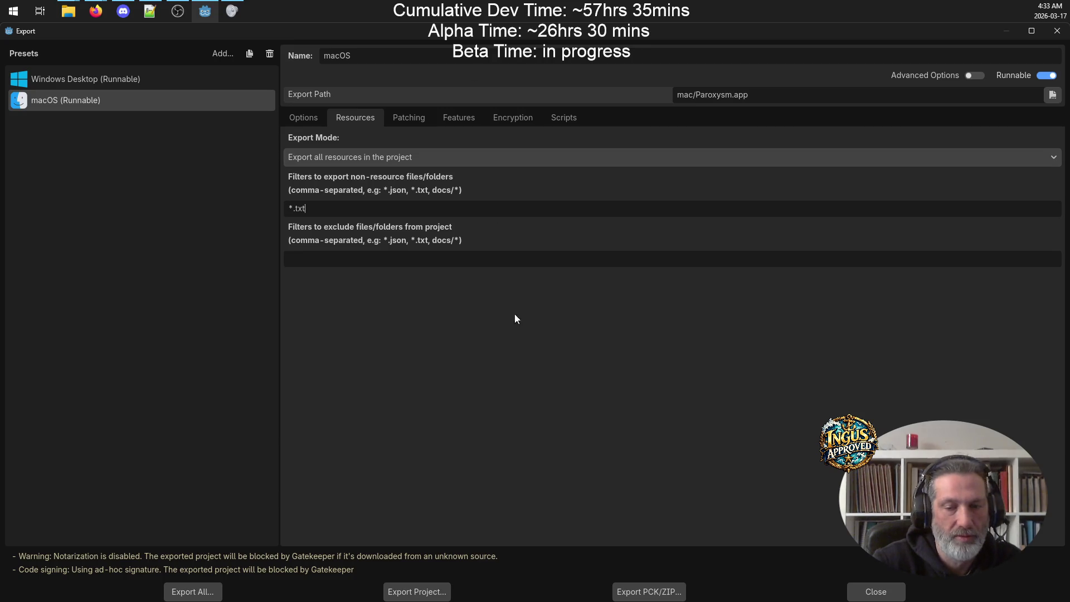
Step: Export all presets as release builds
left_click(98, 81)
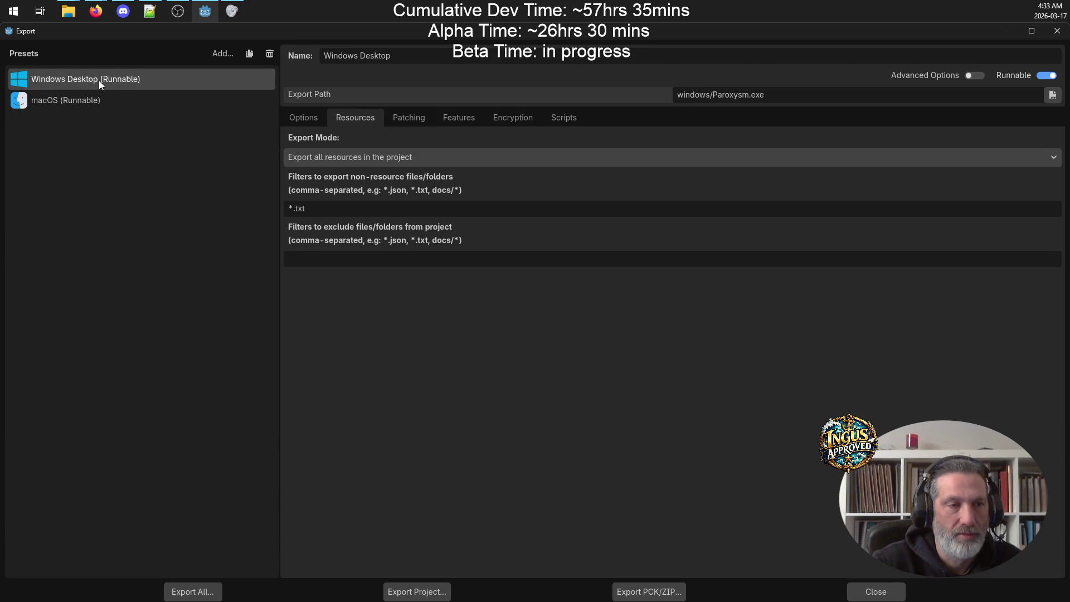
left_click(210, 590)
left_click(586, 308)
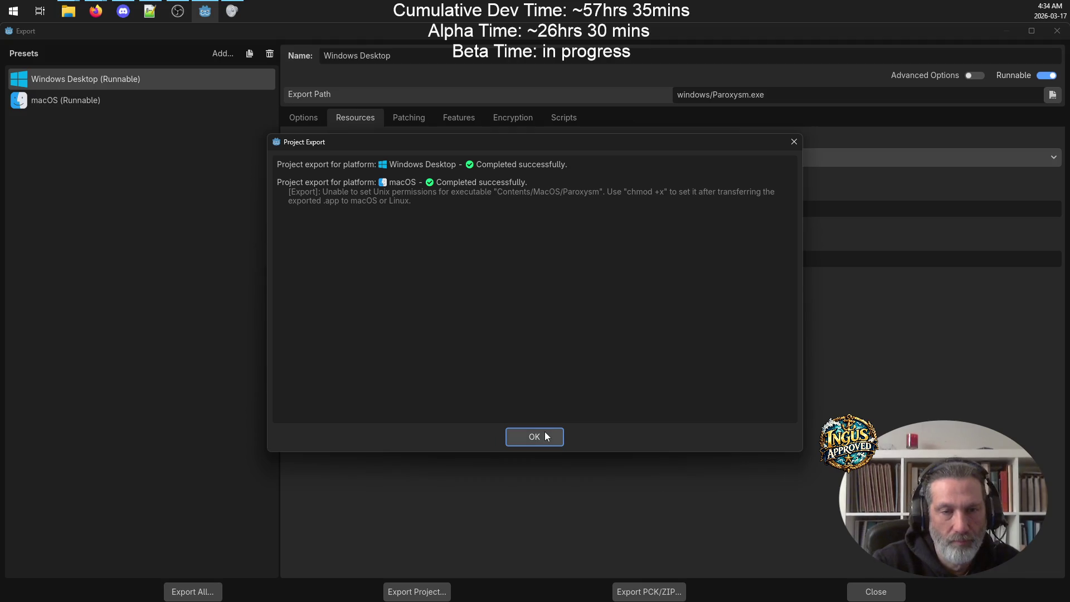
Step: Dismiss the export results and launch Paroxysm.exe from the Paroxysm windows folder
left_click(544, 435)
left_click(66, 12)
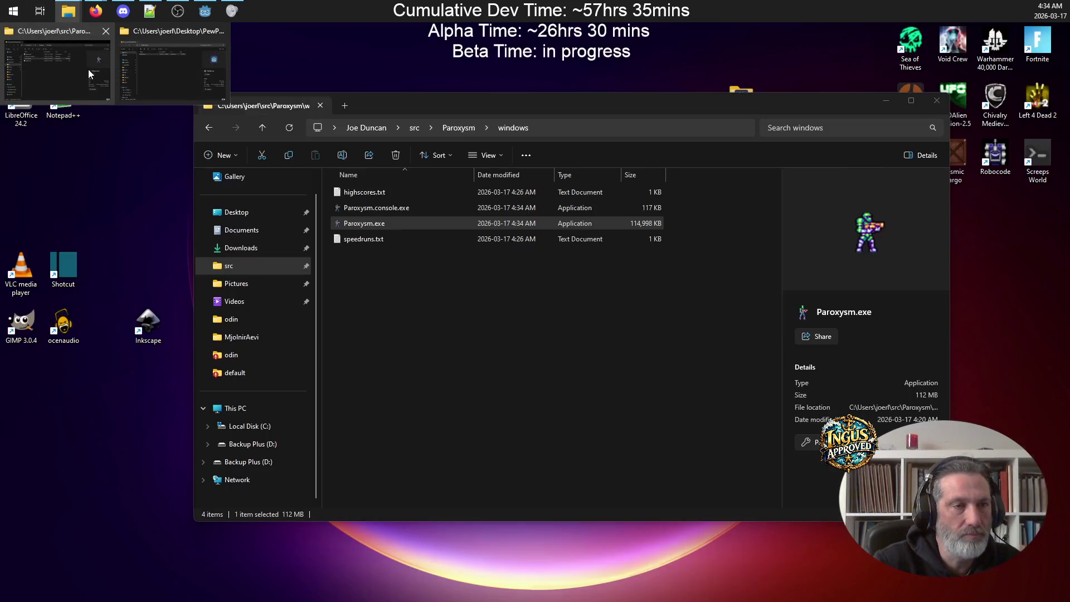
left_click(62, 72)
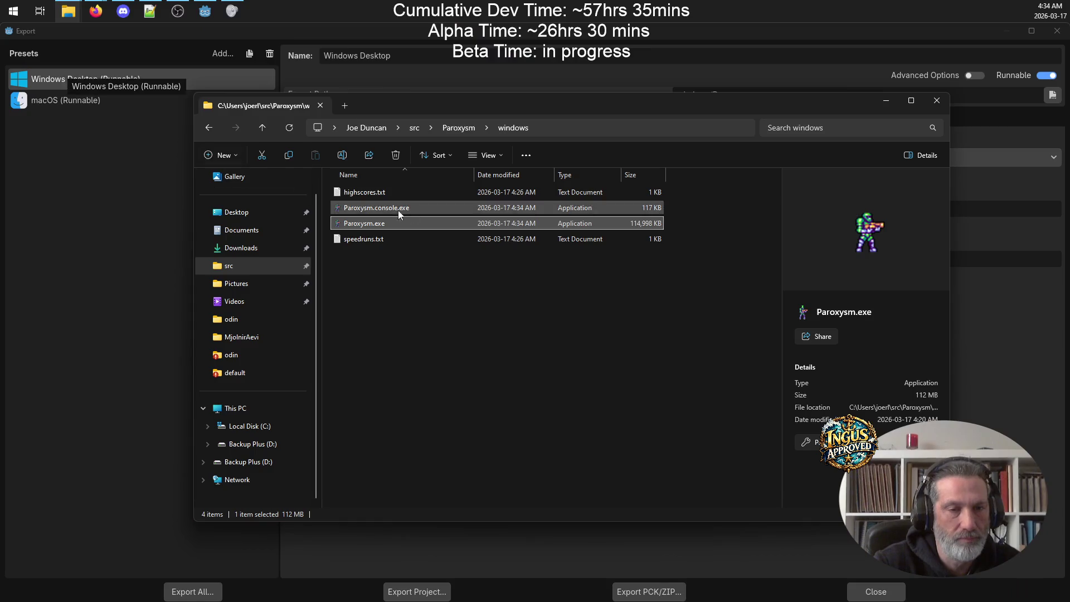
double_click(388, 223)
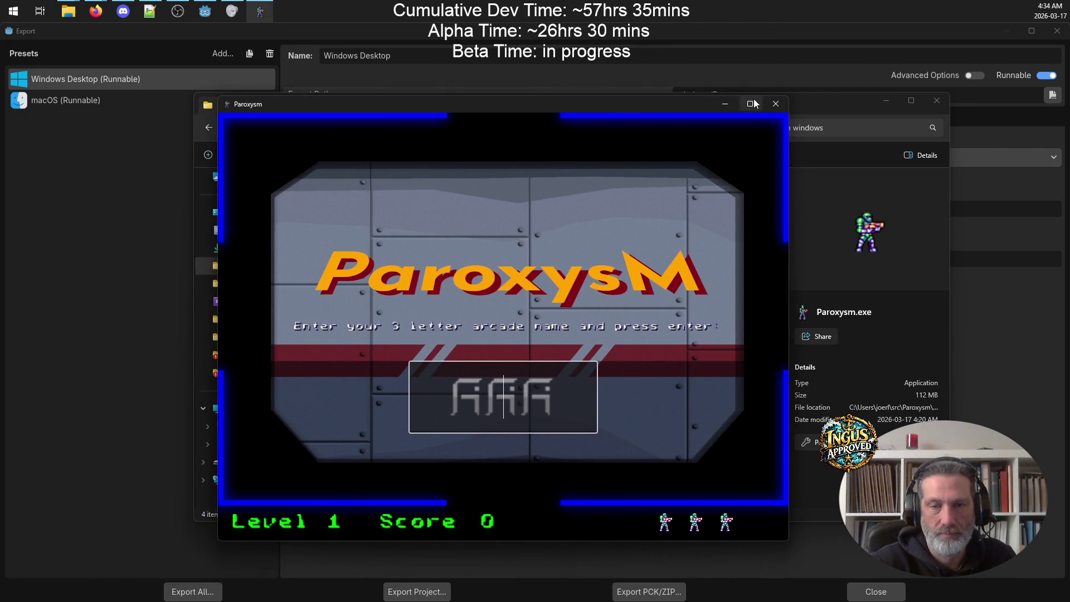
Step: Maximize the game, enter arcade name GRV, and play until Game Over
left_click(752, 101)
type("GRV")
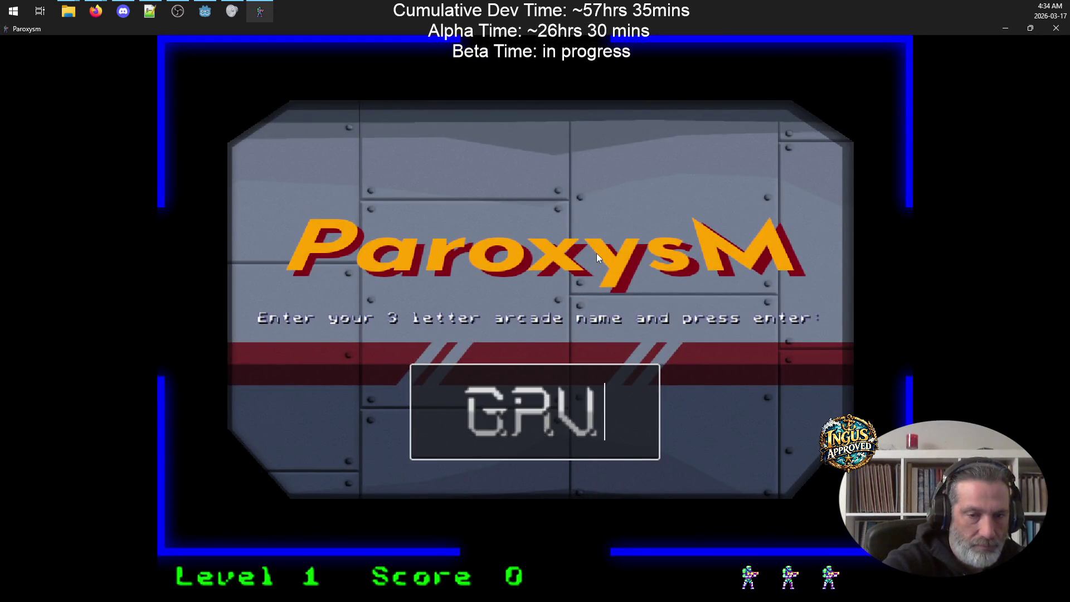
key("Return")
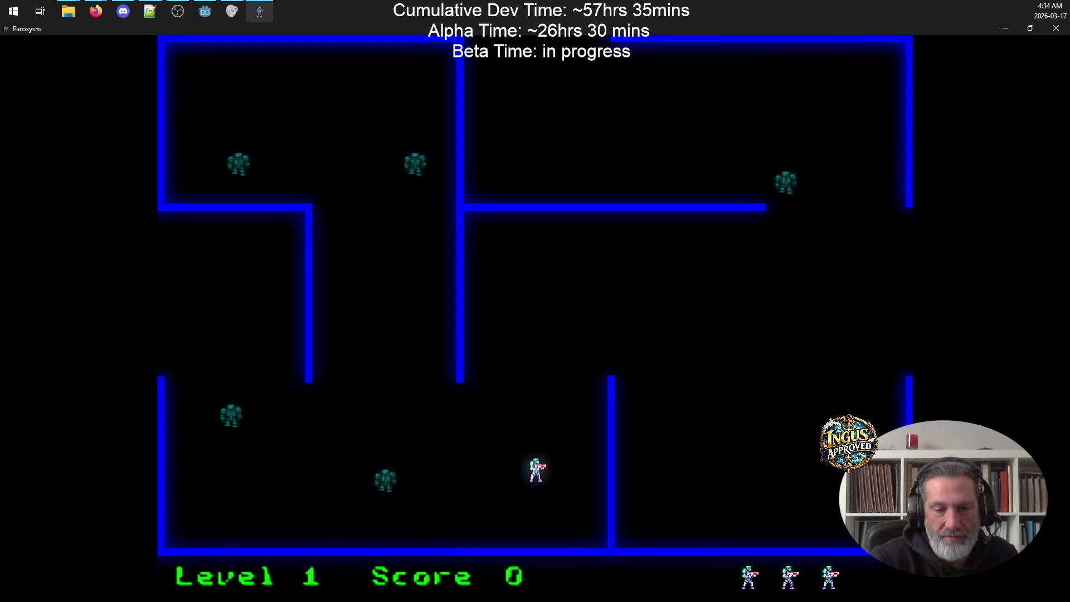
key("Left")
key("space")
key("Down")
key("Up")
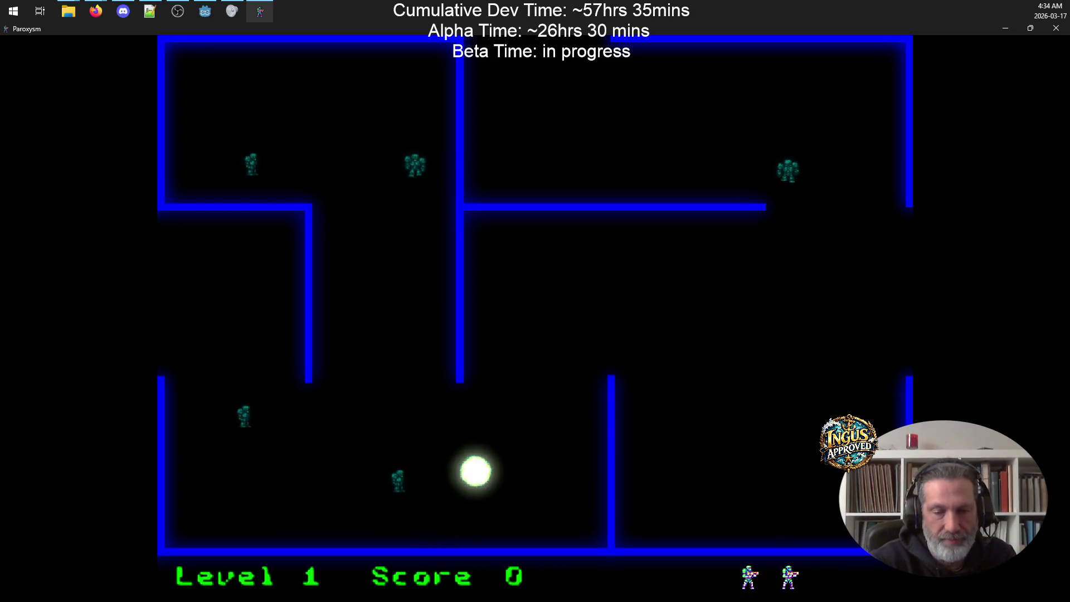
key("Left")
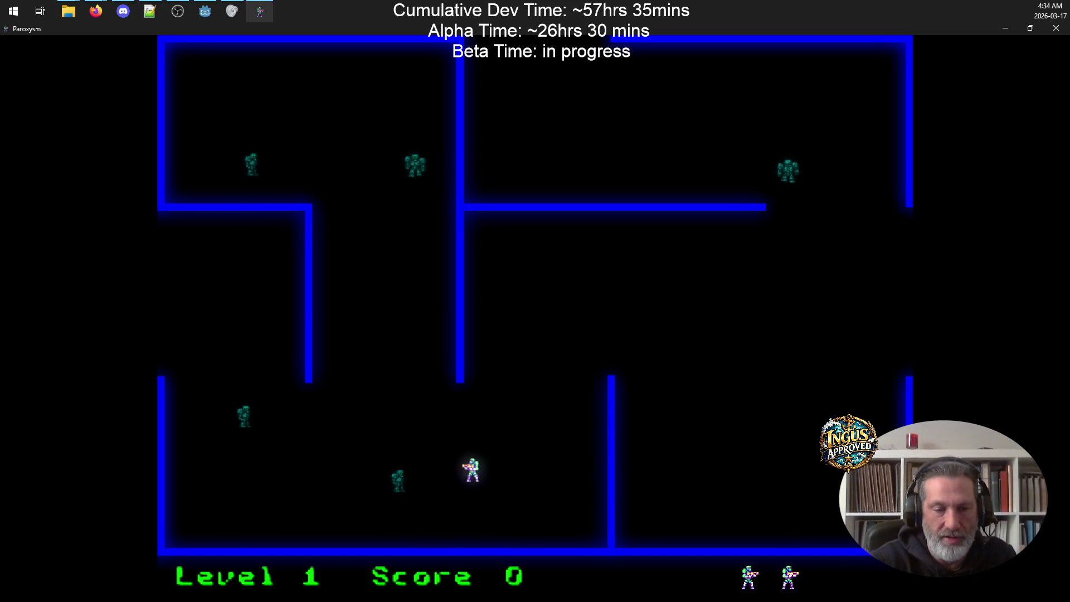
key("Left")
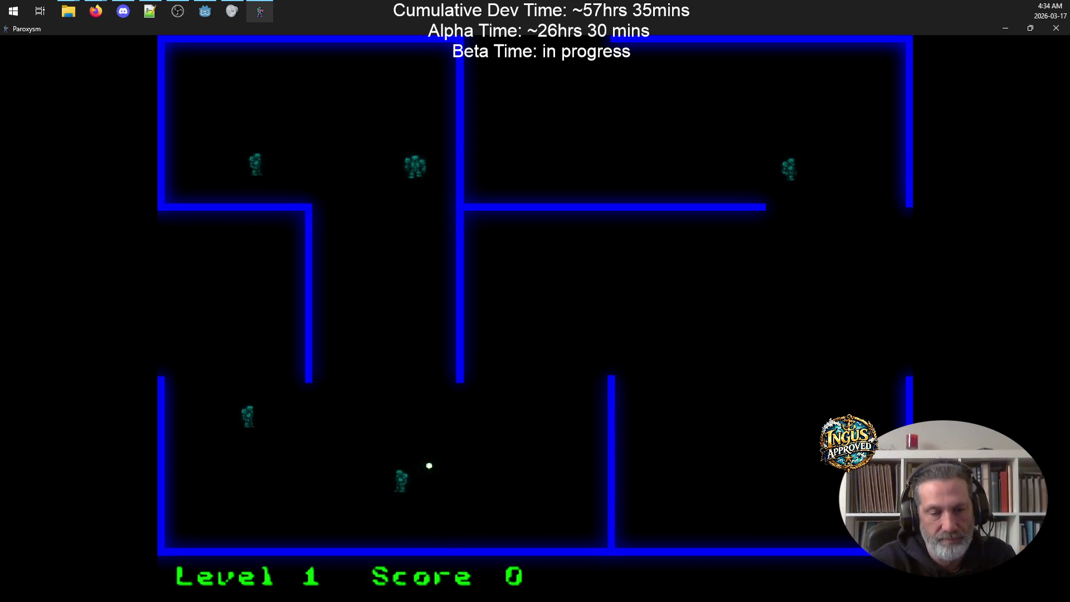
key("Left")
key("Left")
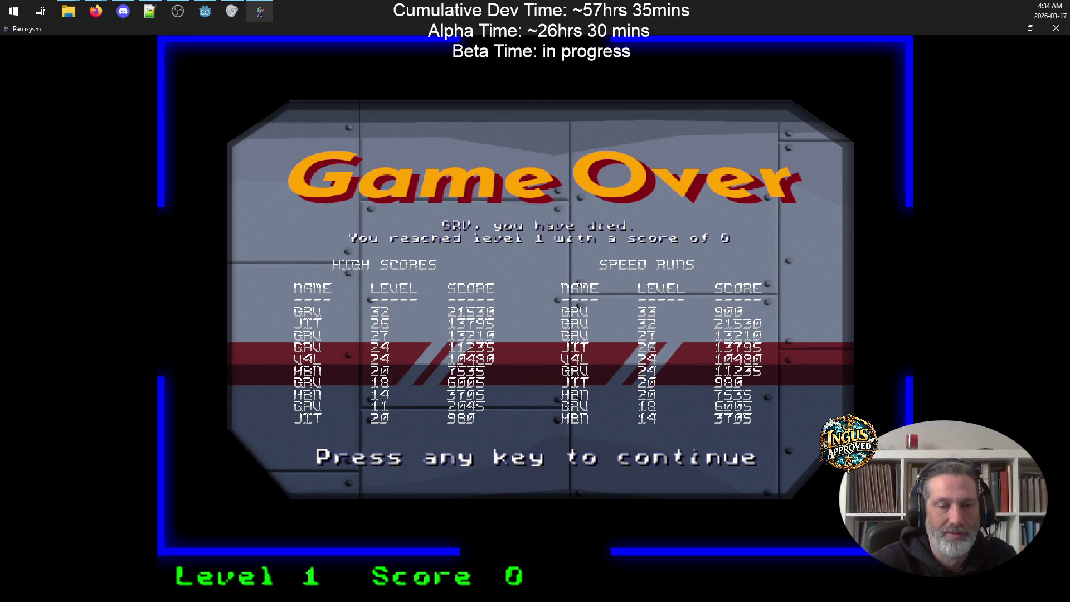
Step: View the credits, quit the game, and delete all files in the windows export folder
left_click(536, 342)
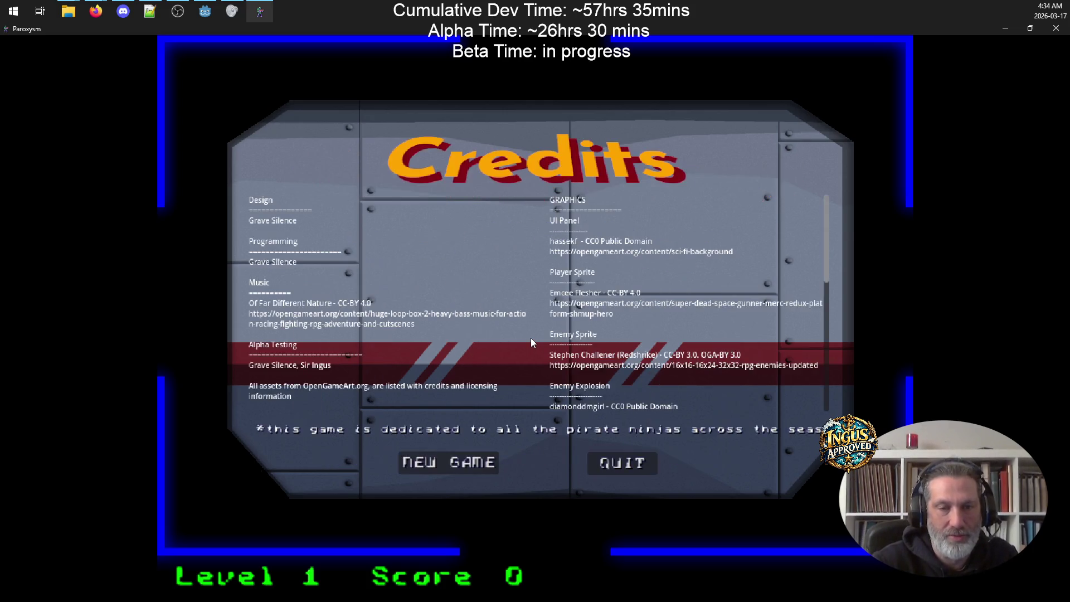
scroll(621, 303, "down", 5)
scroll(647, 320, "down", 6)
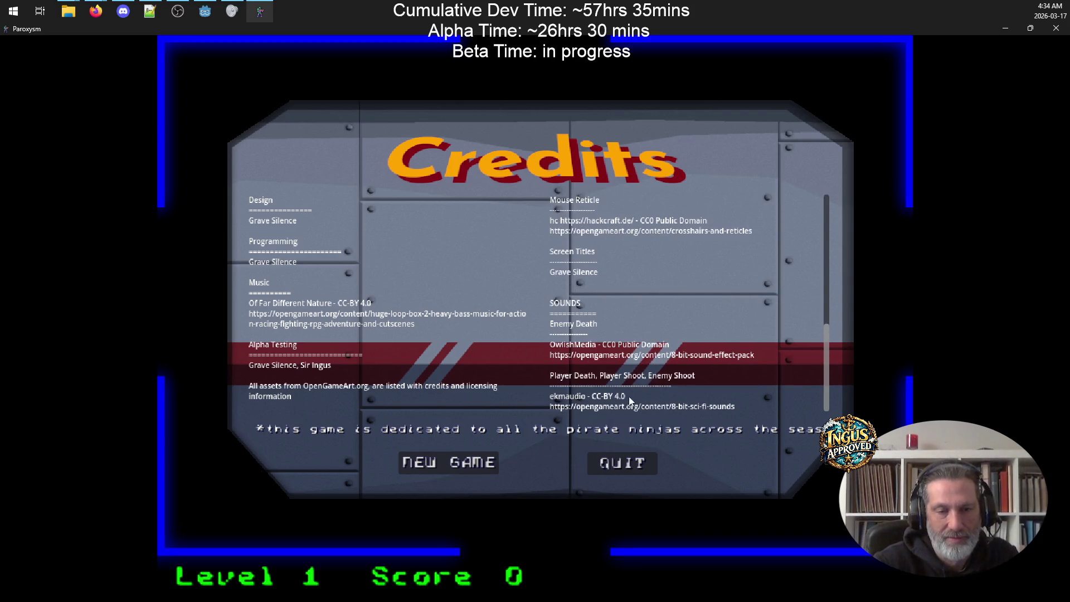
left_click(622, 464)
left_click_drag(449, 258, 332, 187)
key("Delete")
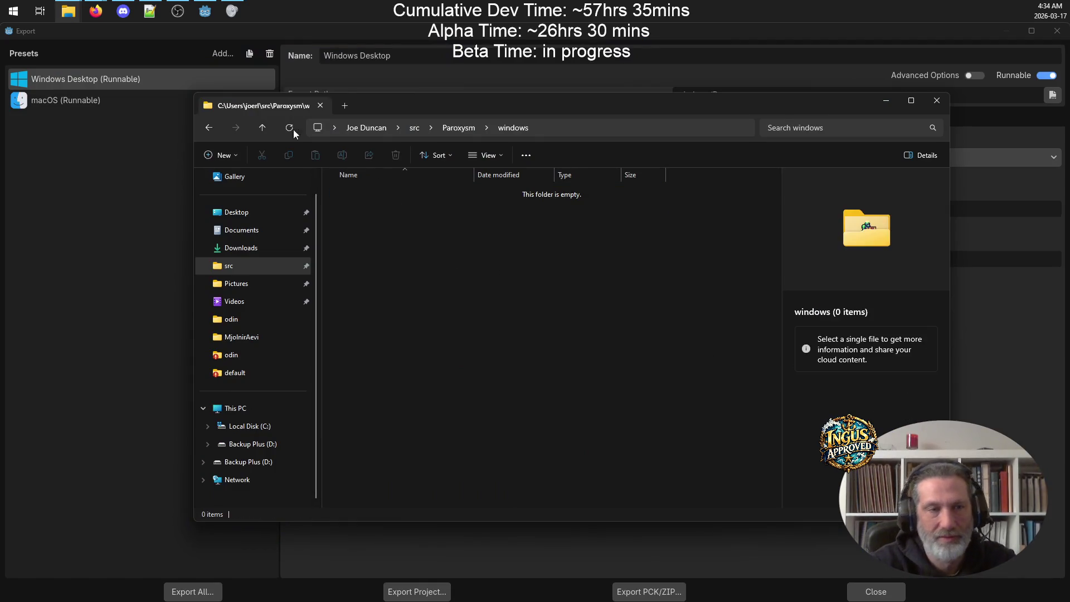
Step: Export the Windows Desktop preset with debug as windows/Paroxysm.exe
left_click(83, 79)
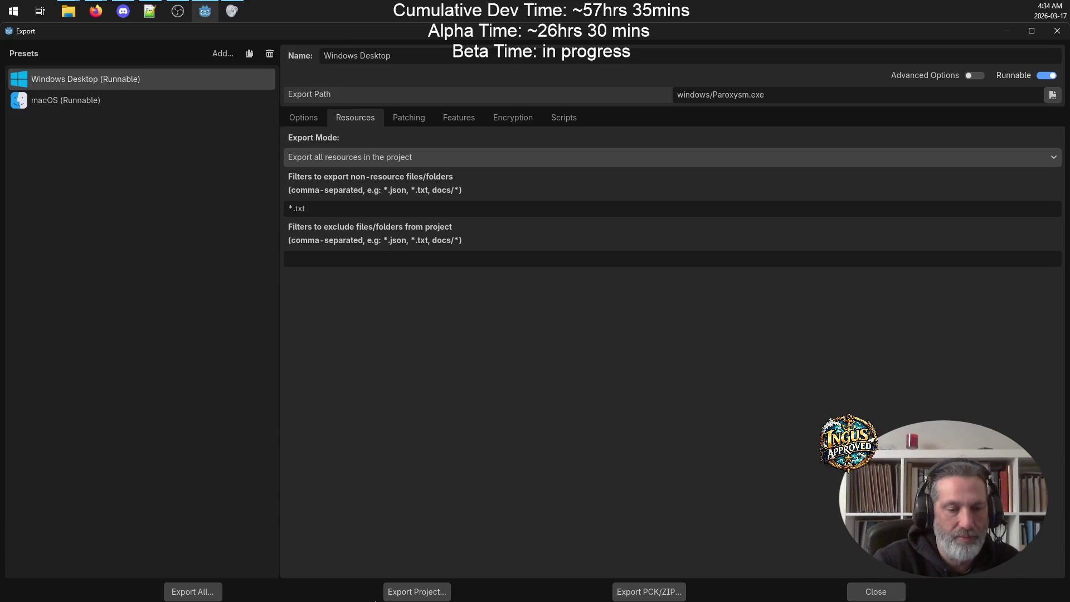
left_click(399, 590)
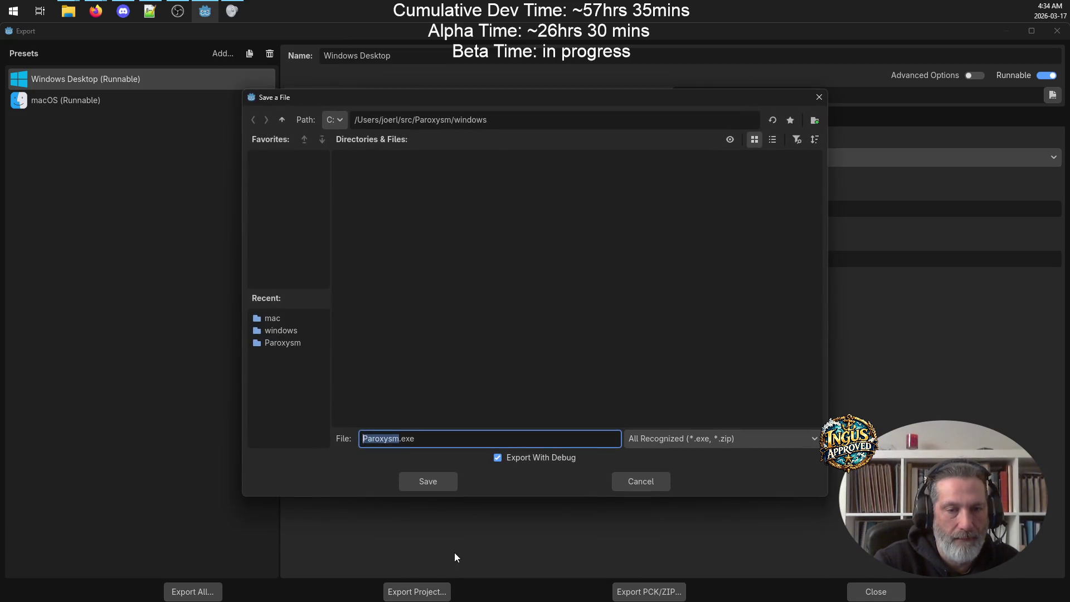
left_click(419, 483)
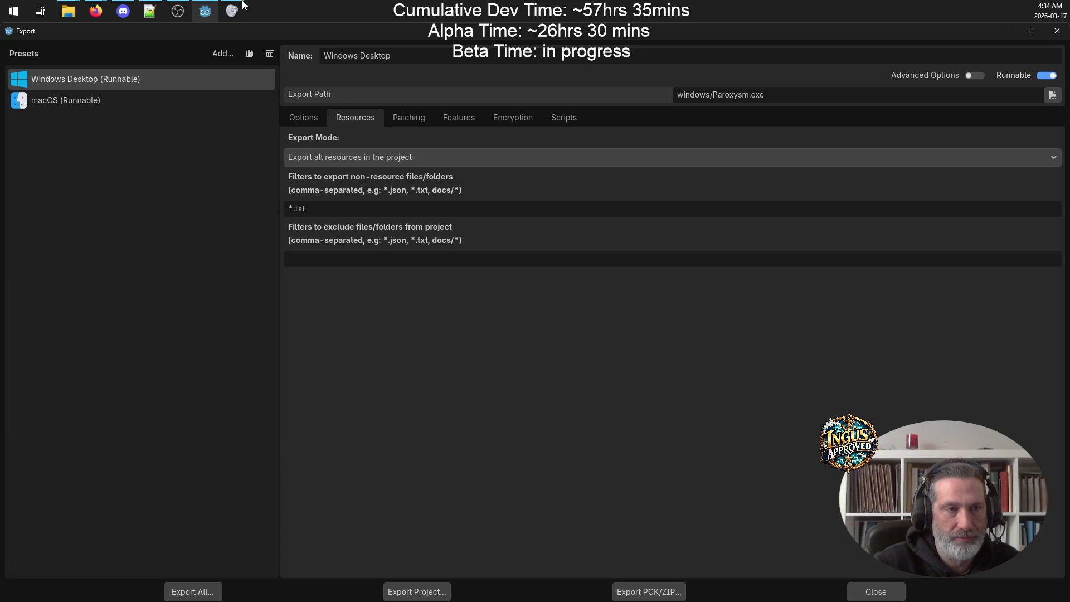
Step: Refresh the windows folder in File Explorer and launch the new Paroxysm.exe
mouse_move(68, 11)
left_click(189, 81)
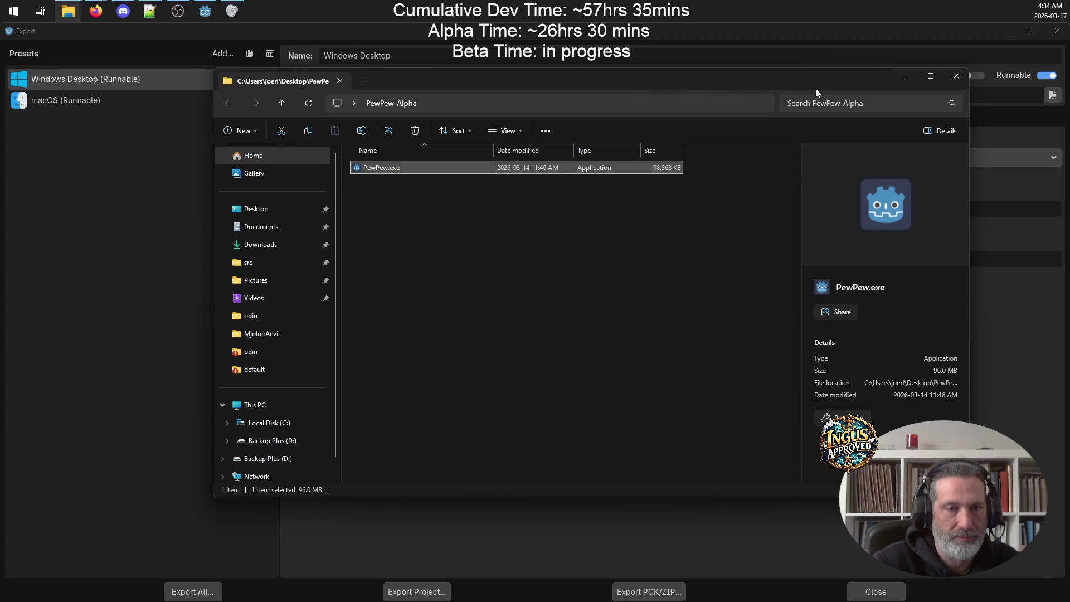
left_click(956, 75)
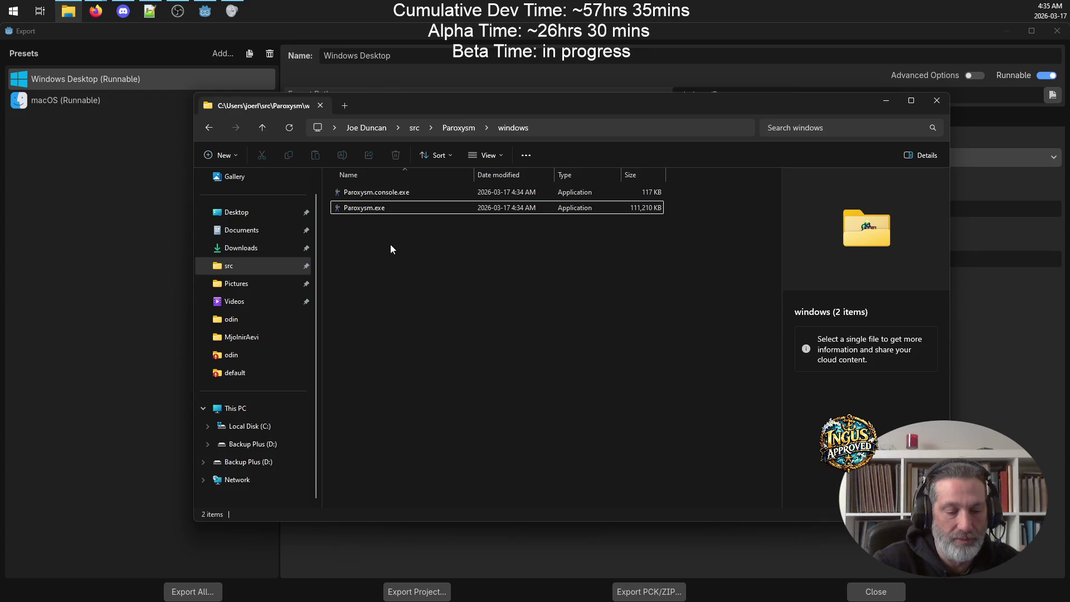
left_click(294, 126)
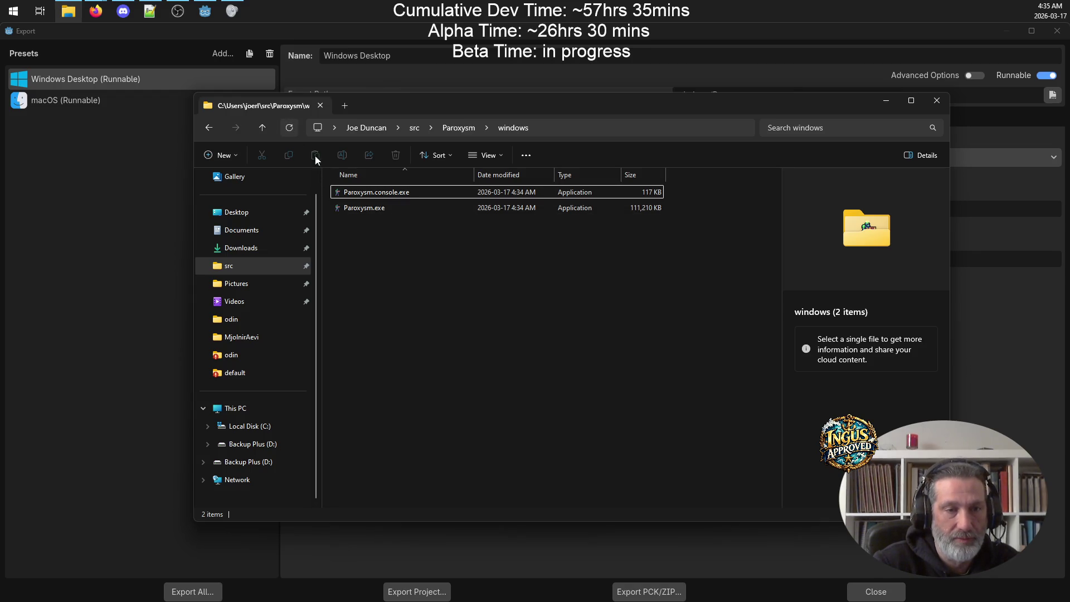
double_click(393, 208)
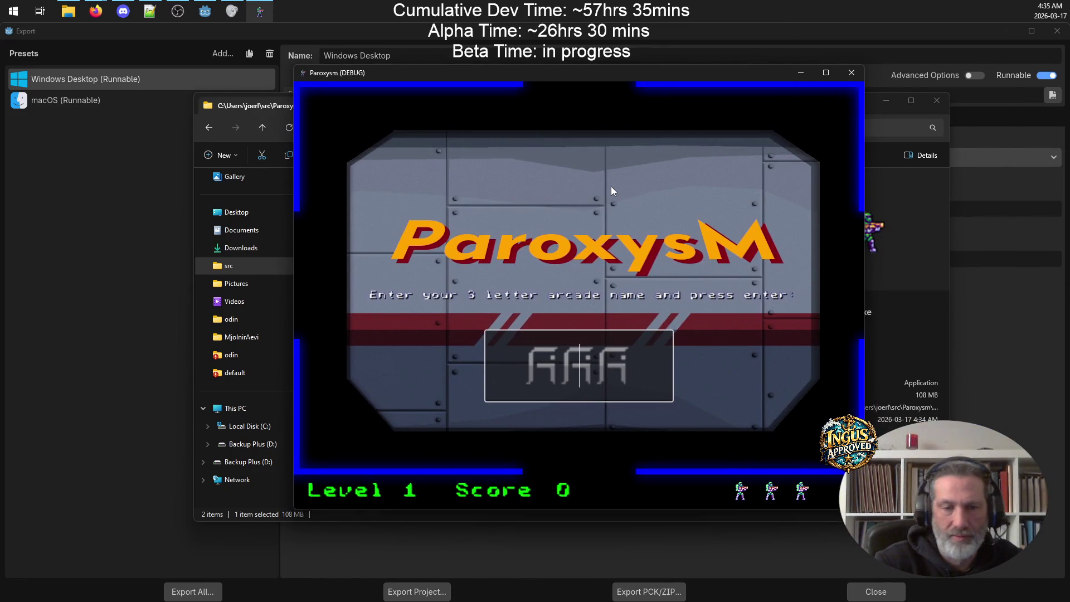
Step: Enter GRV as the arcade name and play the first round through to Game Over
type("GRV")
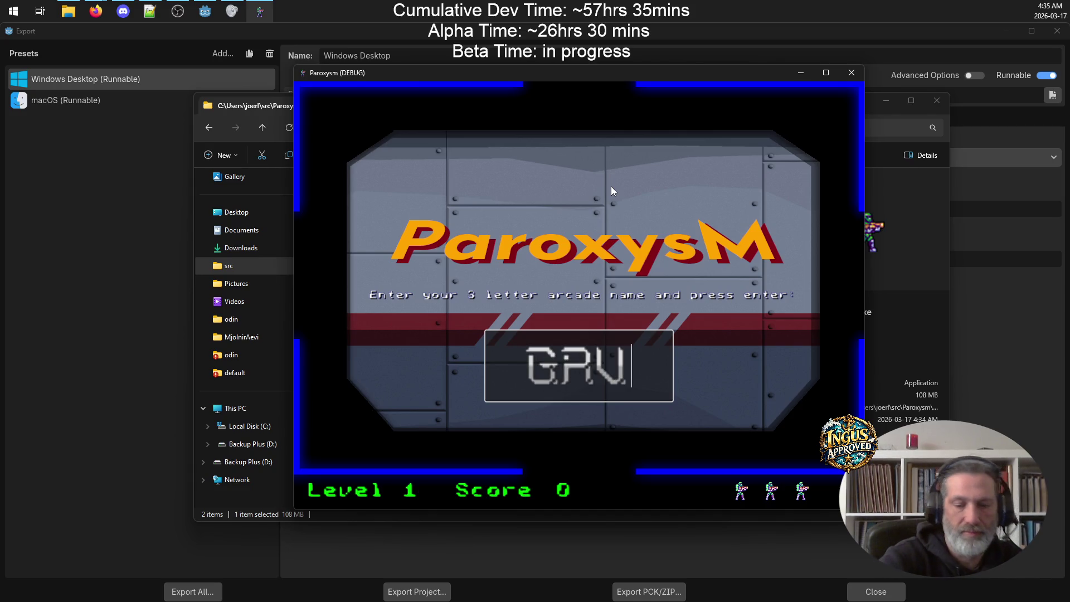
key("Return")
key("Right")
left_click(825, 73)
key("Left")
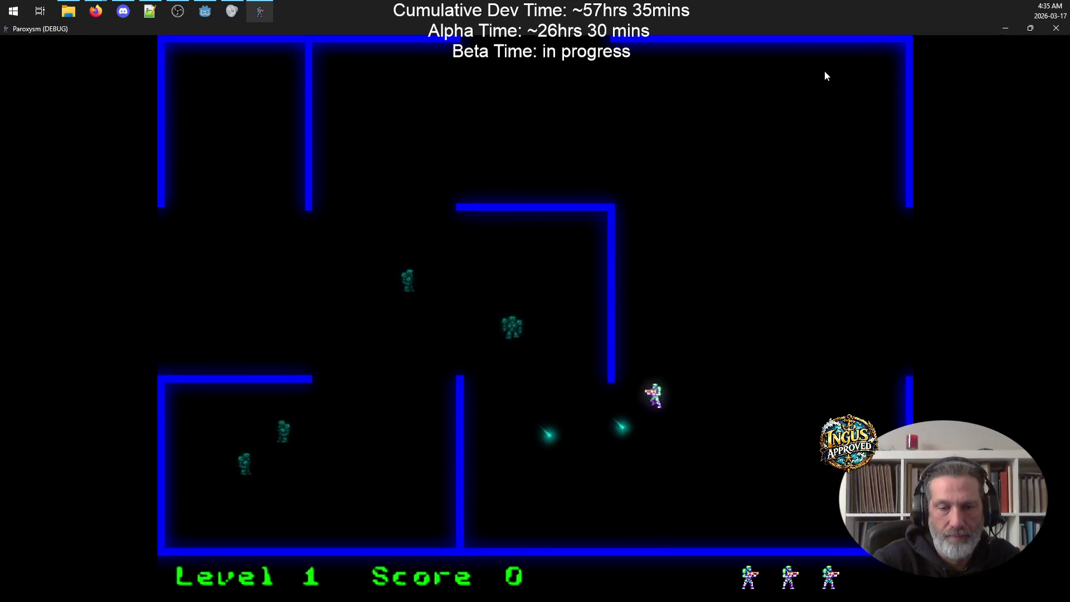
key("Right")
key("Down")
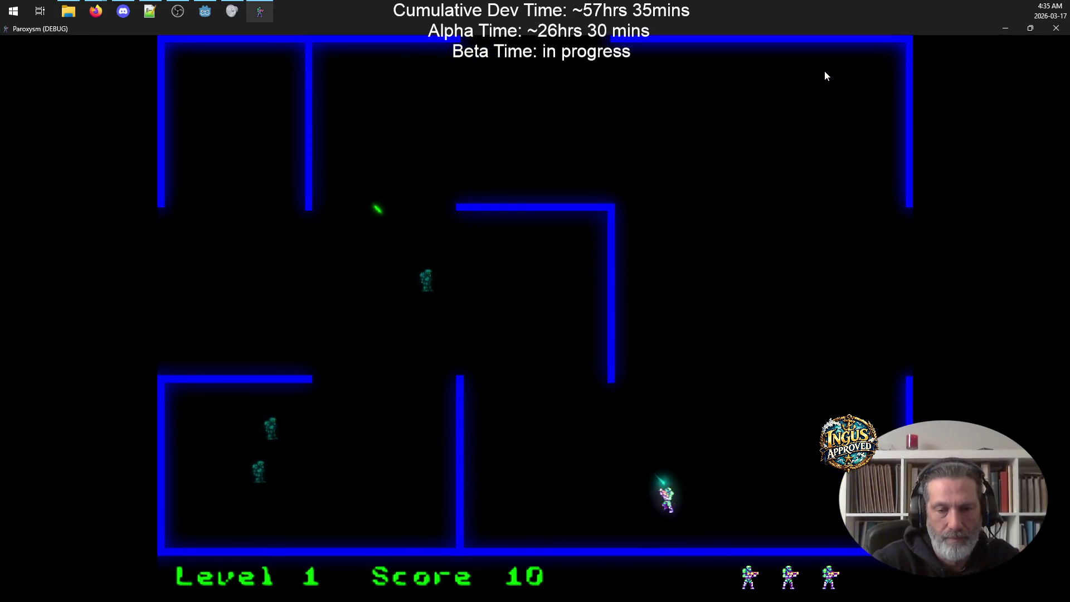
key("Up")
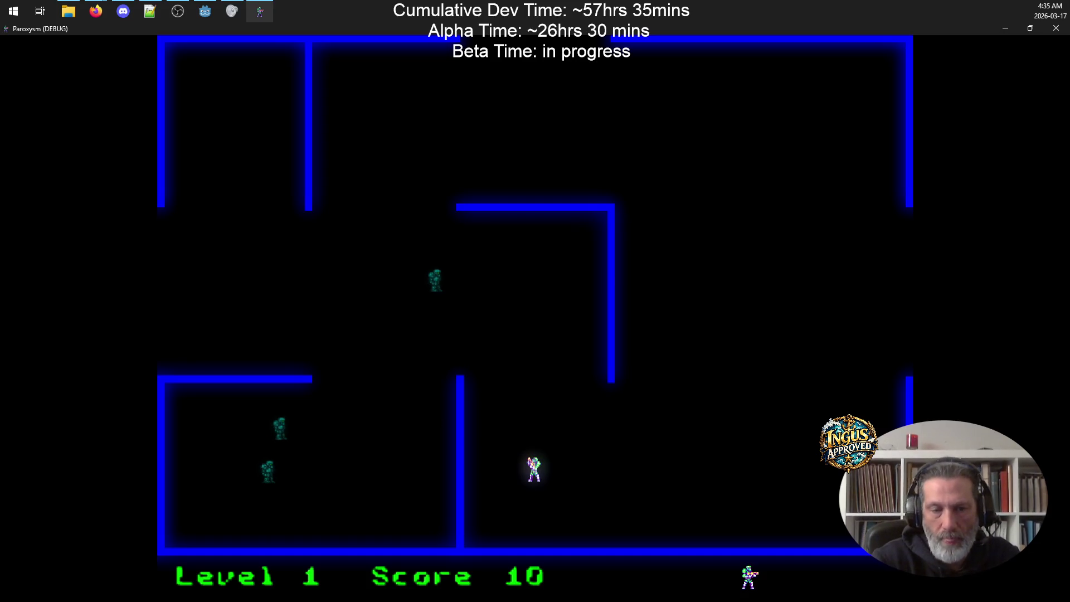
key("Up")
key("Up")
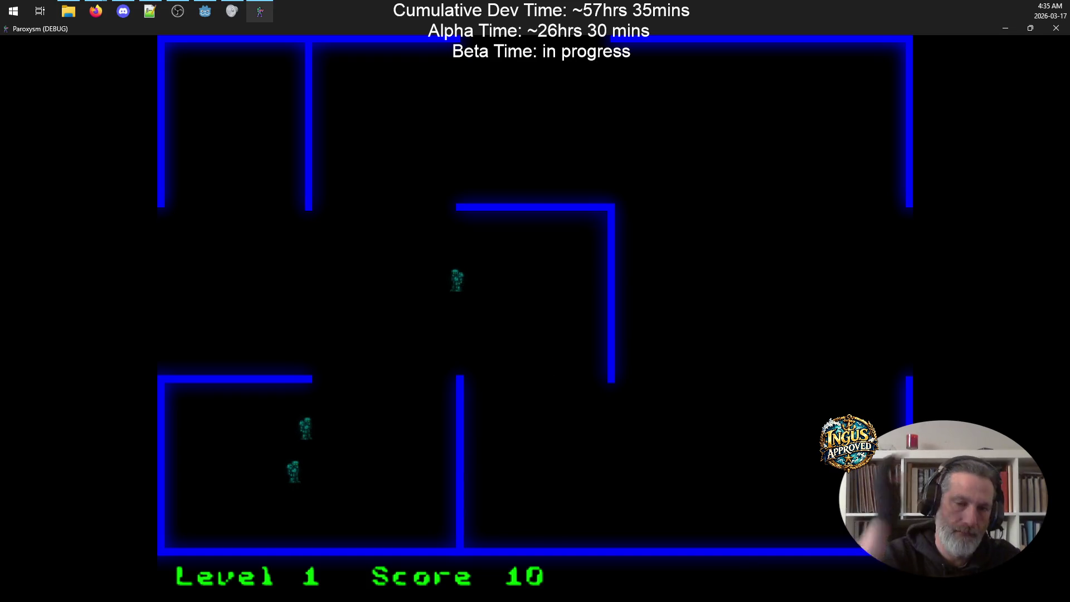
key("Up")
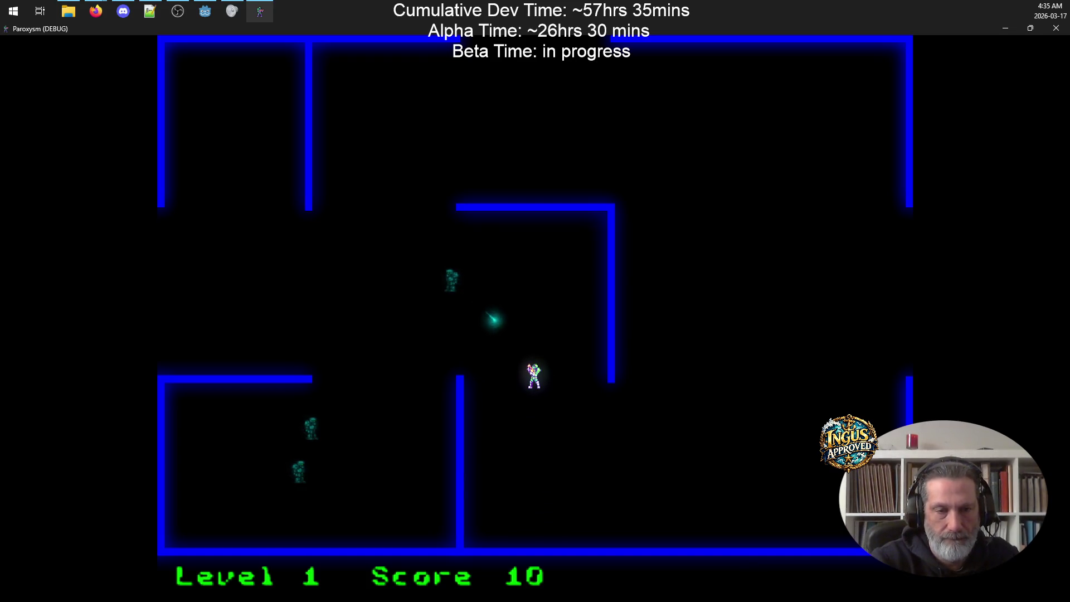
key("space")
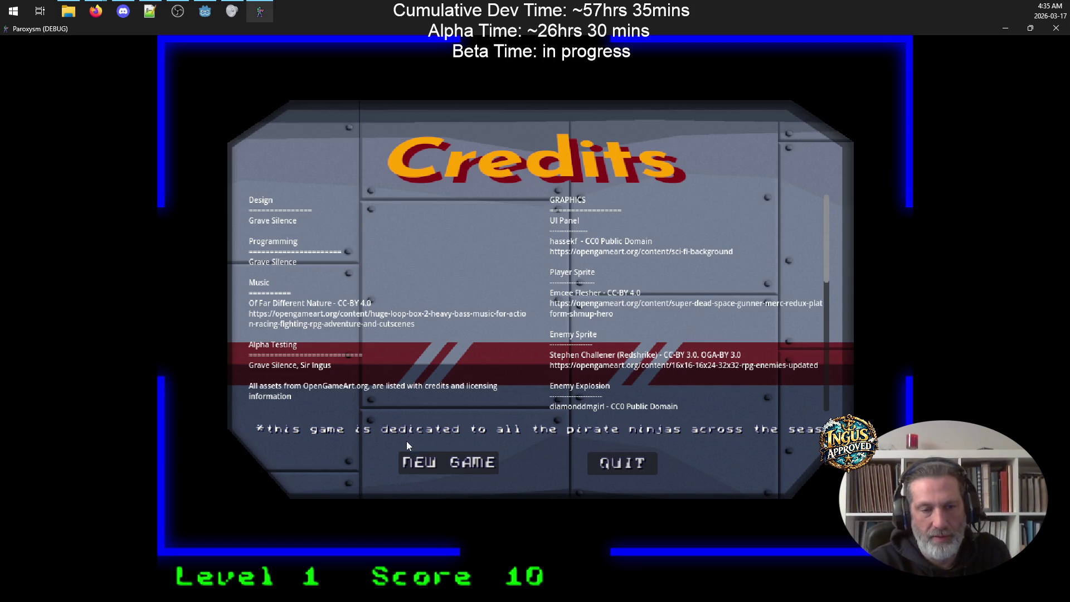
Step: Start a new game and enter GRV again as the arcade name
scroll(598, 316, "down", 3)
scroll(608, 320, "up", 3)
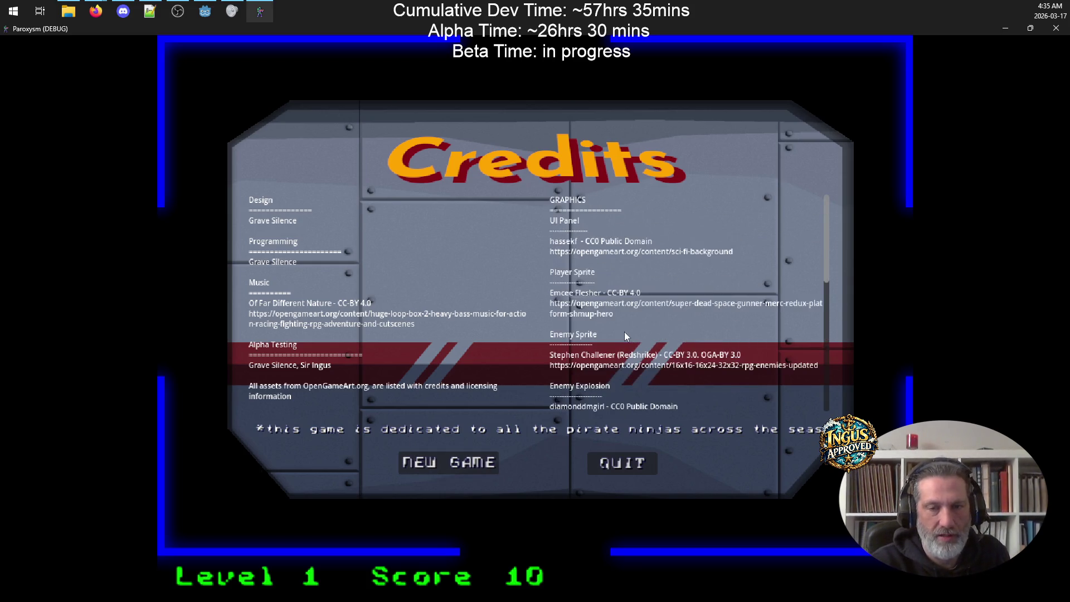
left_click(444, 462)
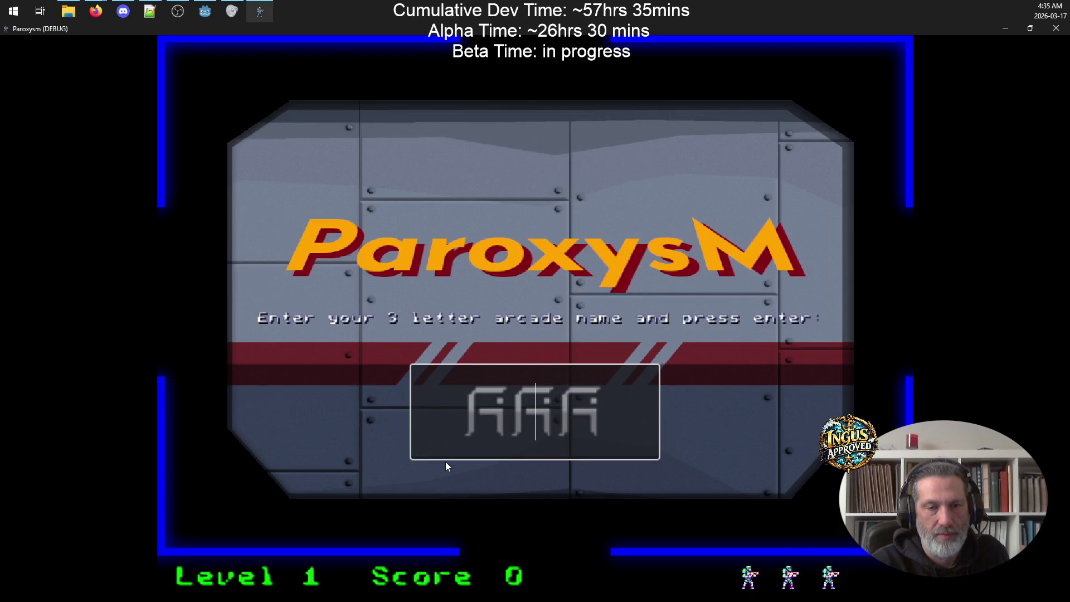
type("GRV")
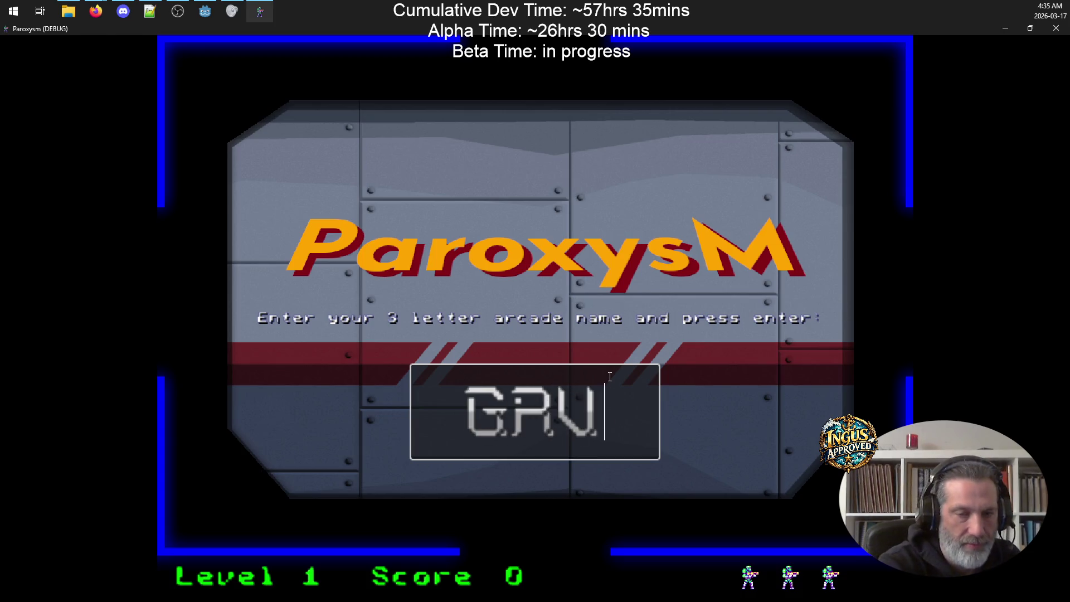
key("Return")
Step: Play through level 1, shooting robots and running out the right exit into Level 2
key("Right")
key("Up")
key("Left")
key("space")
key("Right")
key("Up")
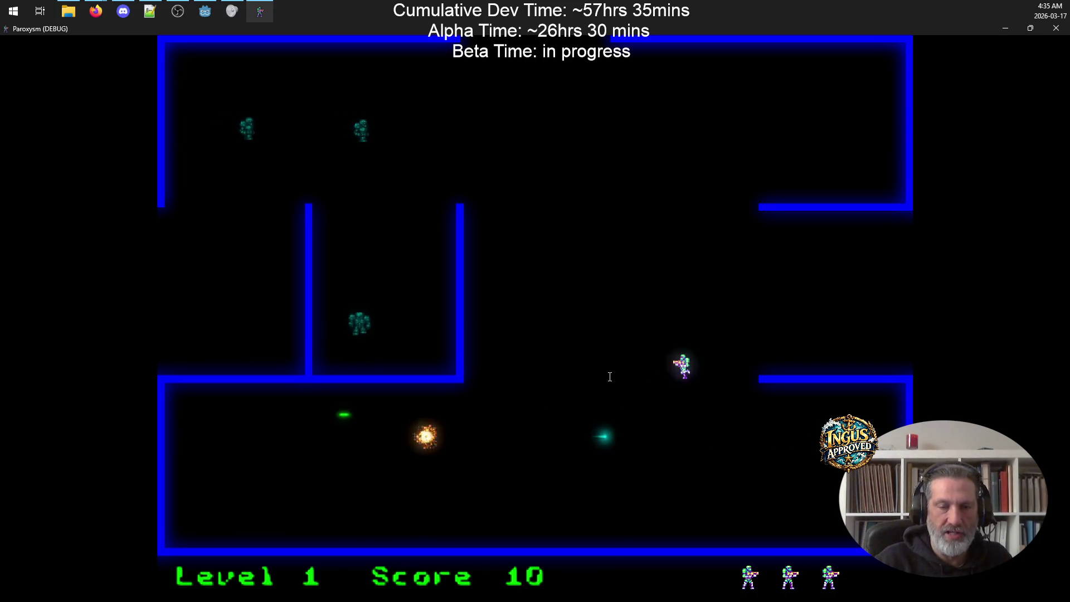
key("space")
key("Right")
key("Left")
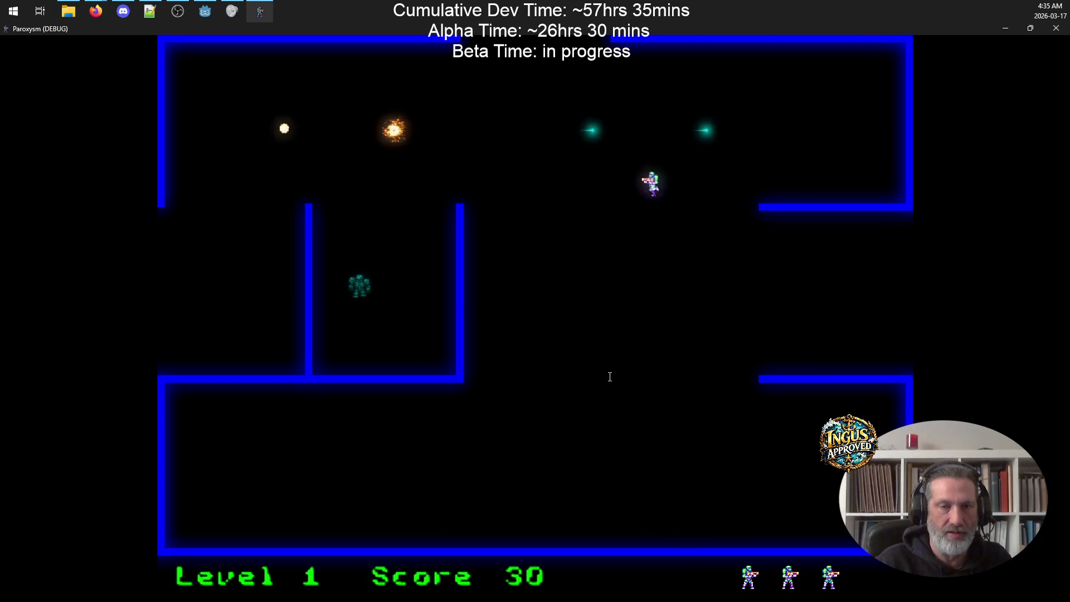
key("Up")
key("Left")
key("space")
key("Right")
key("Down")
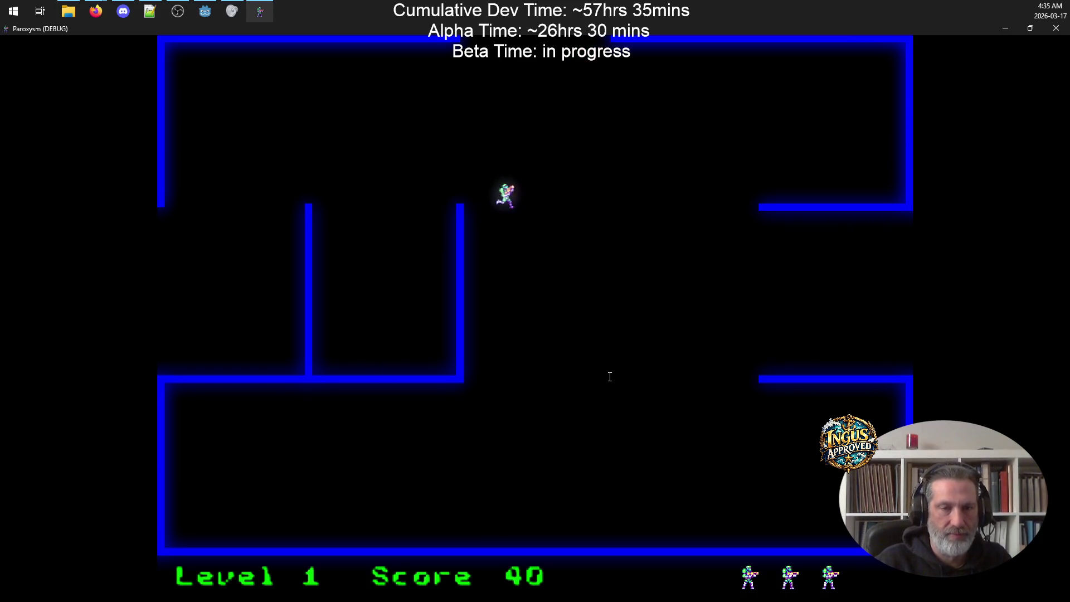
key("Right")
key("Right")
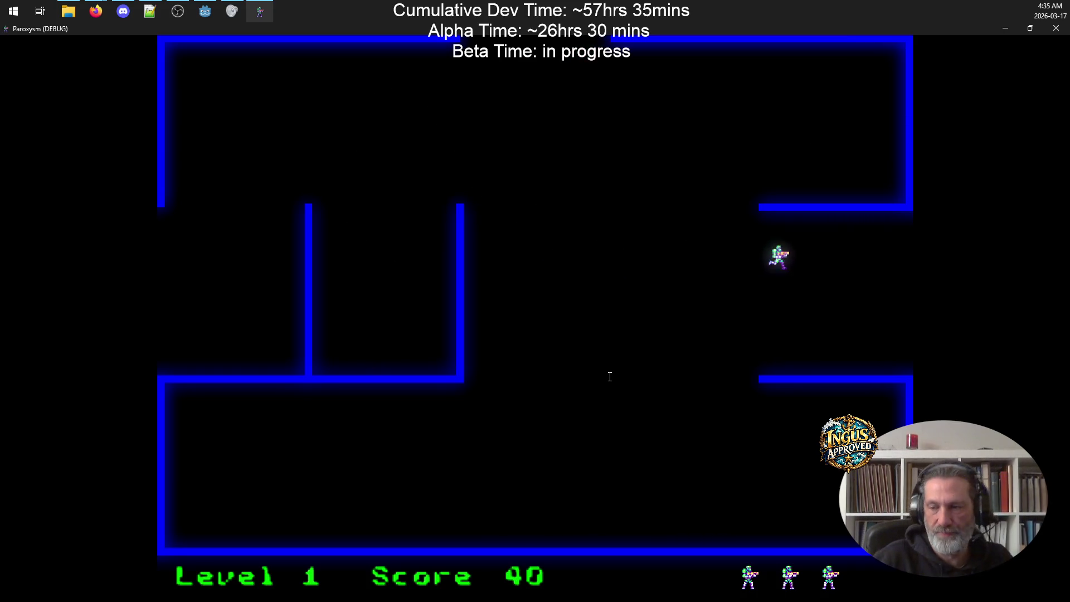
key("alt+Tab")
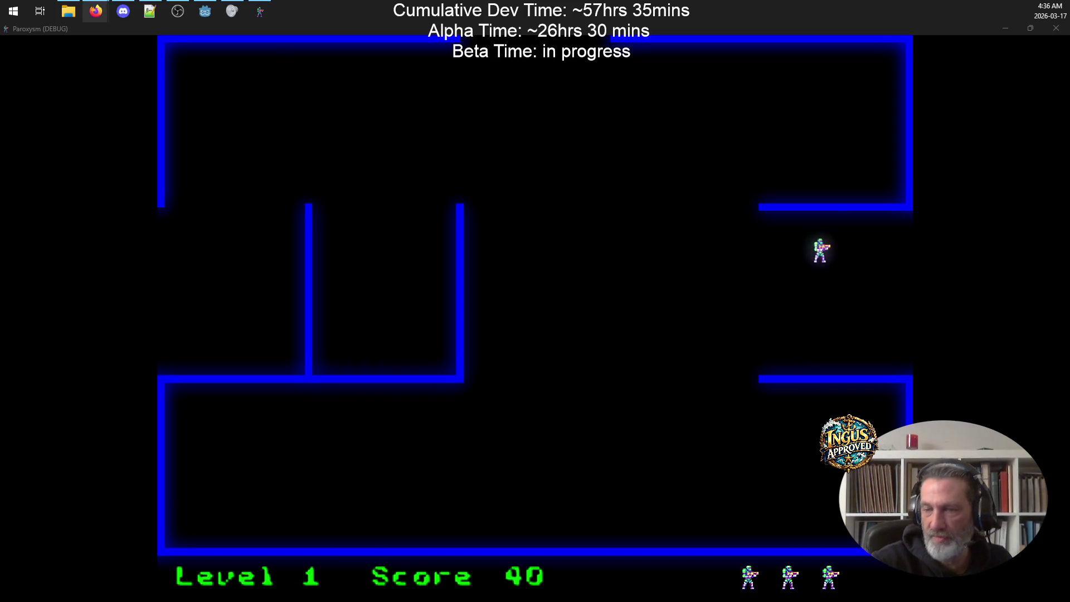
key("Right")
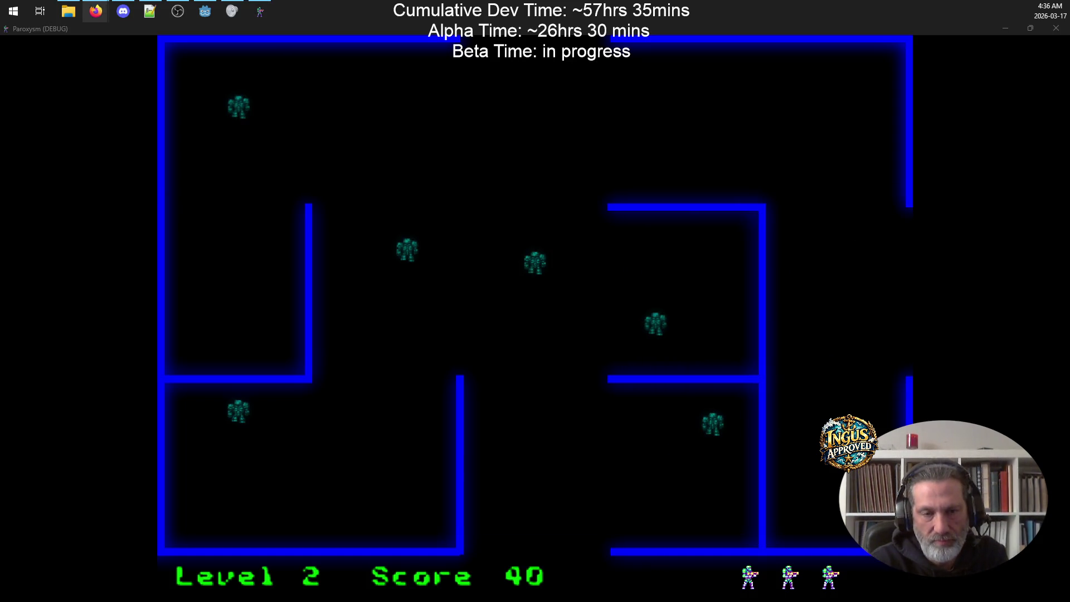
Step: Play level 2 until Game Over with 40 points, then continue to the Credits screen
key("Right")
key("Up")
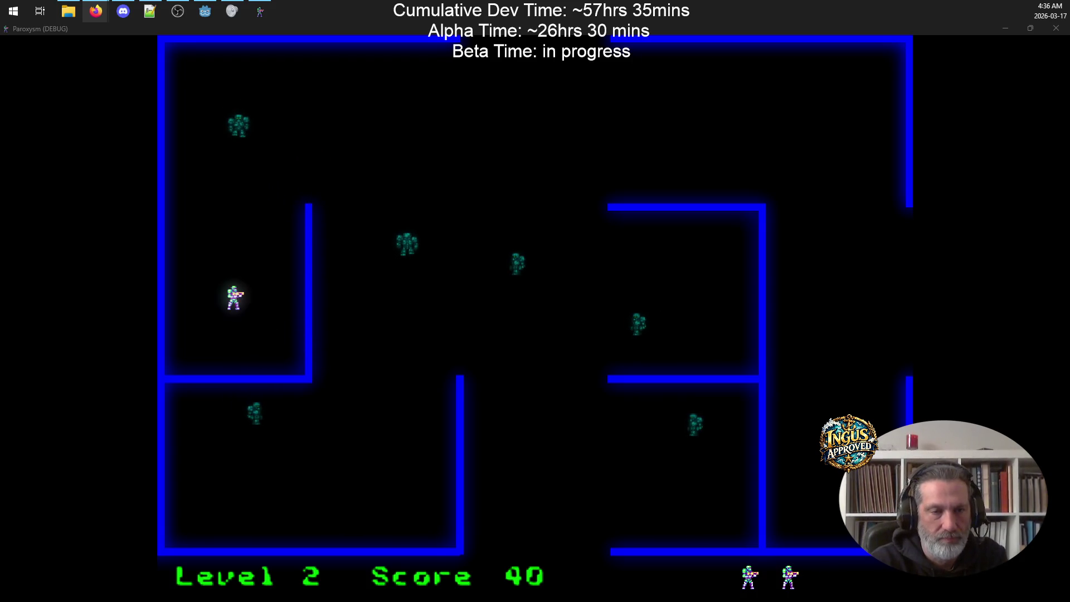
key("Up")
key("Right")
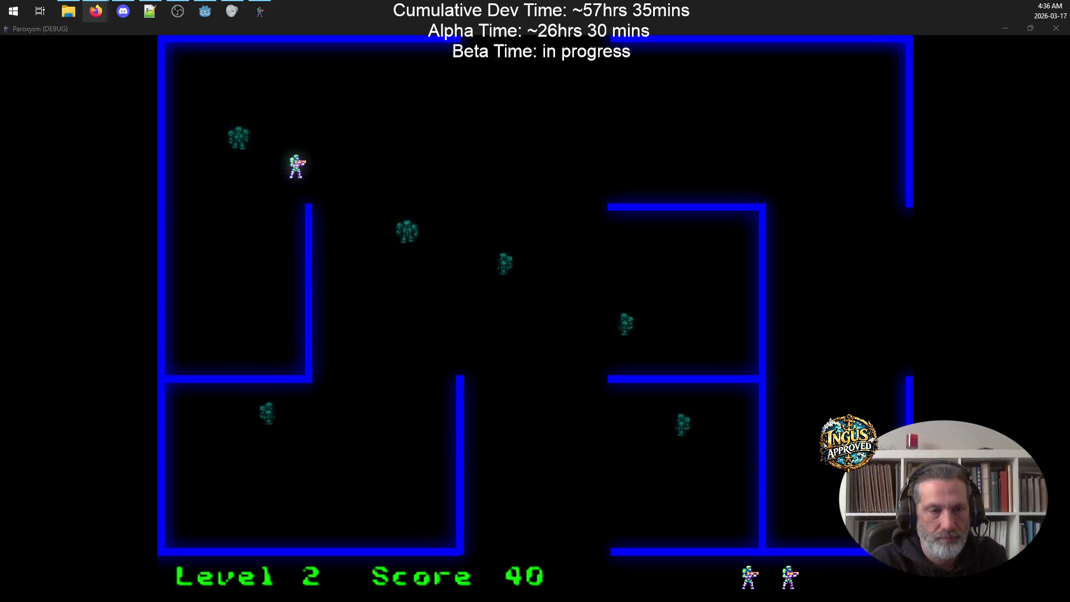
key("Right")
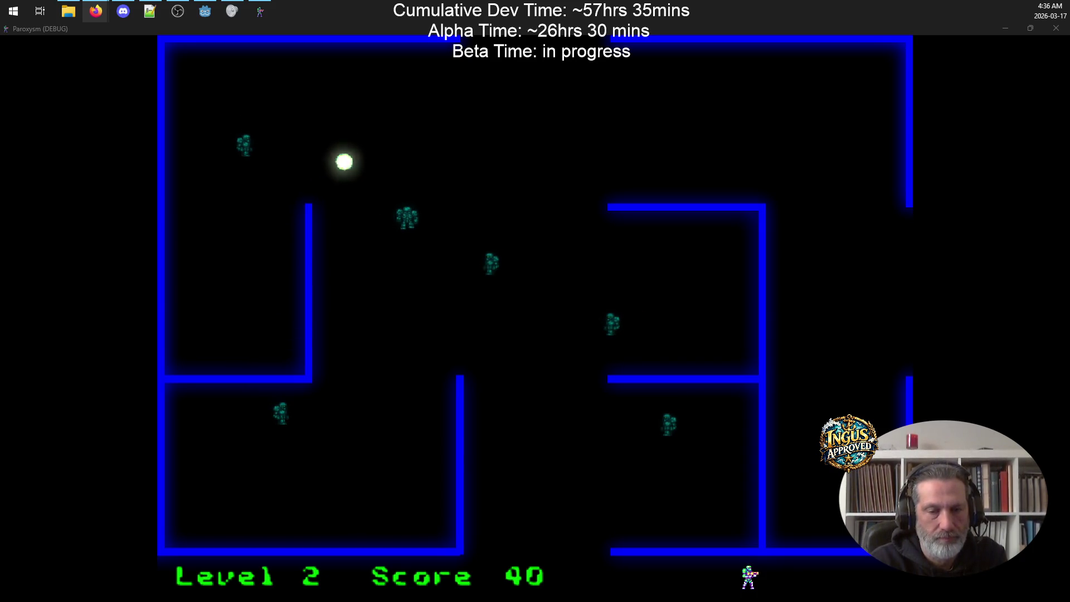
key("Up")
key("Right")
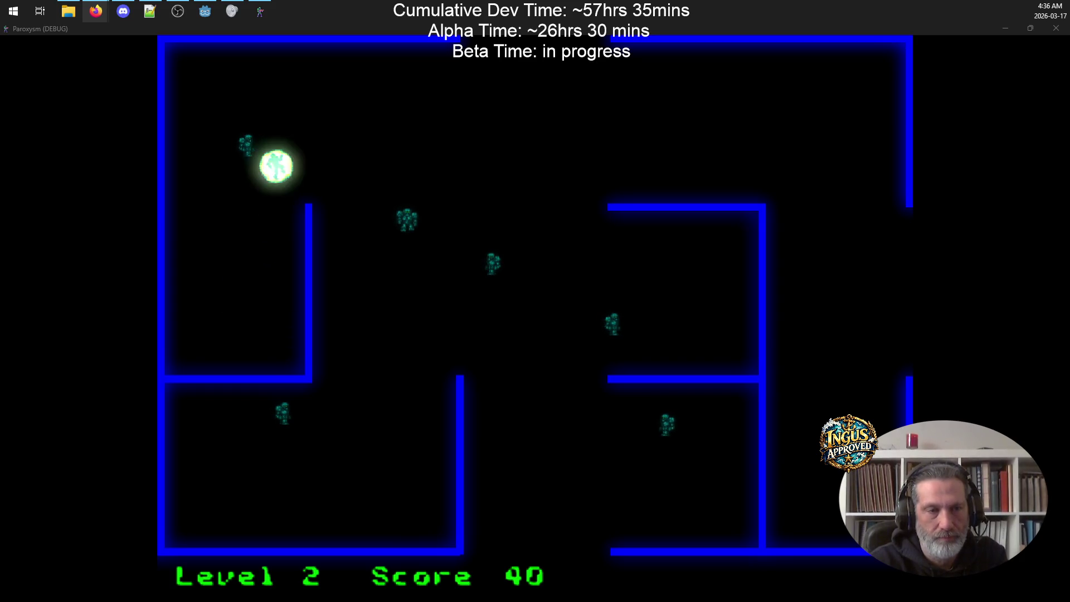
key("Up")
key("Right")
key("Up")
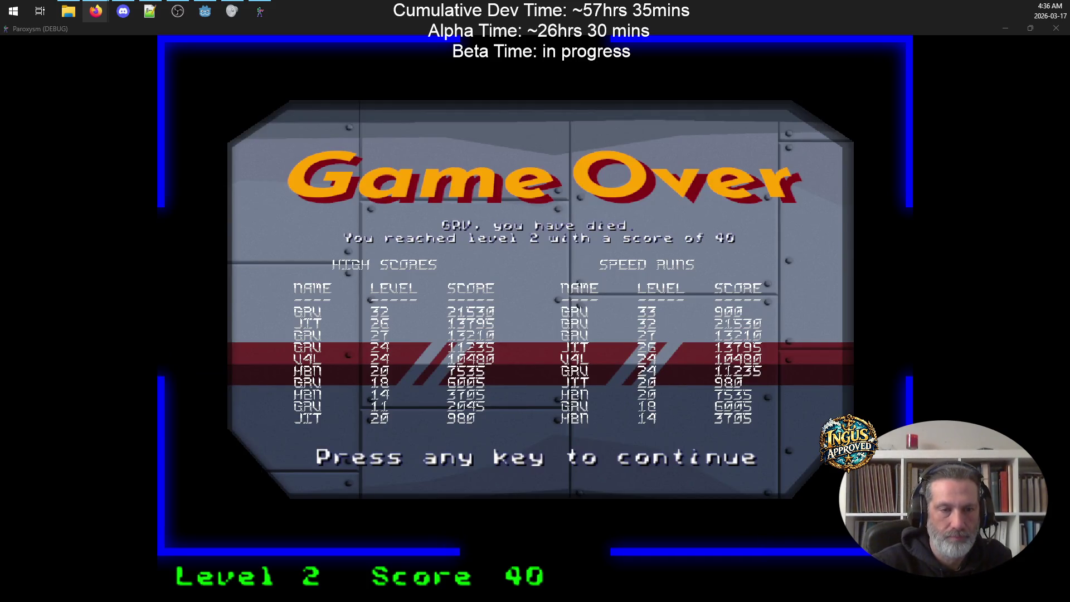
left_click(574, 441)
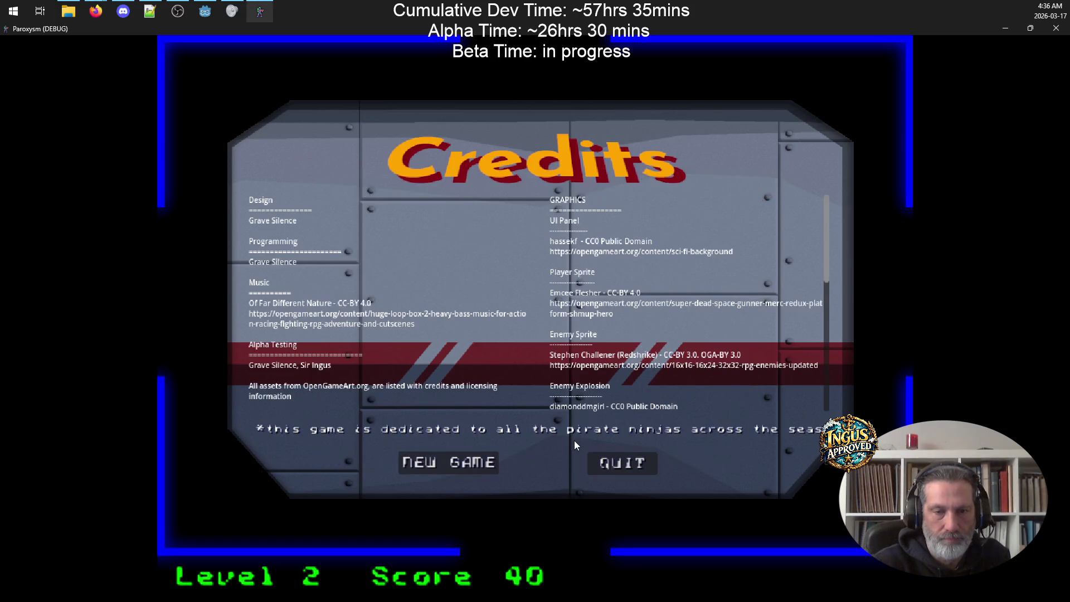
Step: Quit Paroxysm, delete highscores.txt and speedruns.txt, and close Godot's export settings
left_click(637, 467)
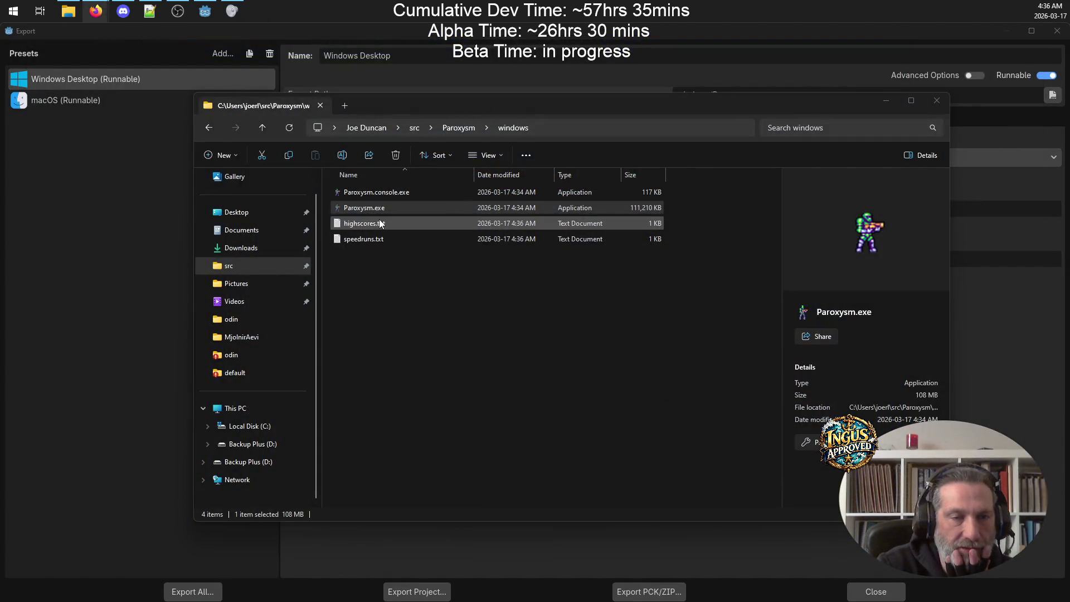
left_click(423, 226)
left_click(424, 240, "shift")
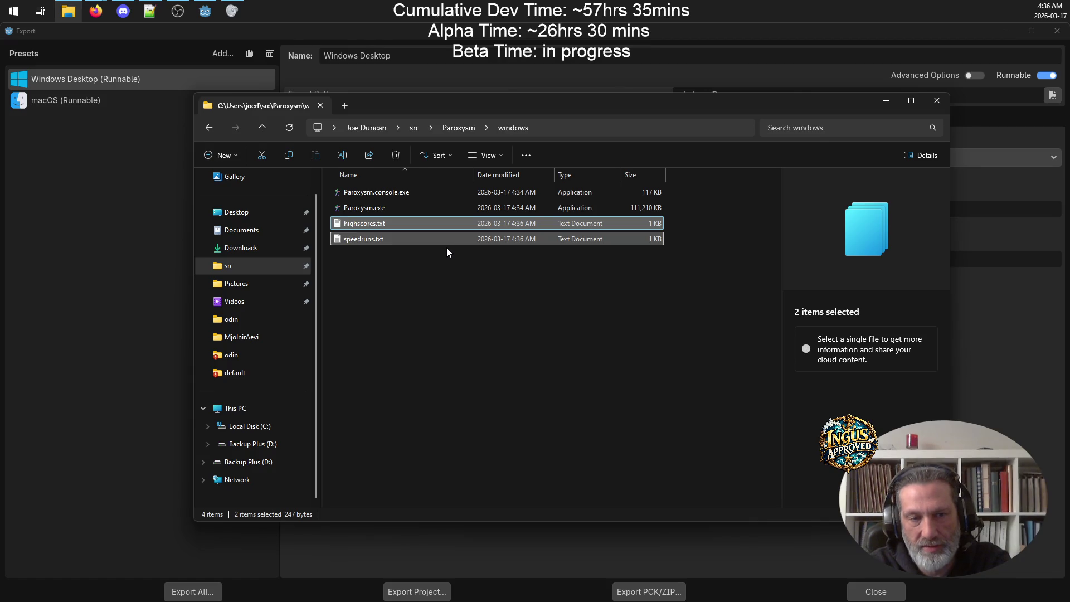
key("Delete")
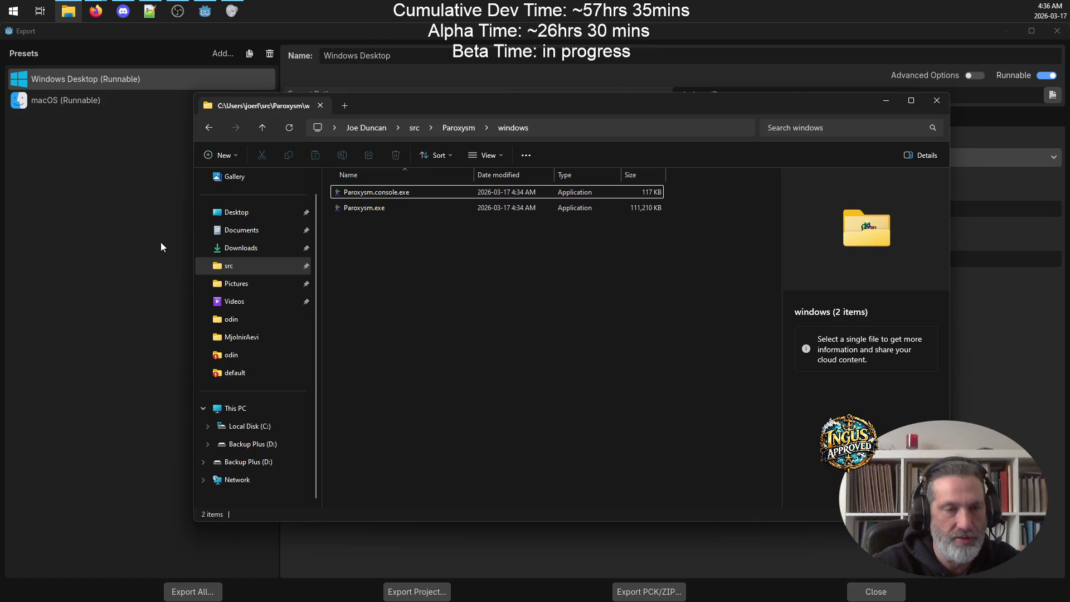
left_click(161, 242)
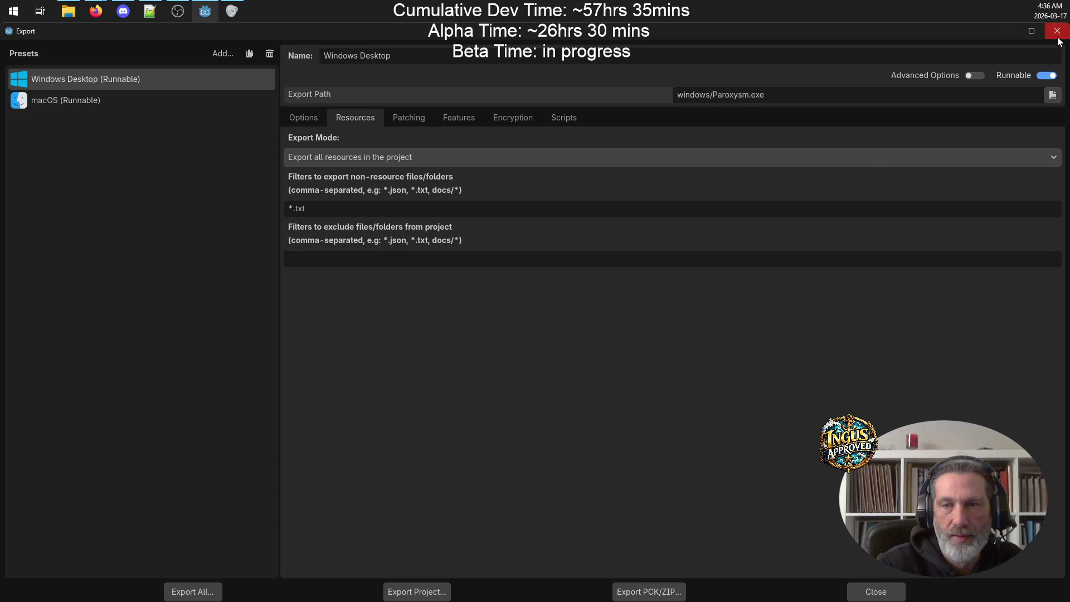
left_click(1057, 30)
Step: Try renaming speedruns.txt in the FileSystem dock and dismiss the unrecognized-extension warning
scroll(111, 507, "down", 5)
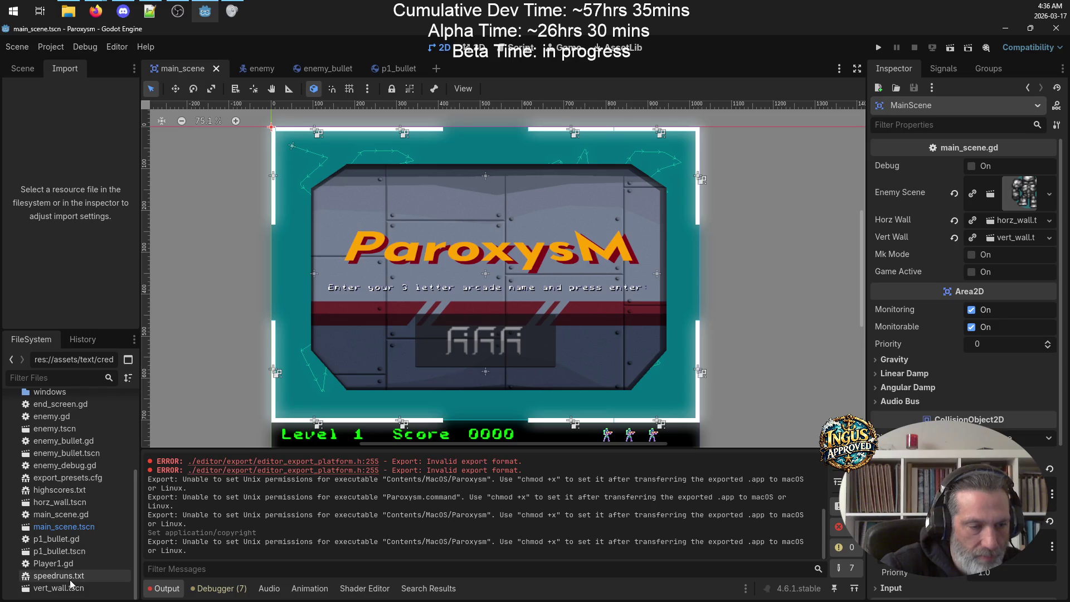
left_click(70, 578)
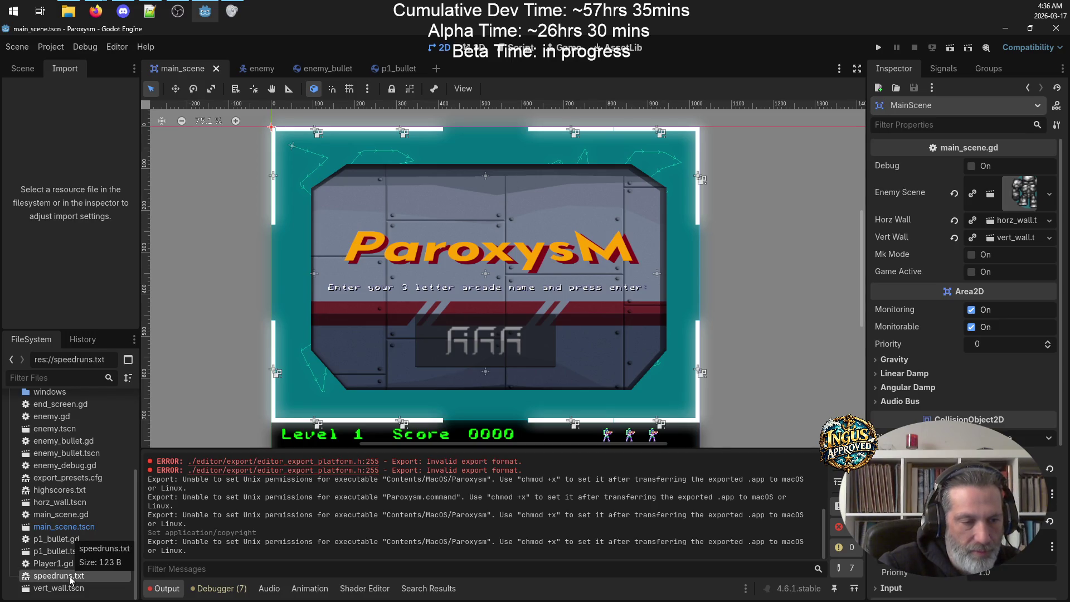
right_click(71, 577)
left_click(115, 494)
left_click(99, 571)
key("Return")
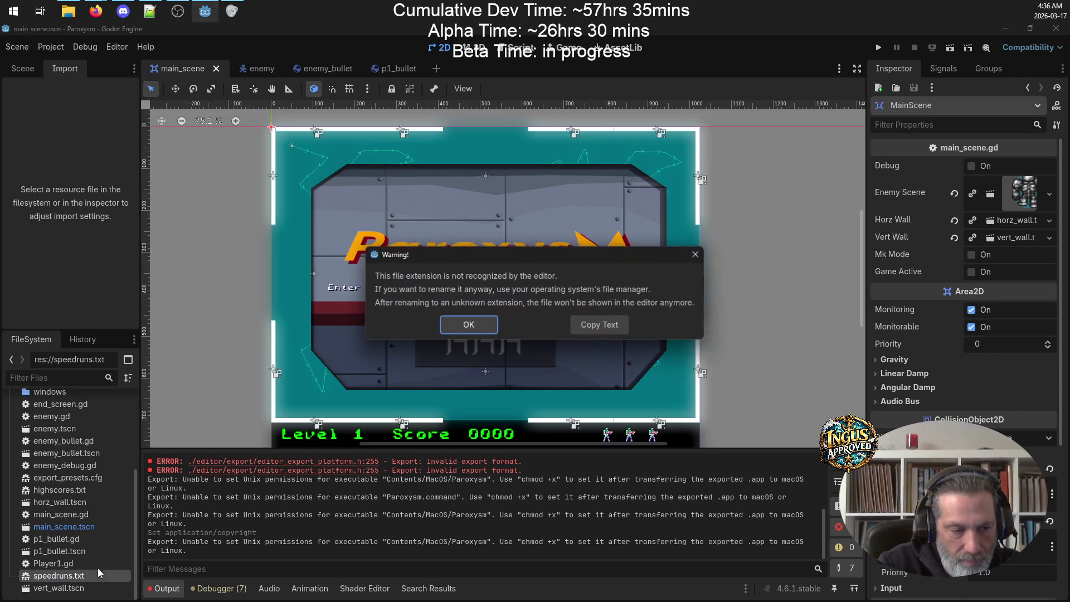
left_click(471, 323)
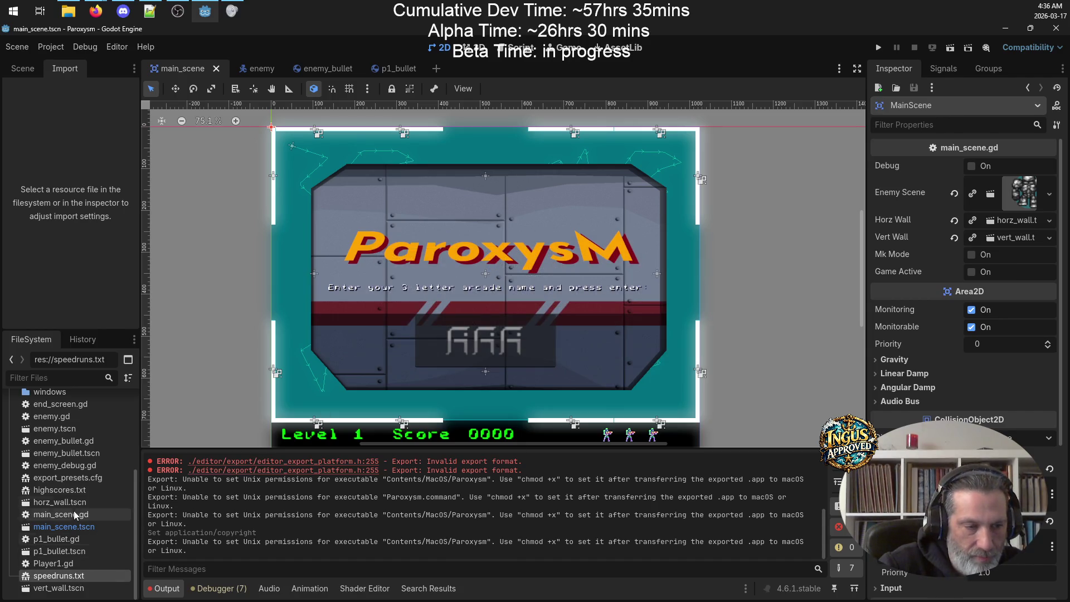
Step: Open speedruns.txt and retry renaming it without its extension, dismissing the warning again
double_click(93, 579)
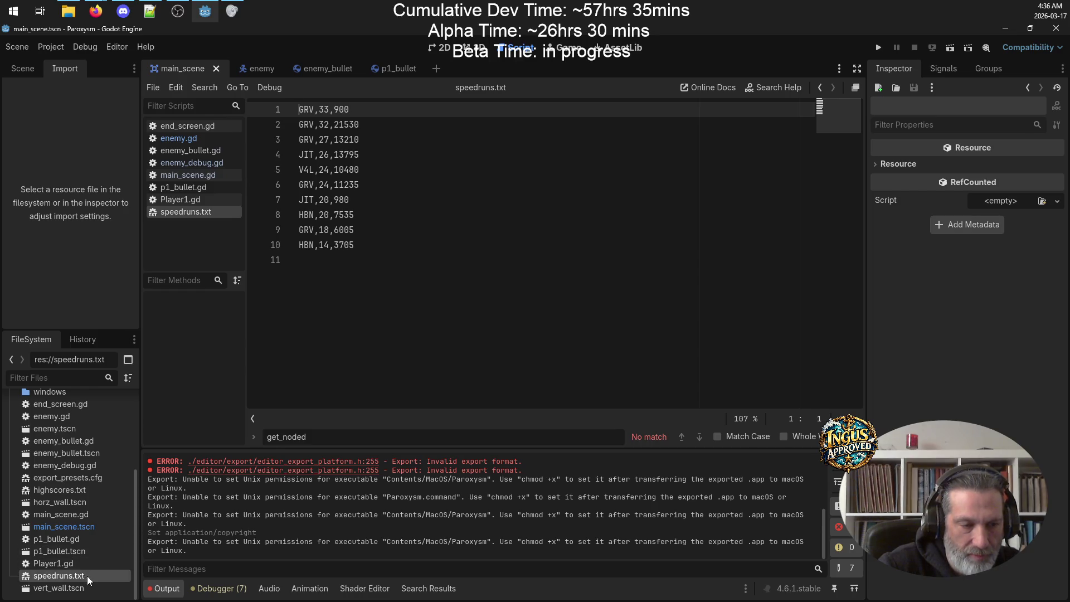
right_click(91, 578)
left_click(127, 490)
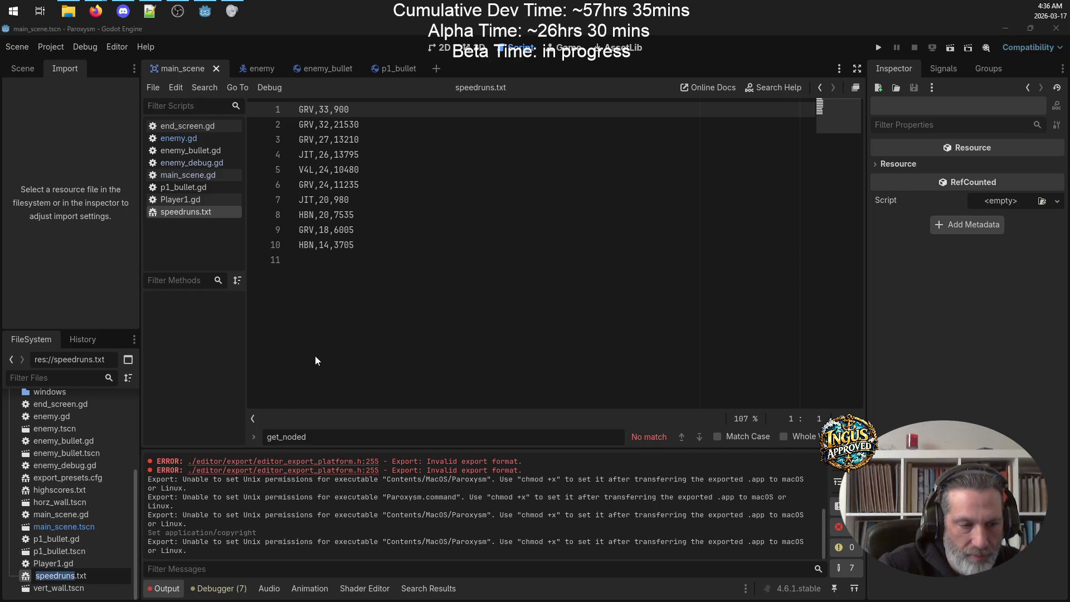
key("BackSpace")
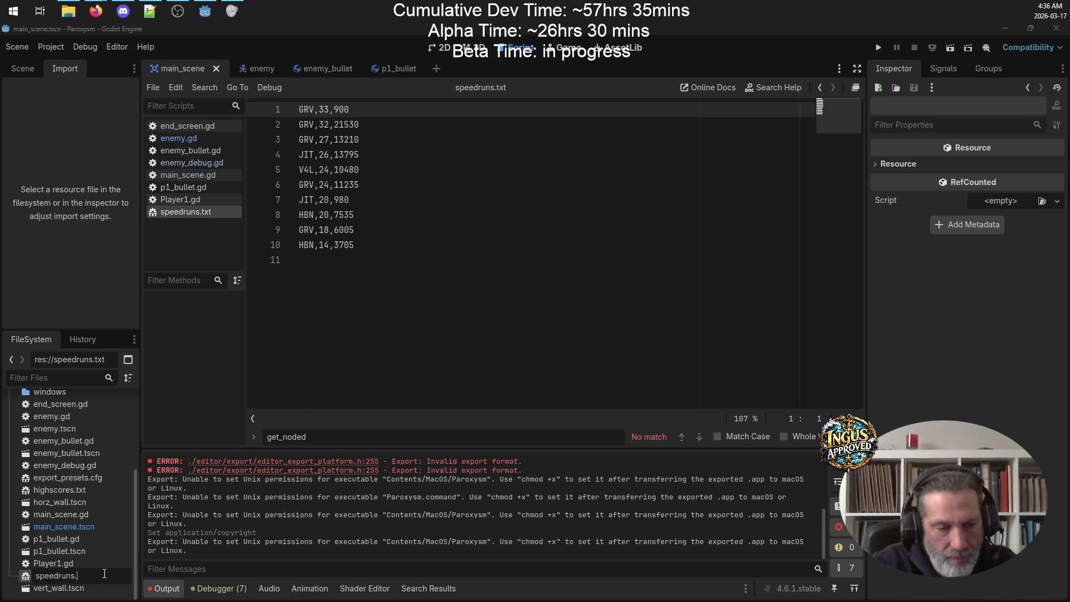
key("Return")
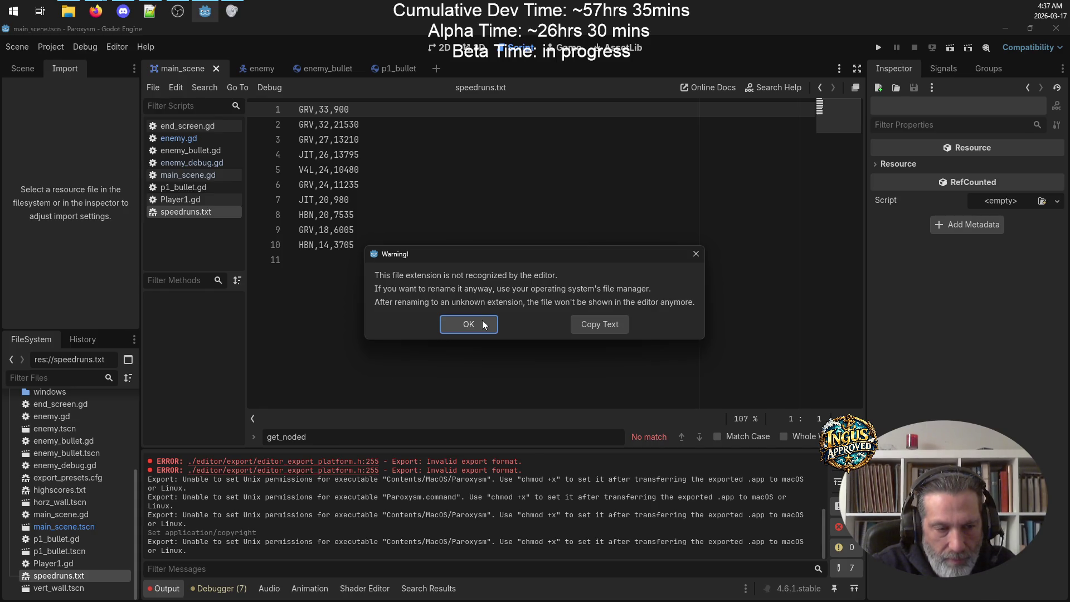
left_click(483, 324)
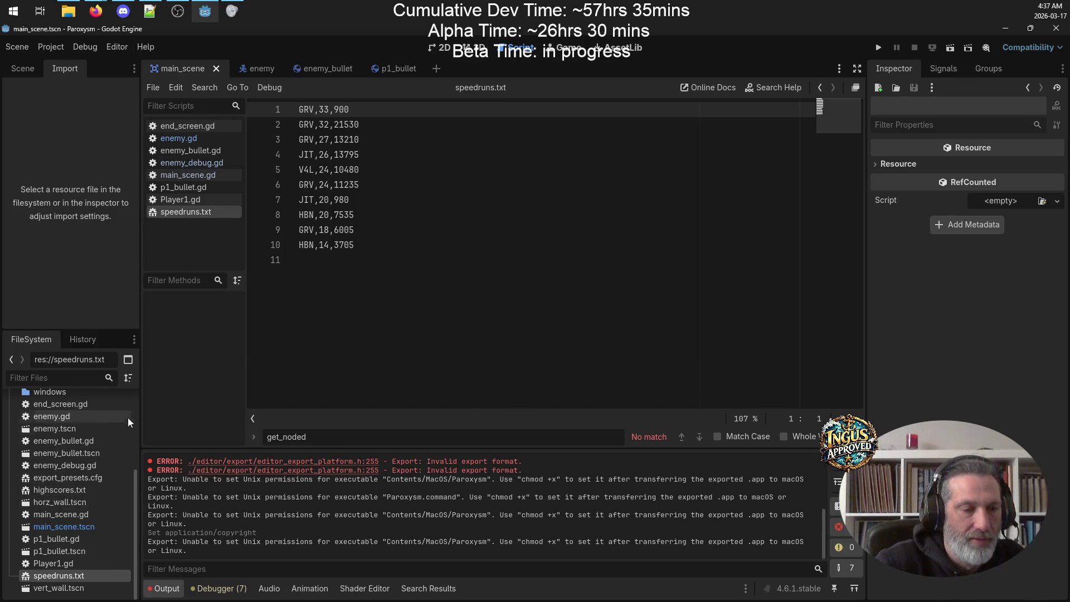
Step: Delete speedruns.txt from the FileSystem dock and confirm its removal
left_click(75, 491)
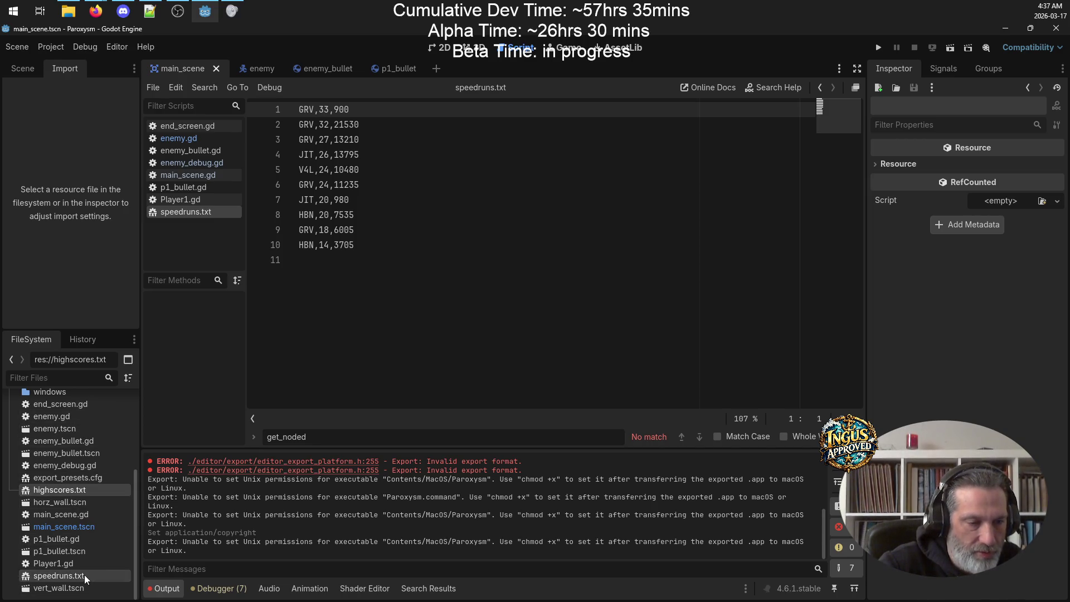
left_click(59, 575)
right_click(89, 575)
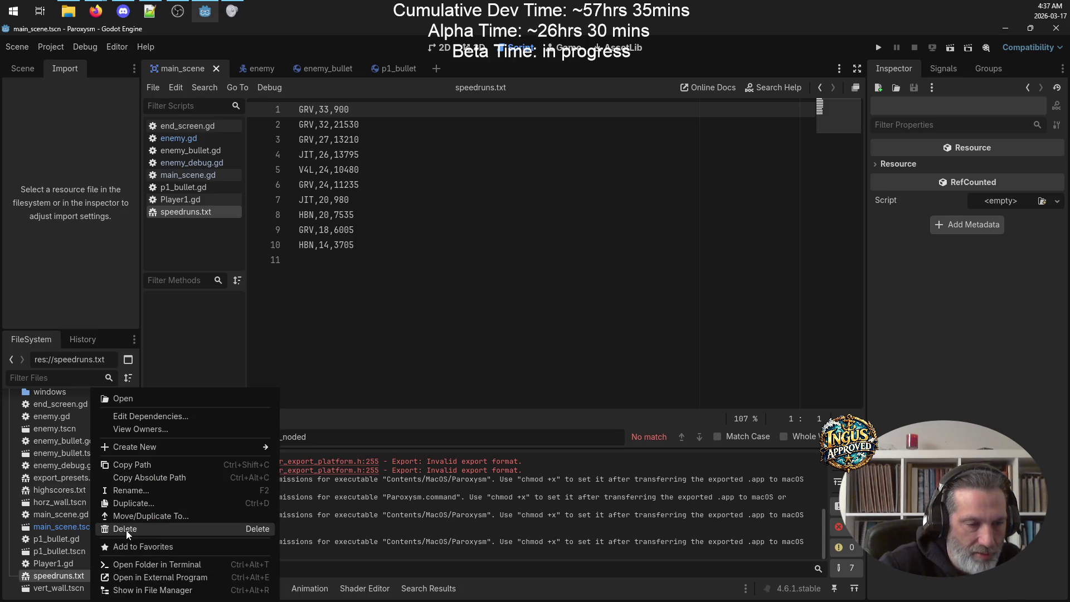
left_click(129, 531)
left_click(446, 353)
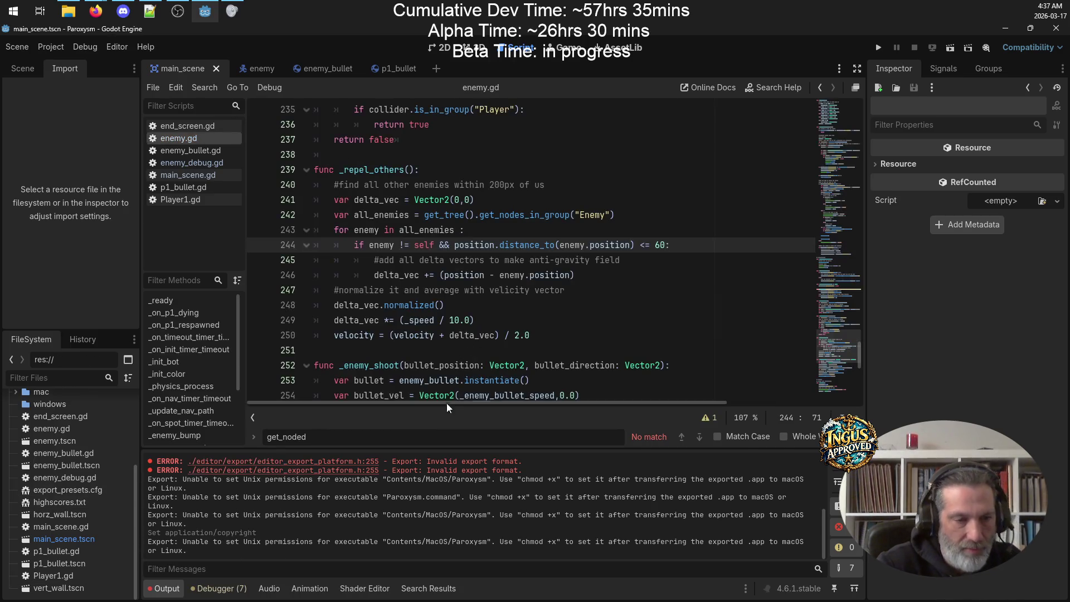
Step: Switch the script editor to distraction-free mode so the code fills the window
scroll(441, 273, "up", 14)
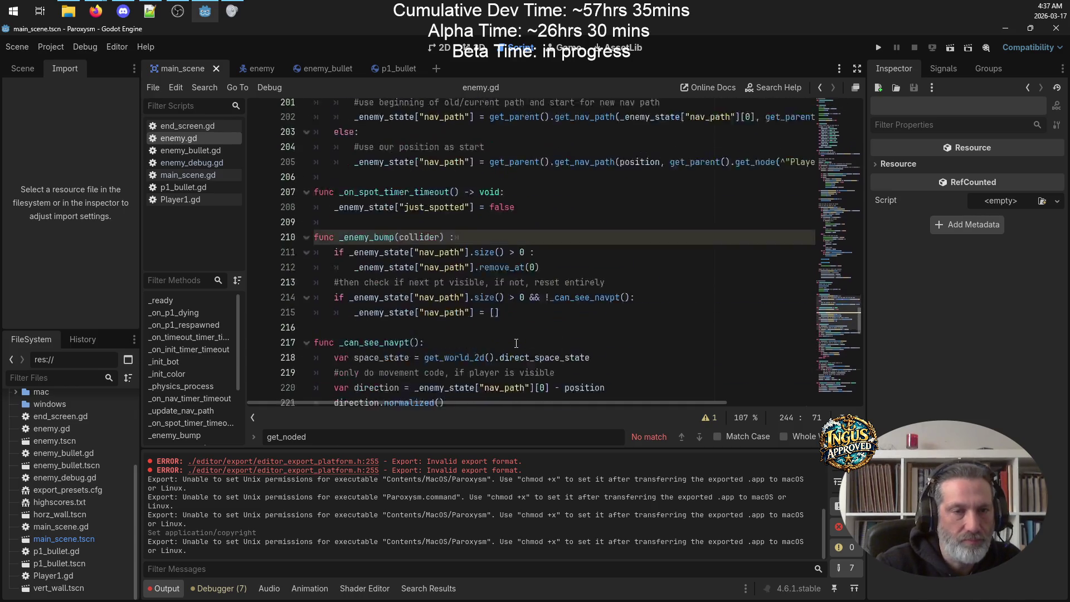
left_click(858, 68)
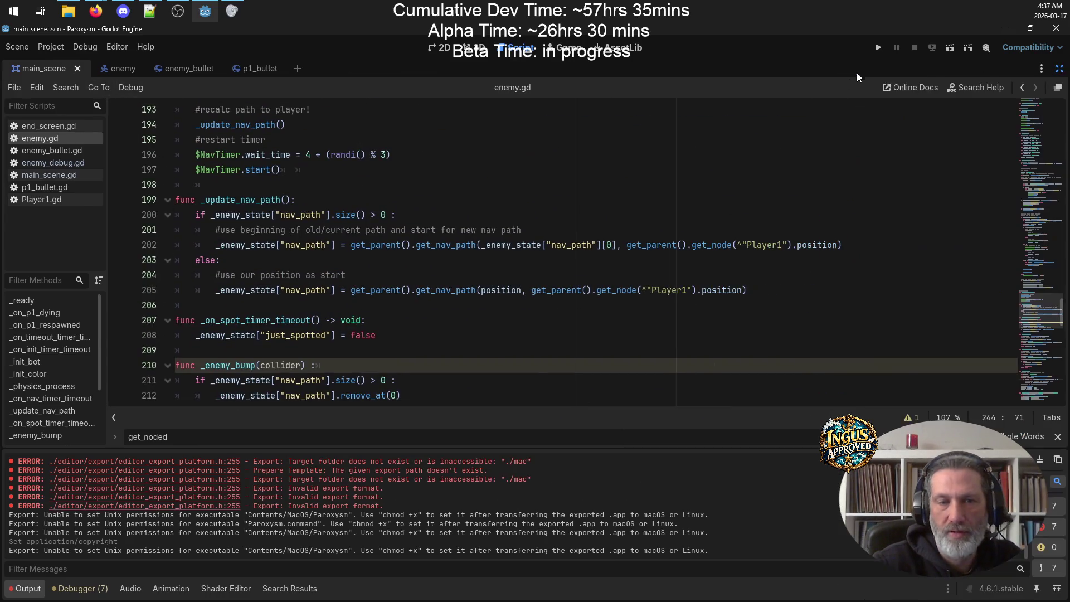
scroll(466, 266, "up", 3)
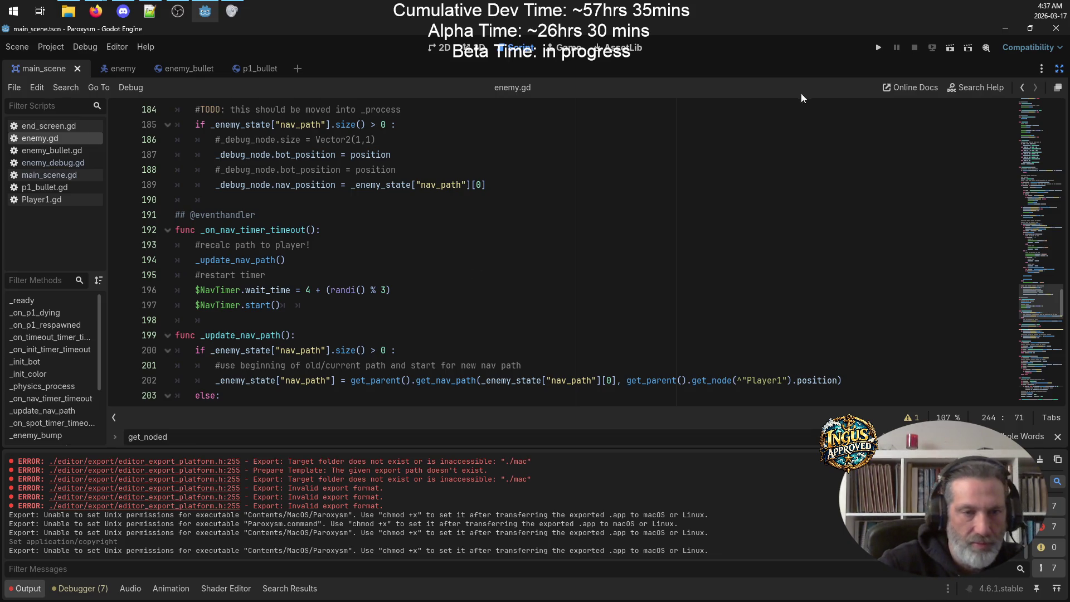
Step: Search the script for 'highscores' and open main_scene.gd from the script list
left_click(639, 195)
key("ctrl+f")
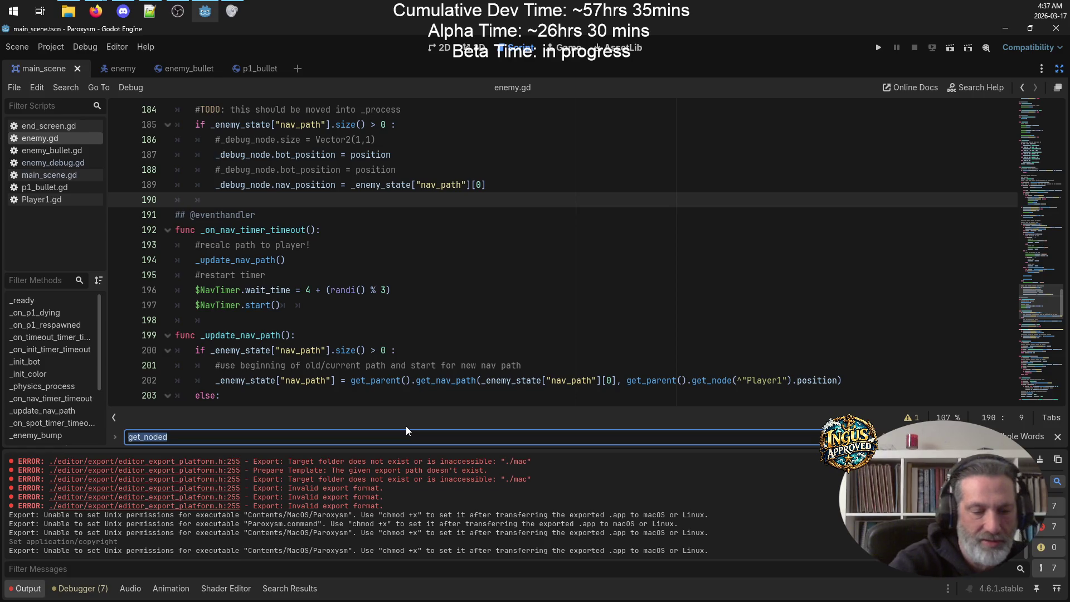
type("high")
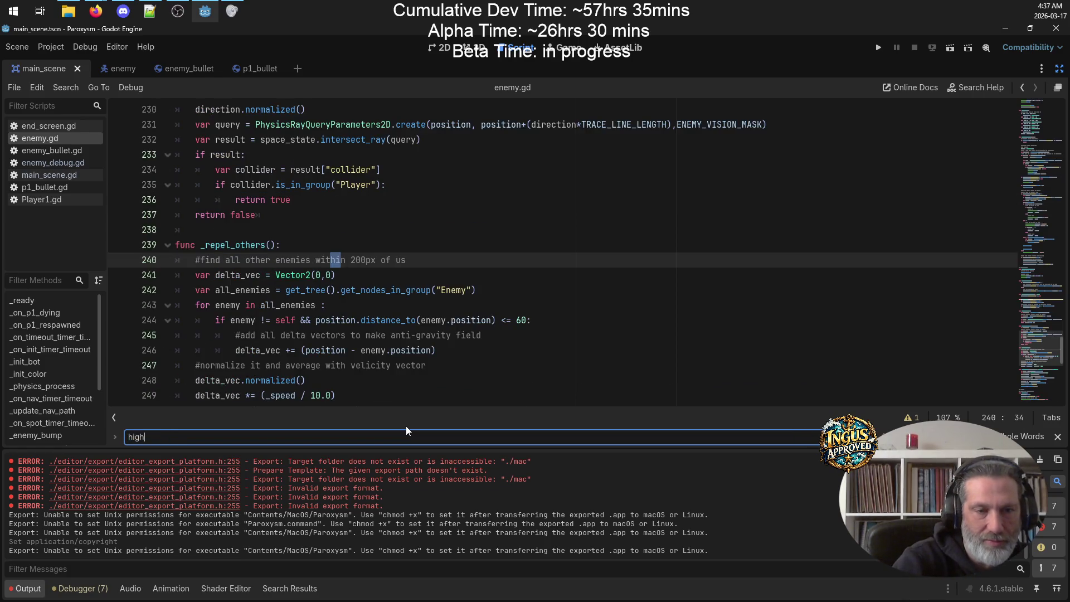
type("_score")
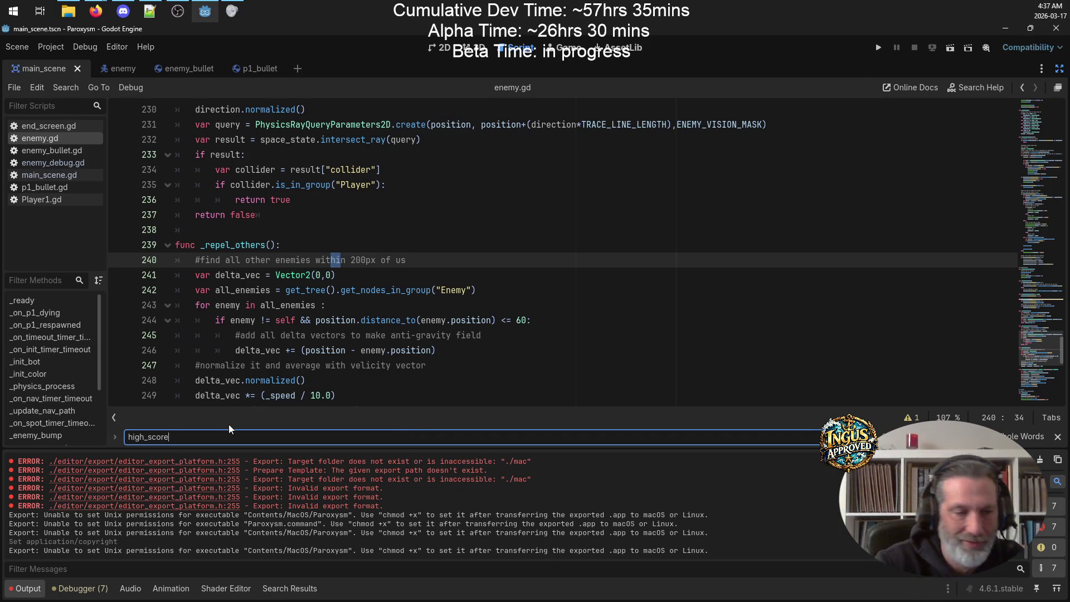
type("s")
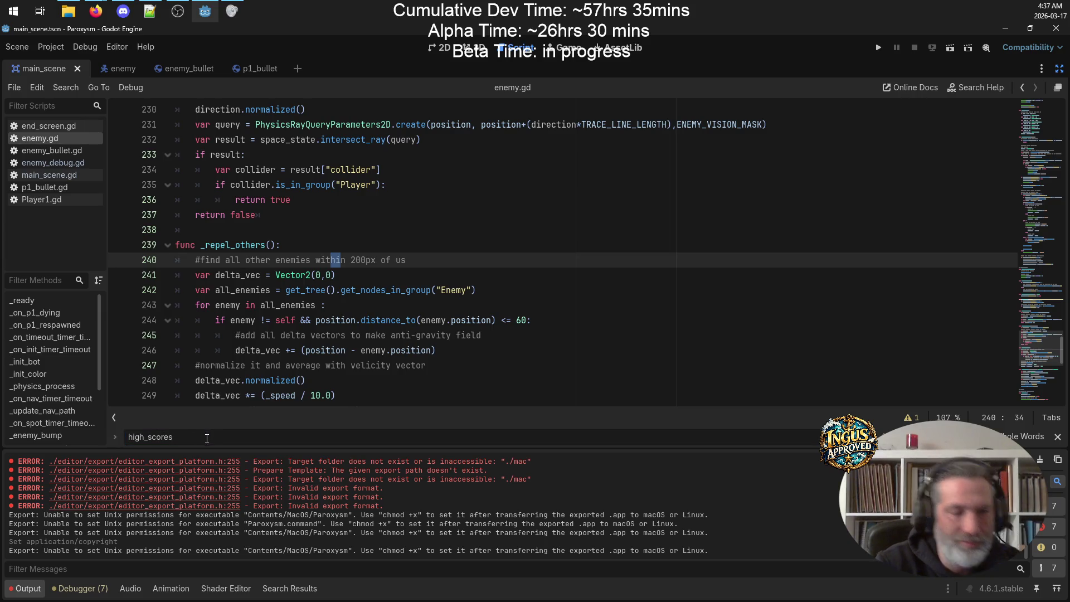
key("BackSpace")
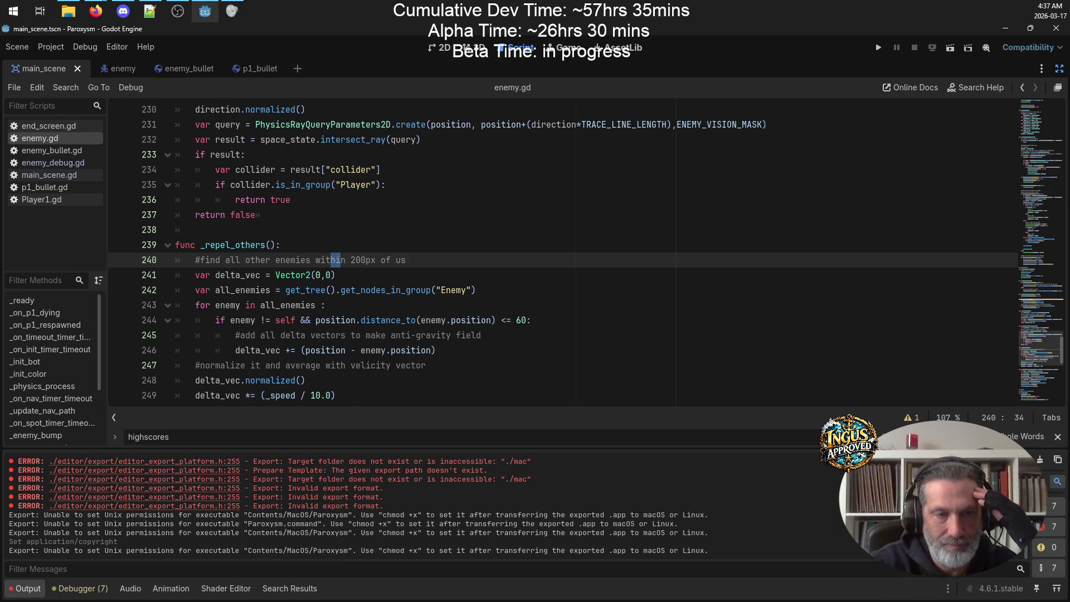
left_click(481, 335)
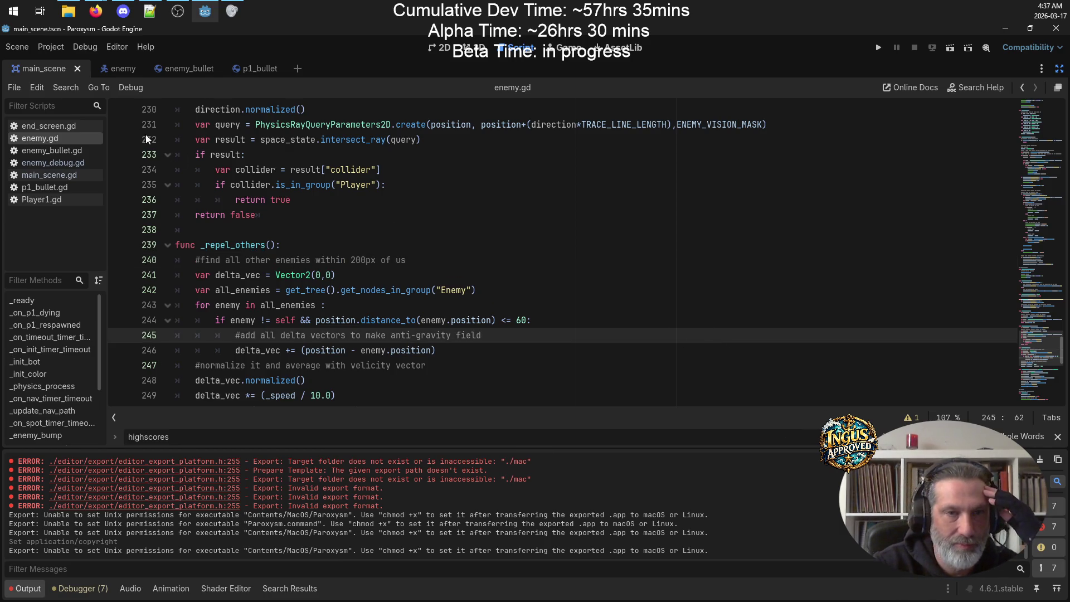
left_click(45, 175)
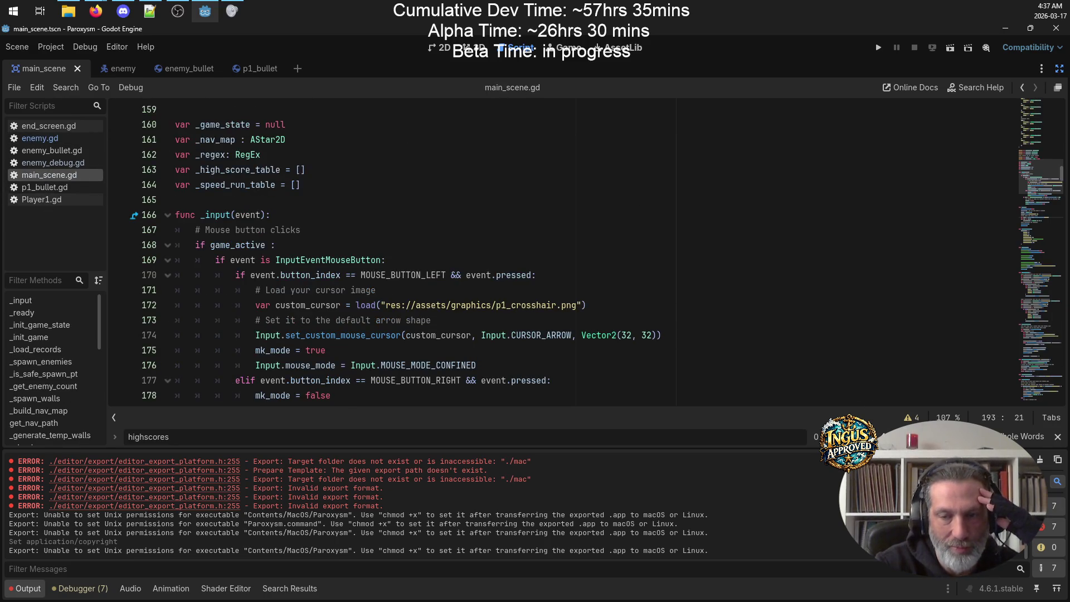
Step: Remove the .txt extension from the 'highscores.txt' references on lines 228 and 546
key("Return")
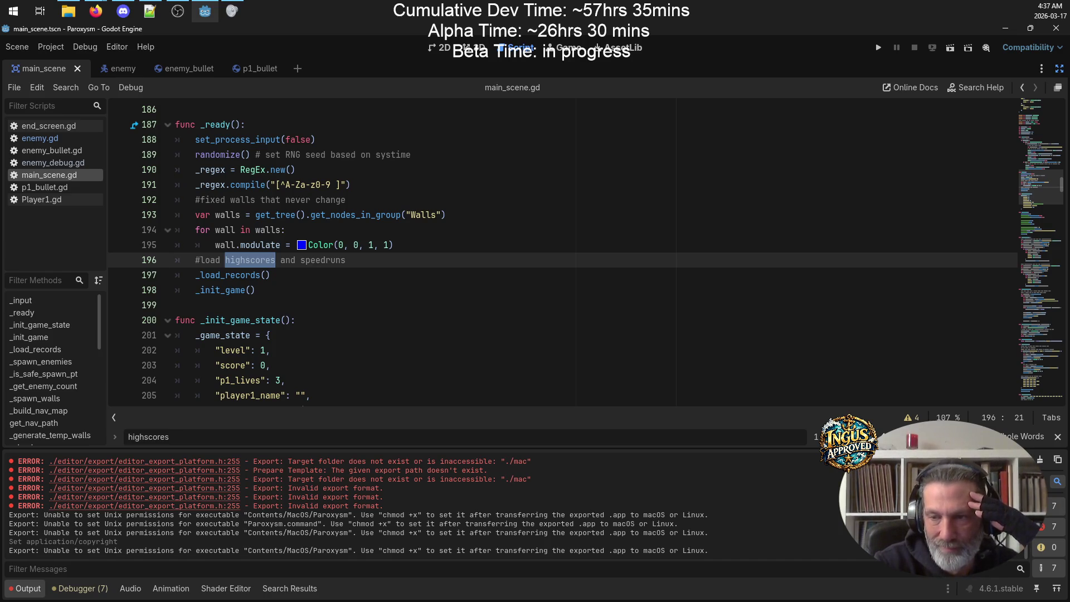
key("Return")
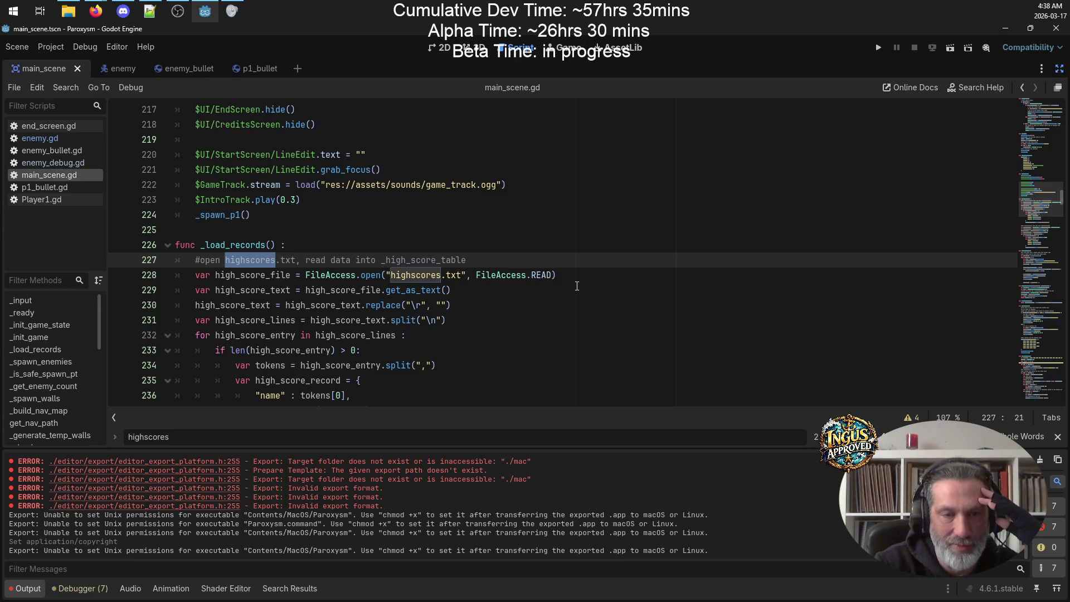
left_click(462, 274)
key("BackSpace")
key("BackSpace")
key("BackSpace")
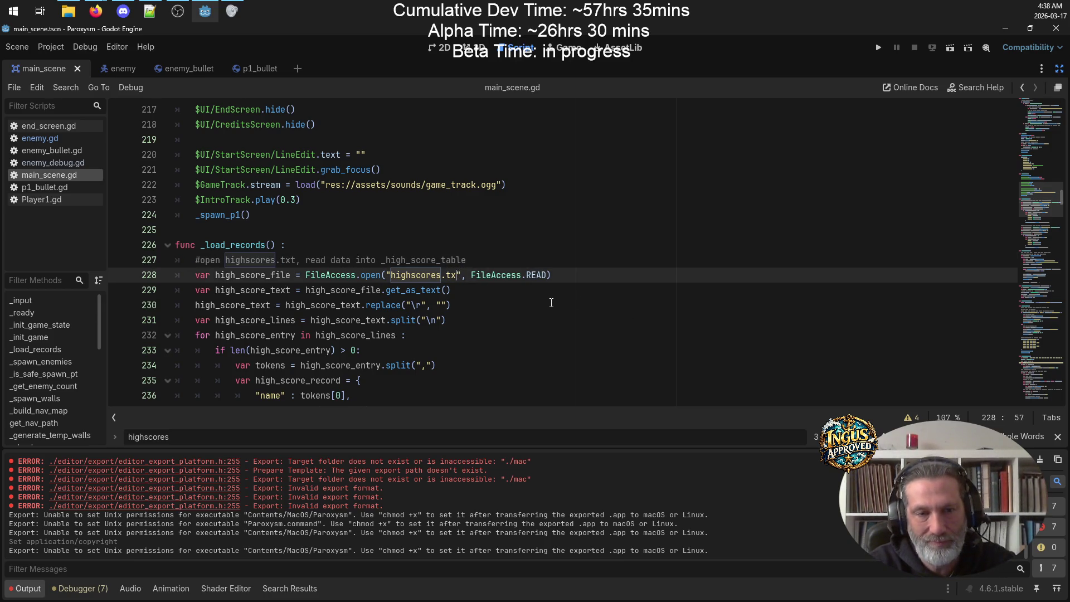
key("BackSpace")
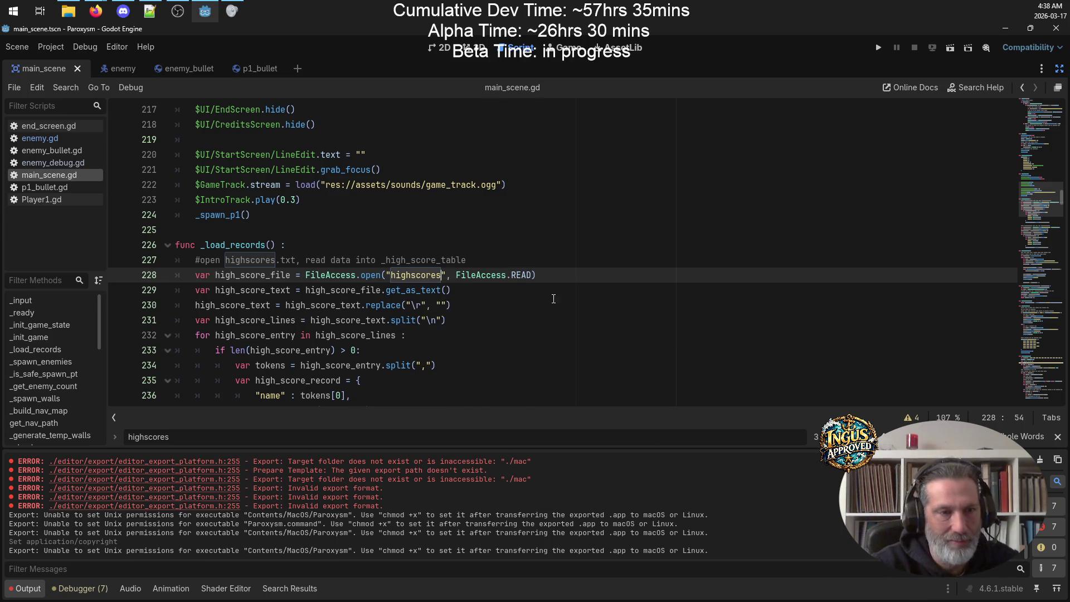
key("F3")
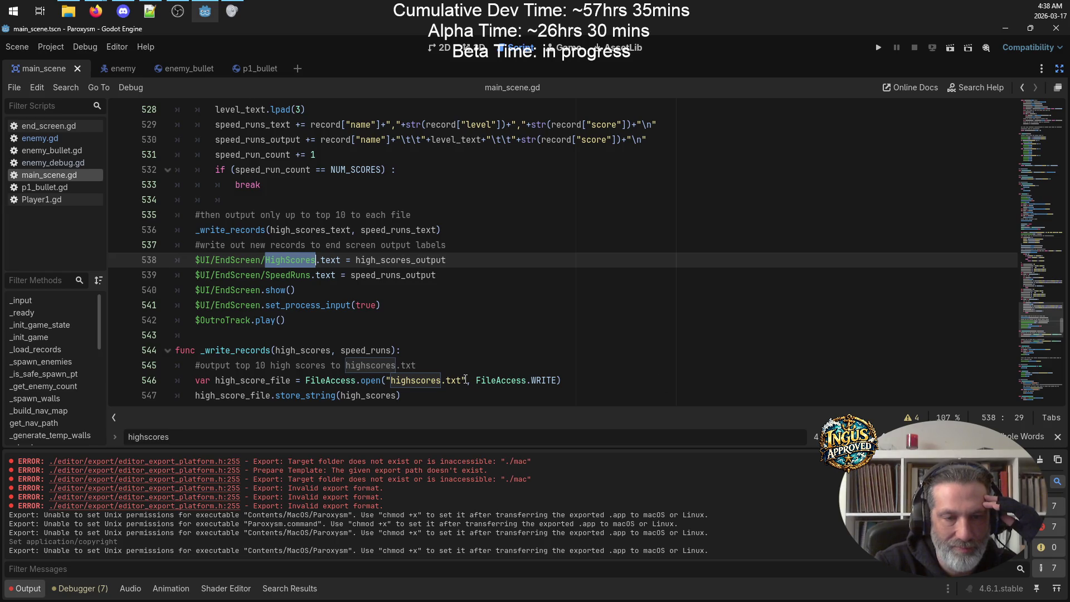
left_click(463, 380)
key("BackSpace")
key("BackSpace")
key("BackSpace")
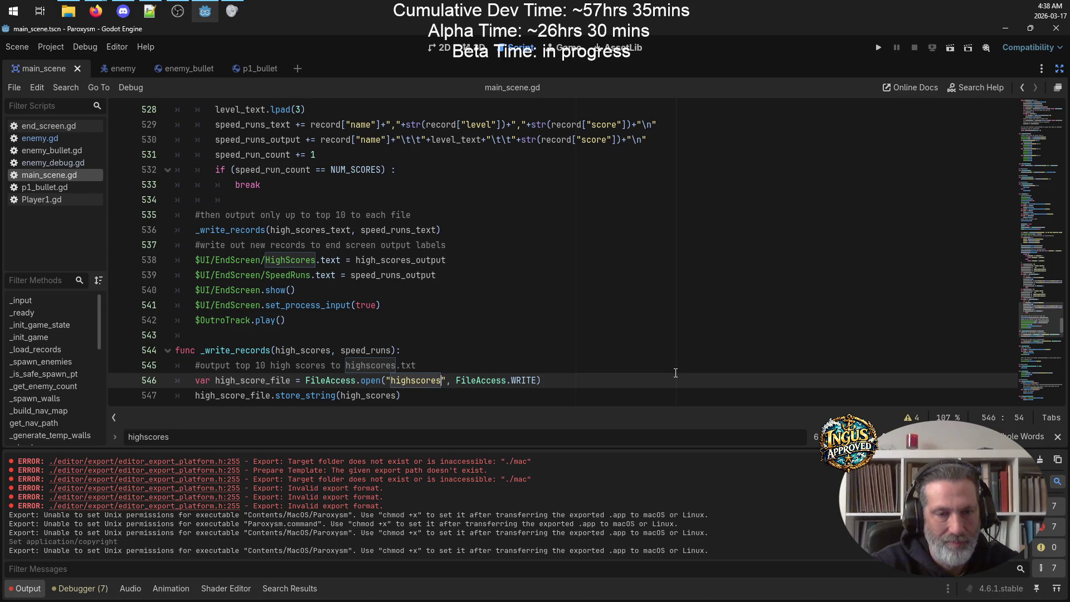
Step: Search for 'speedruns', drop .txt from speedruns.txt on line 243, and save the script
key("ctrl+f")
type("speedruns")
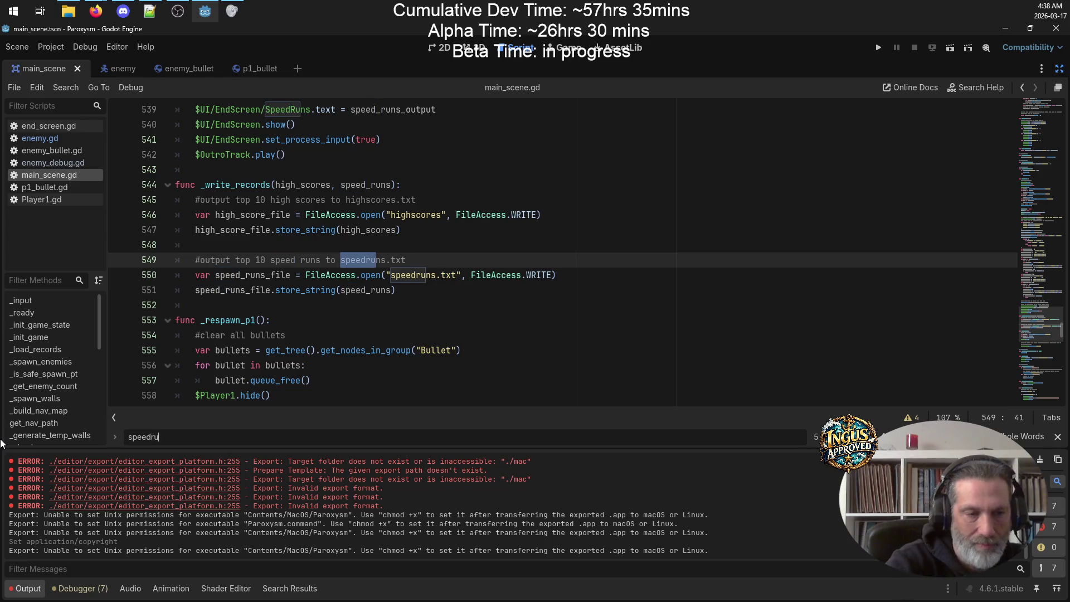
key("alt+Tab")
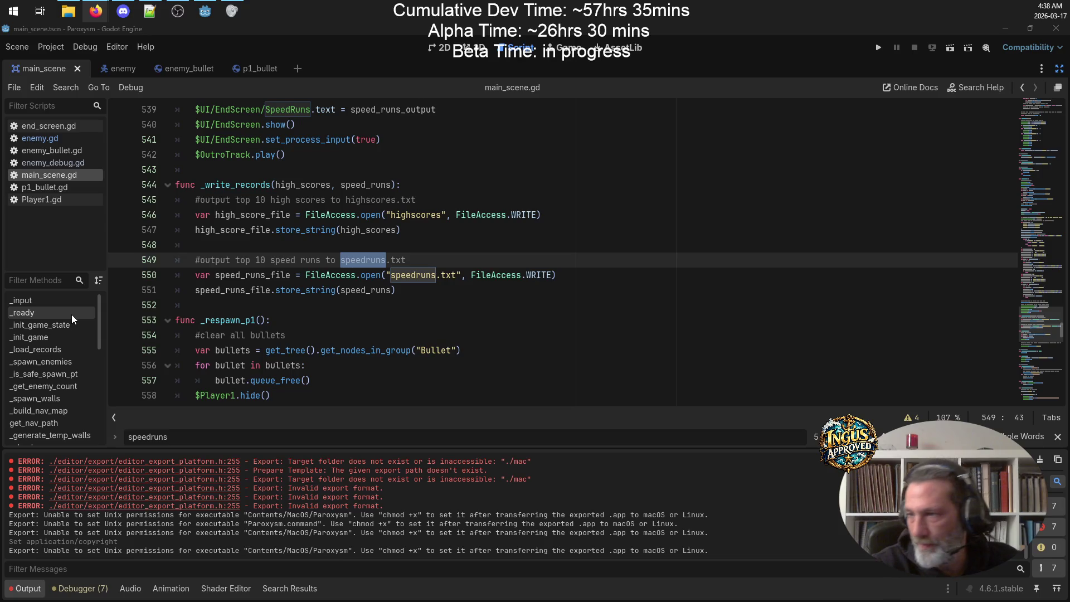
left_click(176, 437)
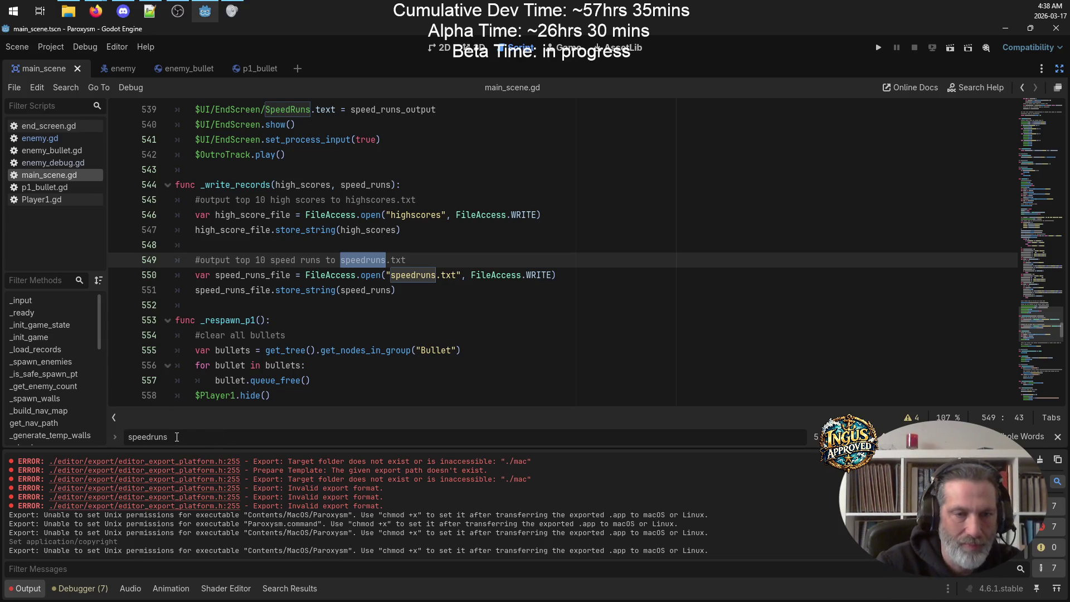
key("Return")
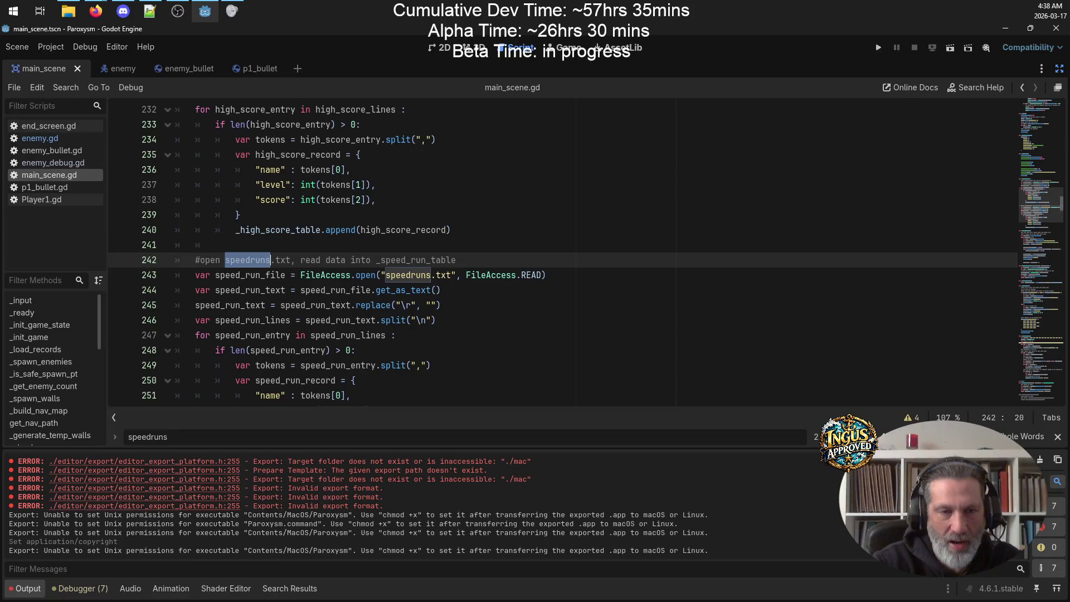
left_click(454, 275)
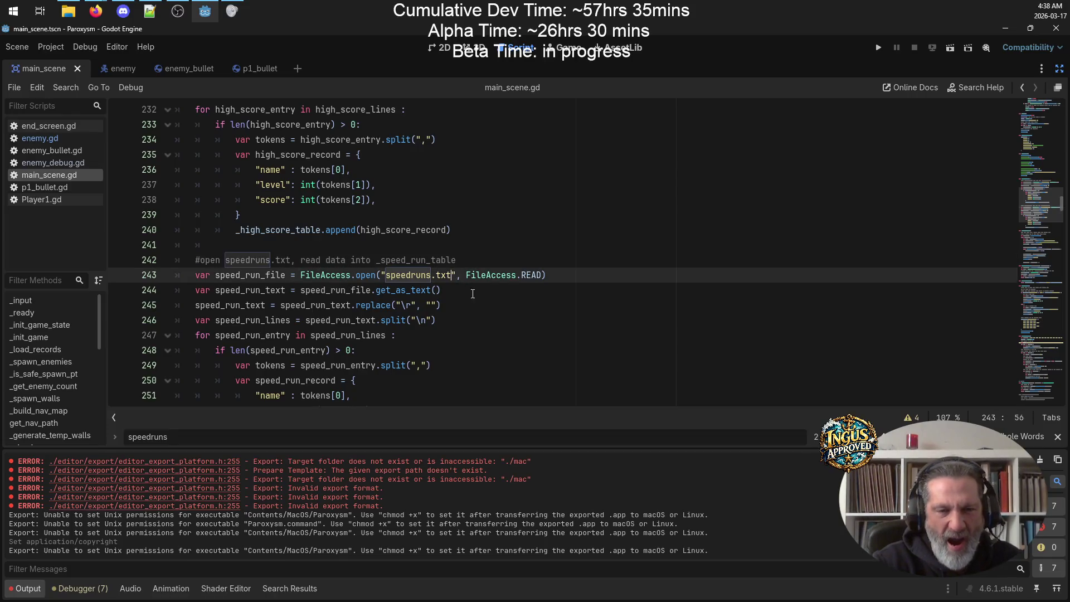
key("BackSpace")
key("BackSpace")
key("BackSpace")
key("ctrl+s")
Step: Step through the remaining speedruns matches and restore the editor docks around the script
scroll(602, 277, "up", 5)
scroll(602, 277, "down", 13)
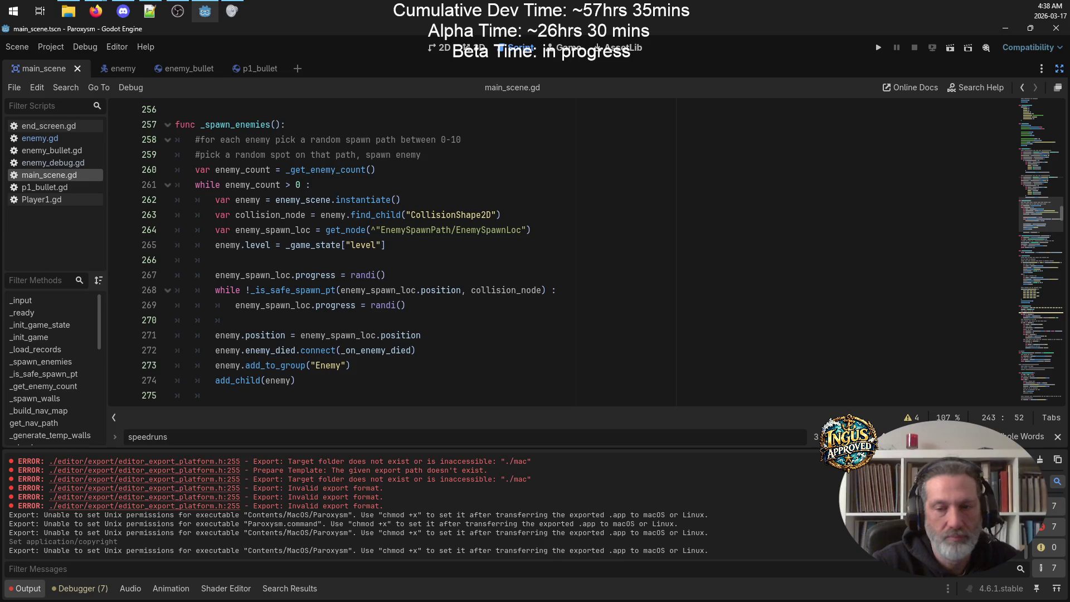
key("Return")
key("Return")
key("Return")
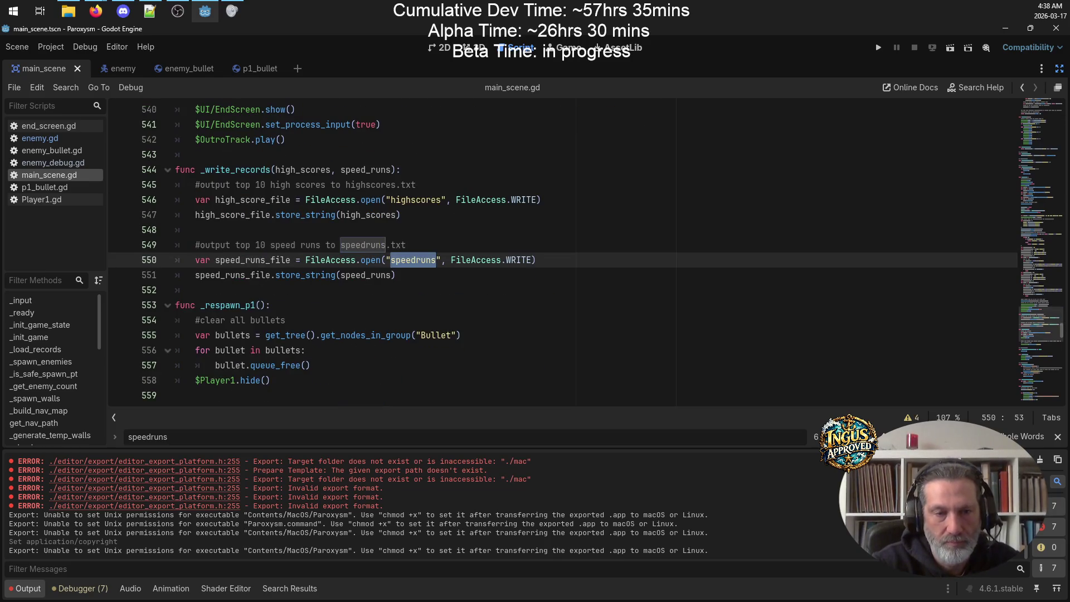
key("Return")
key("Return")
key("Return")
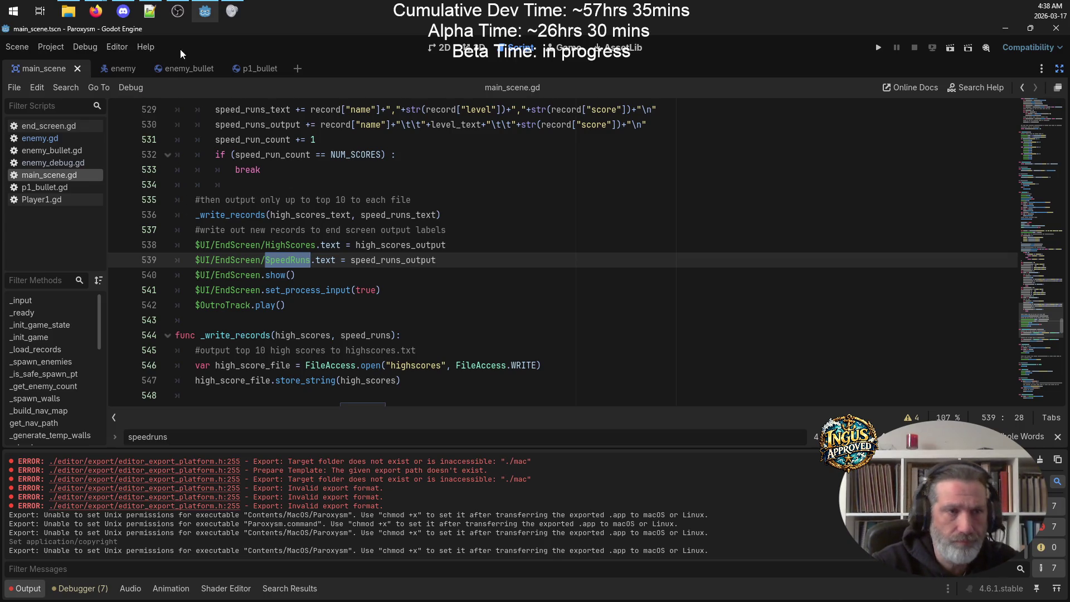
left_click(1059, 68)
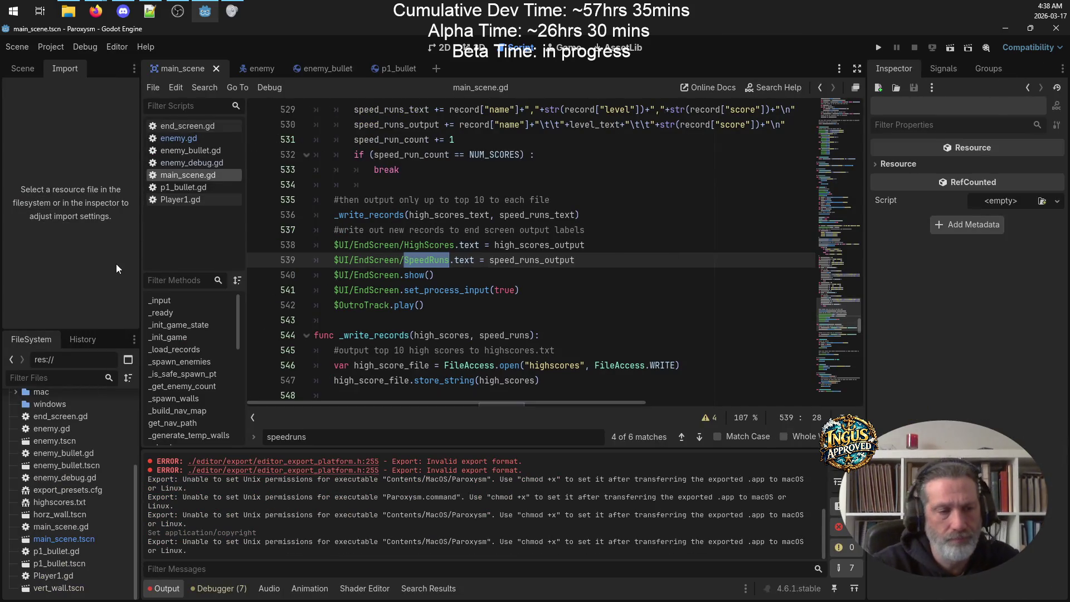
Step: Show the Scene dock and run the project, hitting the null-instance error at line 229
left_click(23, 68)
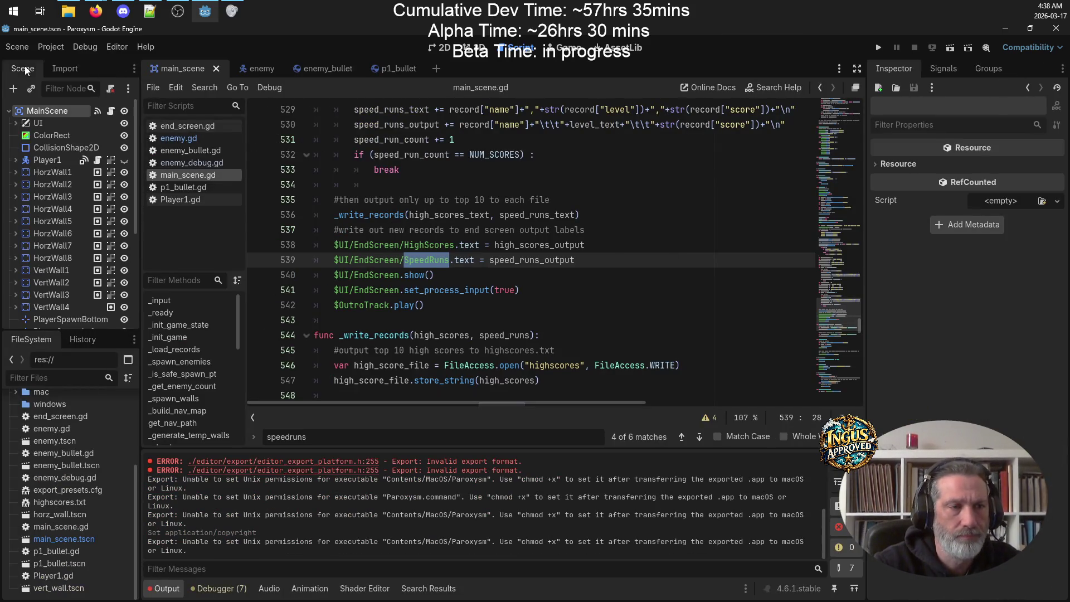
scroll(87, 202, "down", 5)
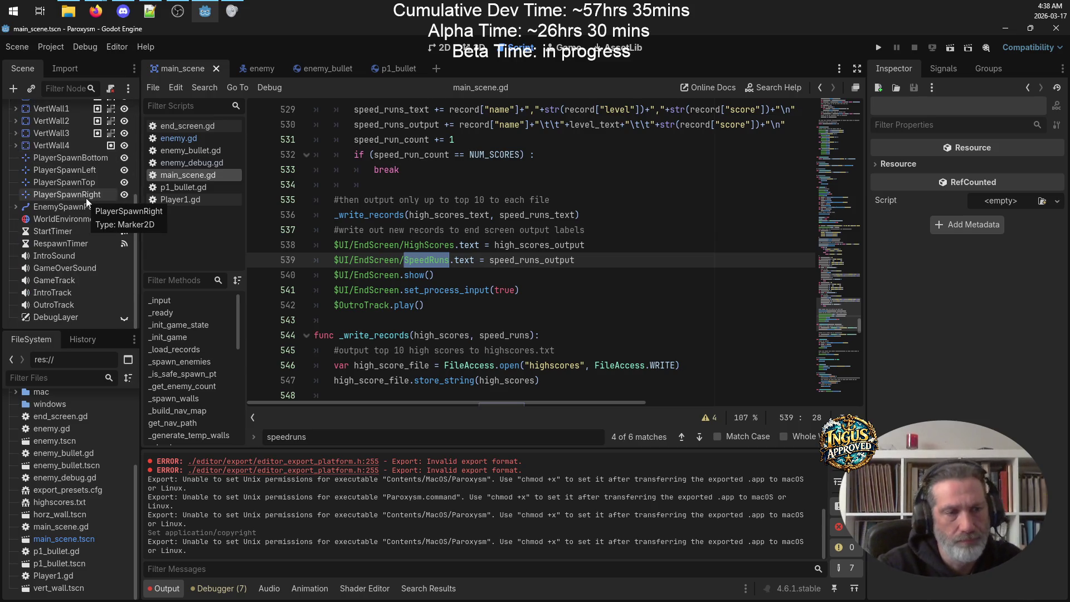
scroll(106, 473, "up", 5)
left_click(879, 47)
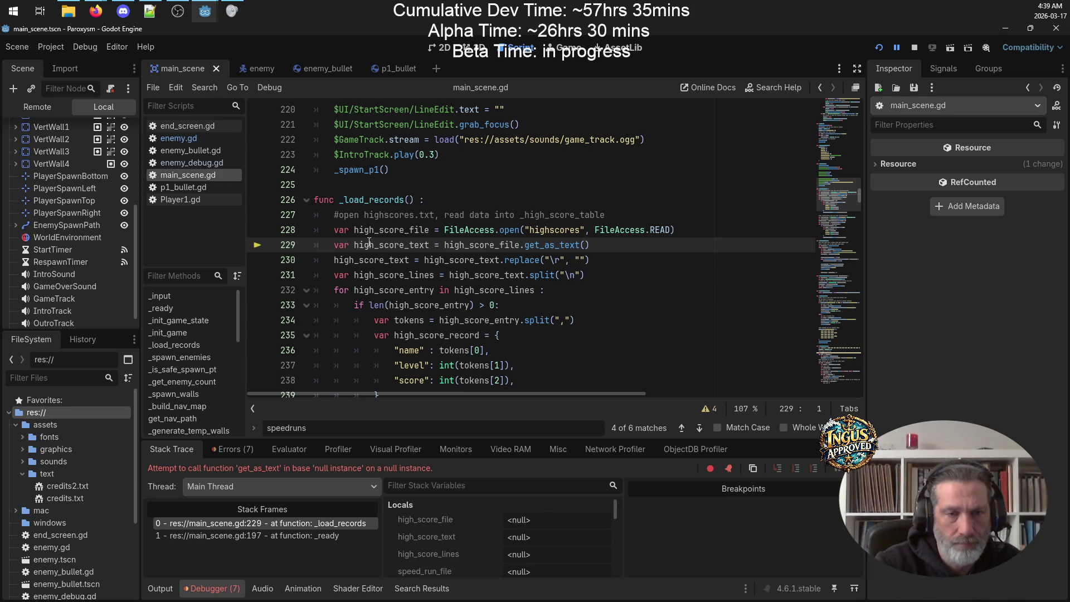
mouse_move(369, 244)
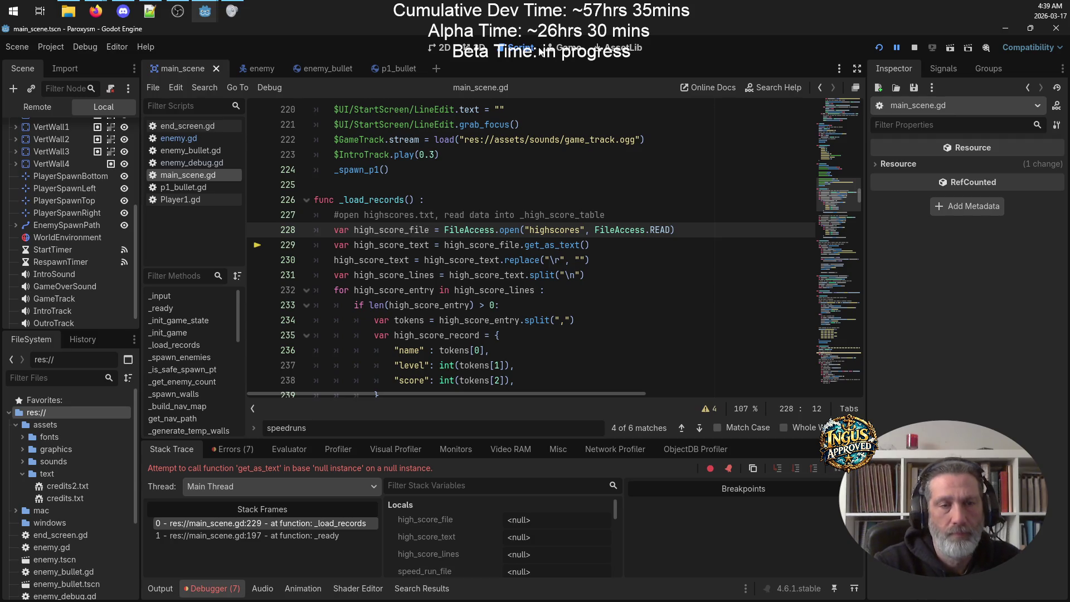
Step: Stop the crashed run and wrap the high-score reading code in an 'if high_score_file :' guard
left_click(910, 49)
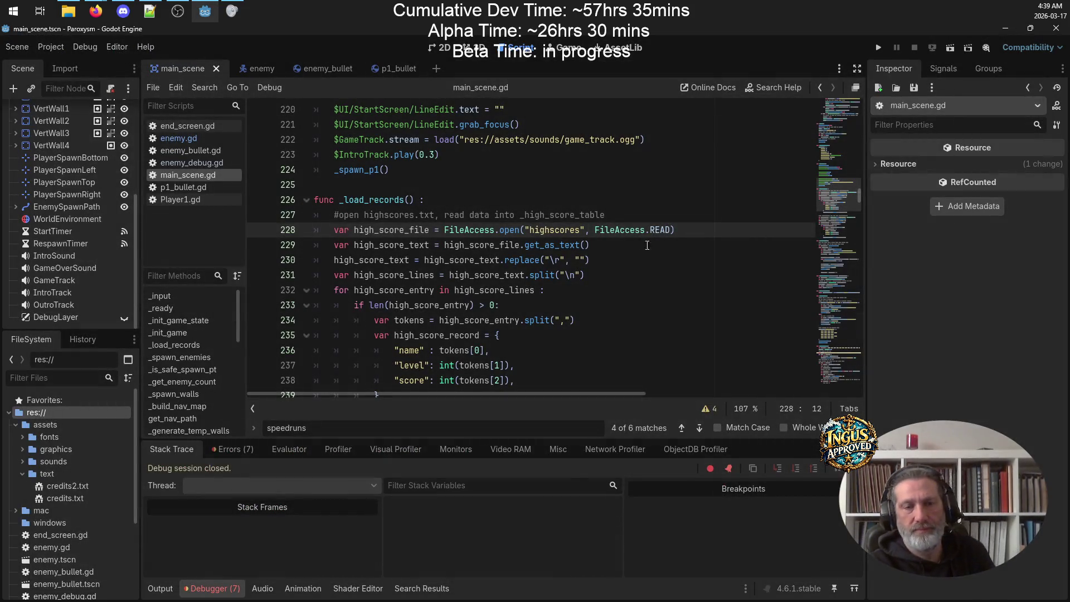
scroll(644, 250, "down", 2)
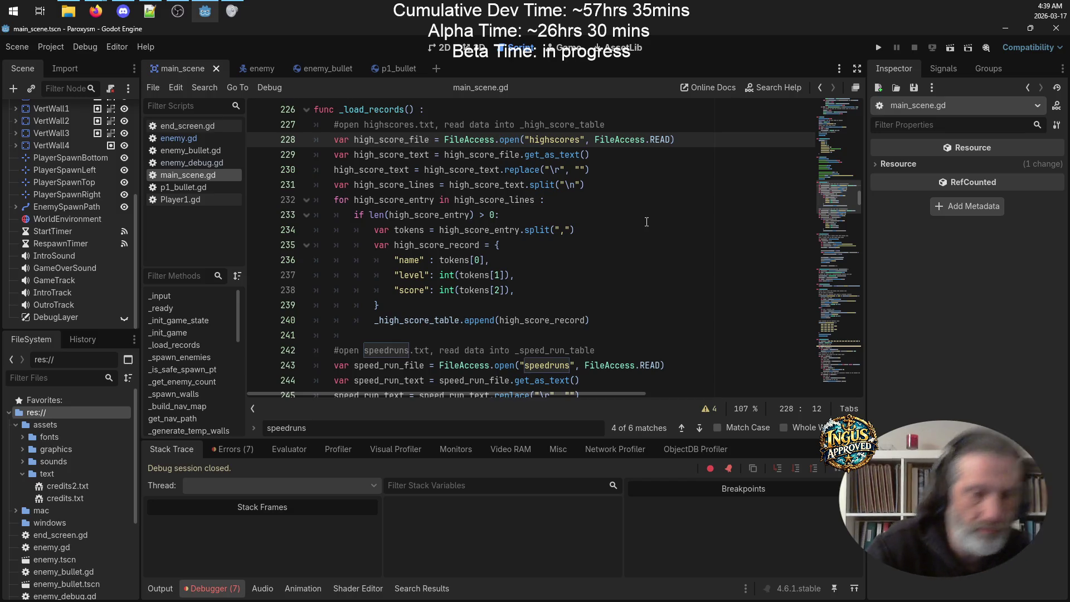
scroll(641, 220, "up", 2)
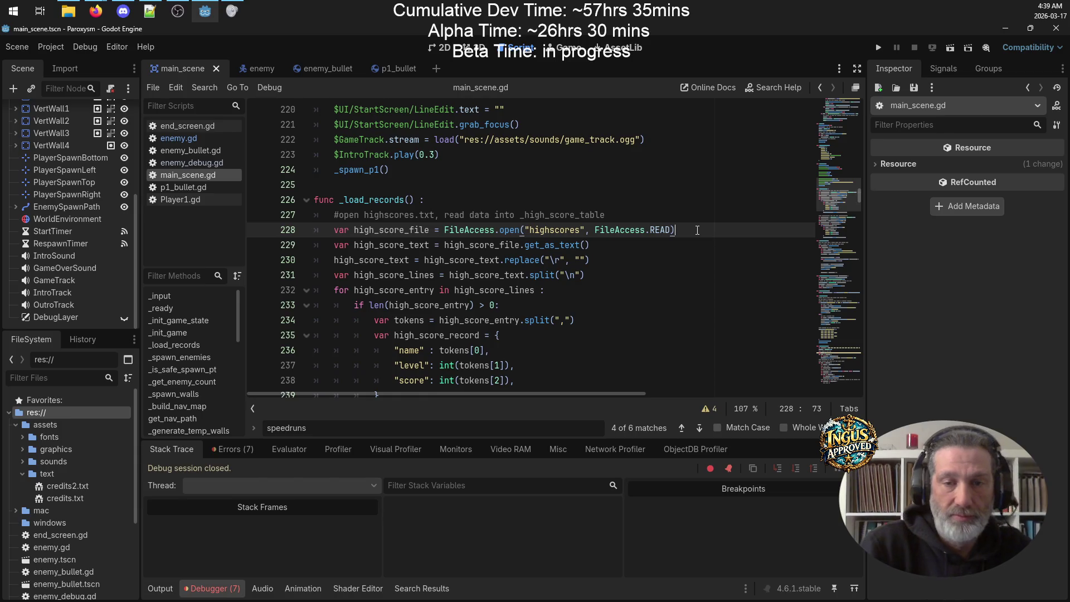
key("Return")
type("if )")
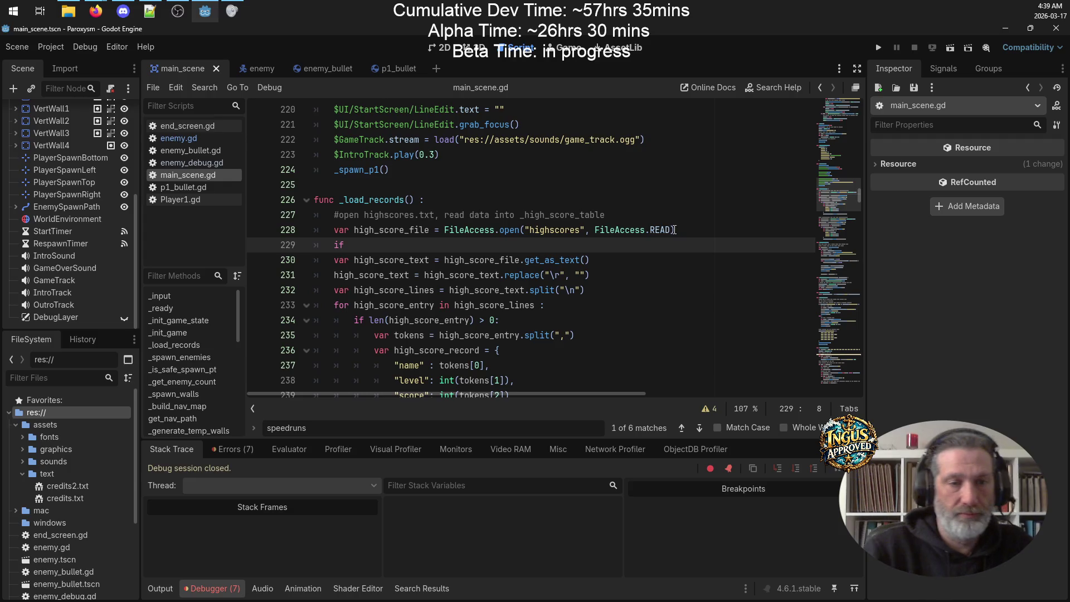
double_click(400, 231)
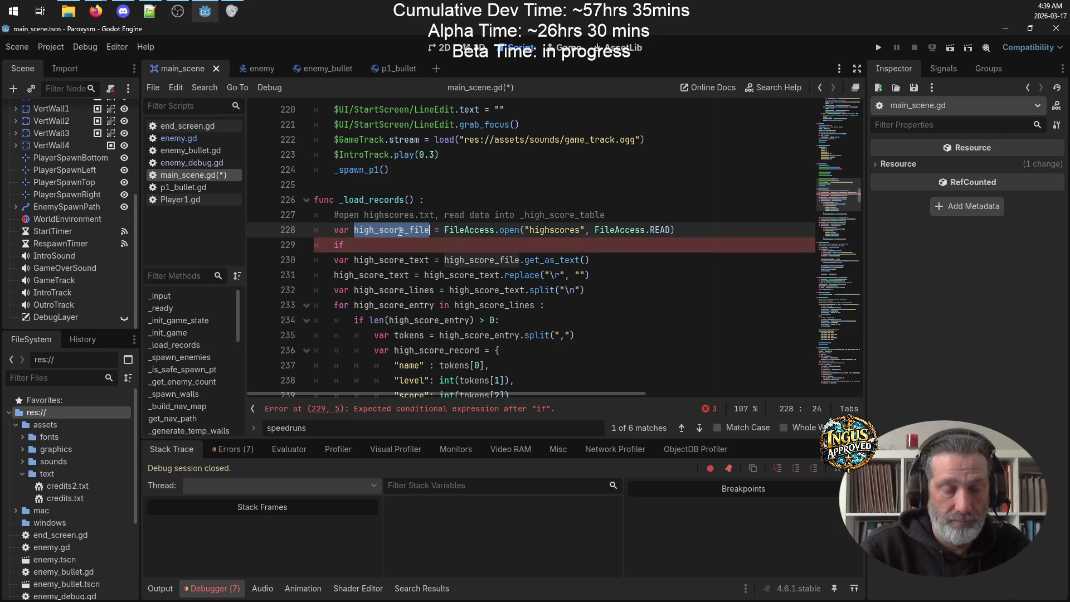
key("ctrl+c")
left_click(377, 247)
key("ctrl+v")
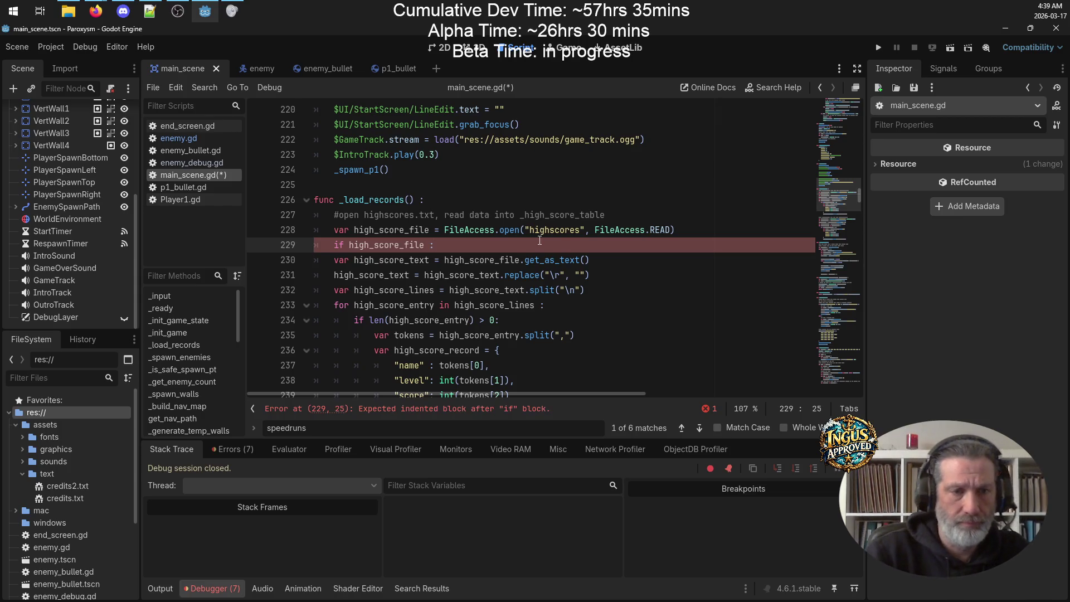
scroll(519, 257, "down", 3)
mouse_move(620, 301)
left_mouse_down()
mouse_move(385, 261)
mouse_move(312, 201)
mouse_move(314, 216)
left_mouse_up()
key("Tab")
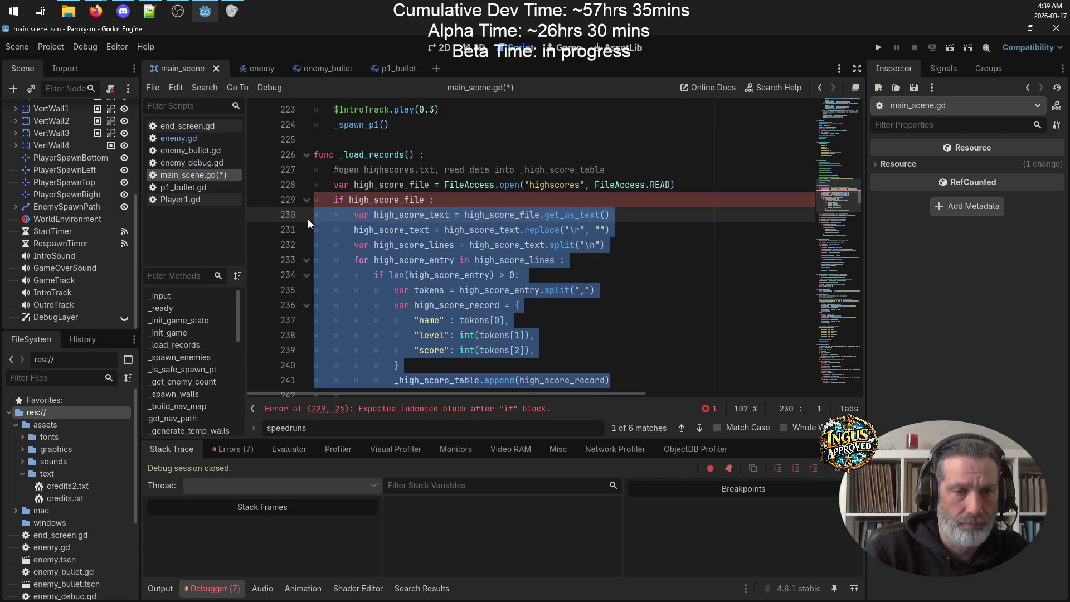
scroll(557, 251, "up", 1)
left_click(618, 290)
Step: Wrap the speed-run reading code in an 'if speed_run_file :' guard, save, and rerun the game
scroll(575, 257, "down", 3)
scroll(575, 256, "down", 3)
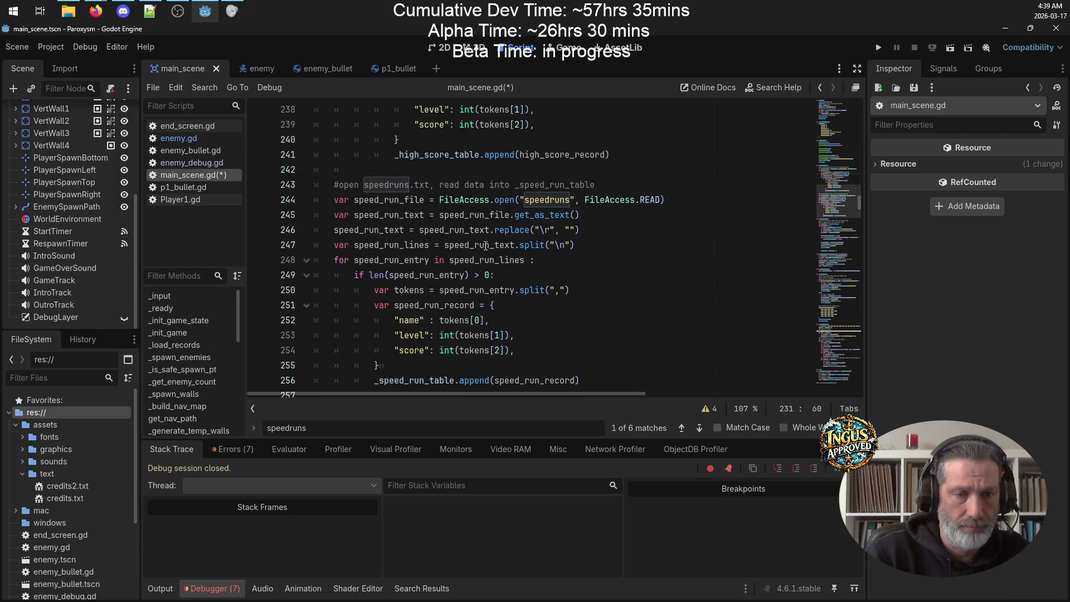
left_click(673, 199)
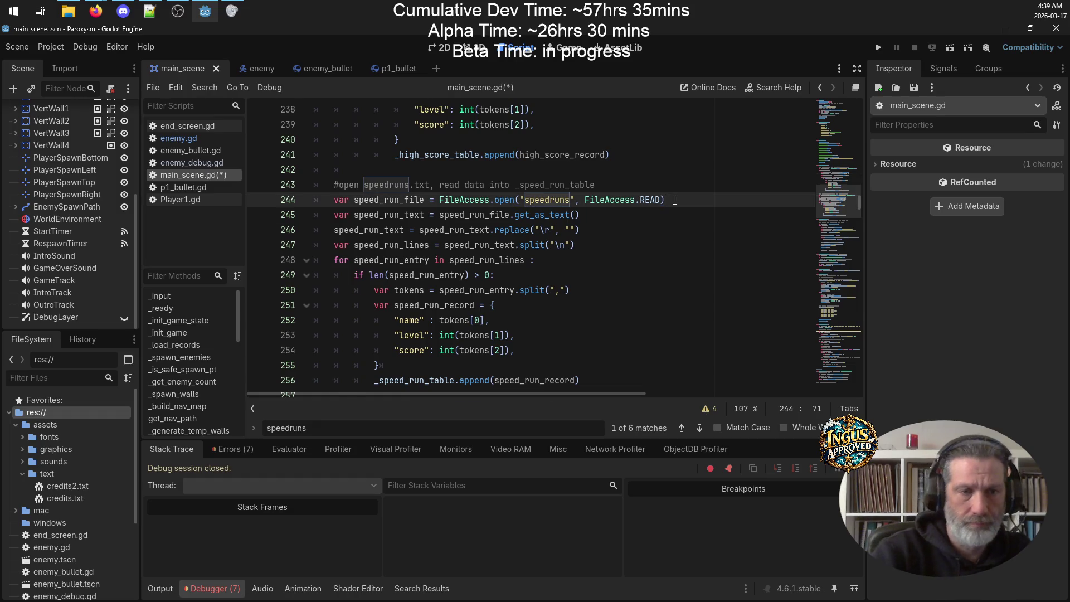
key("Return")
type("peed_run_")
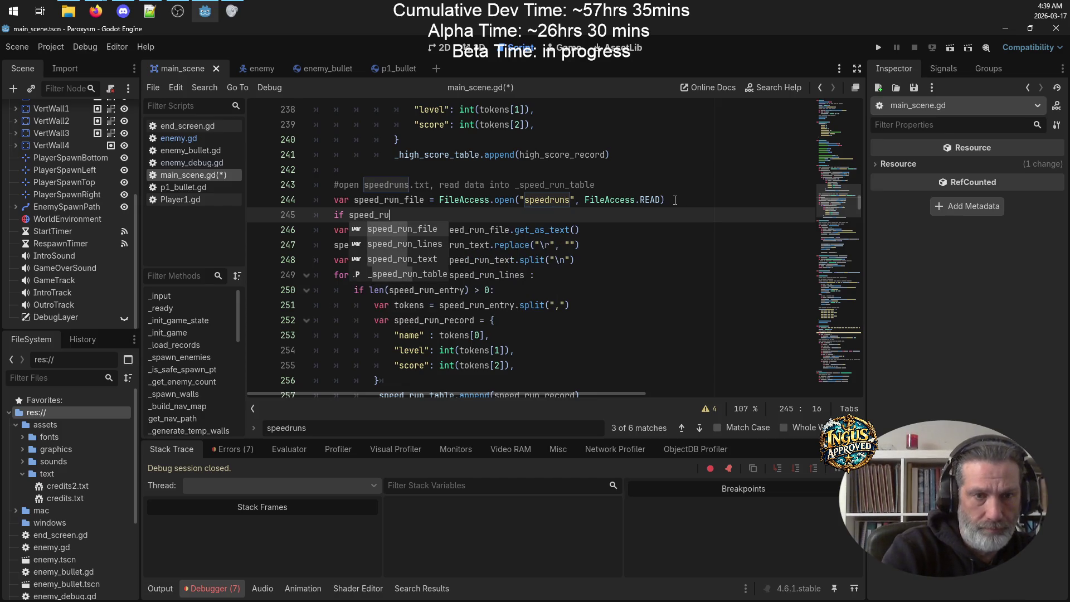
type("file :\"")
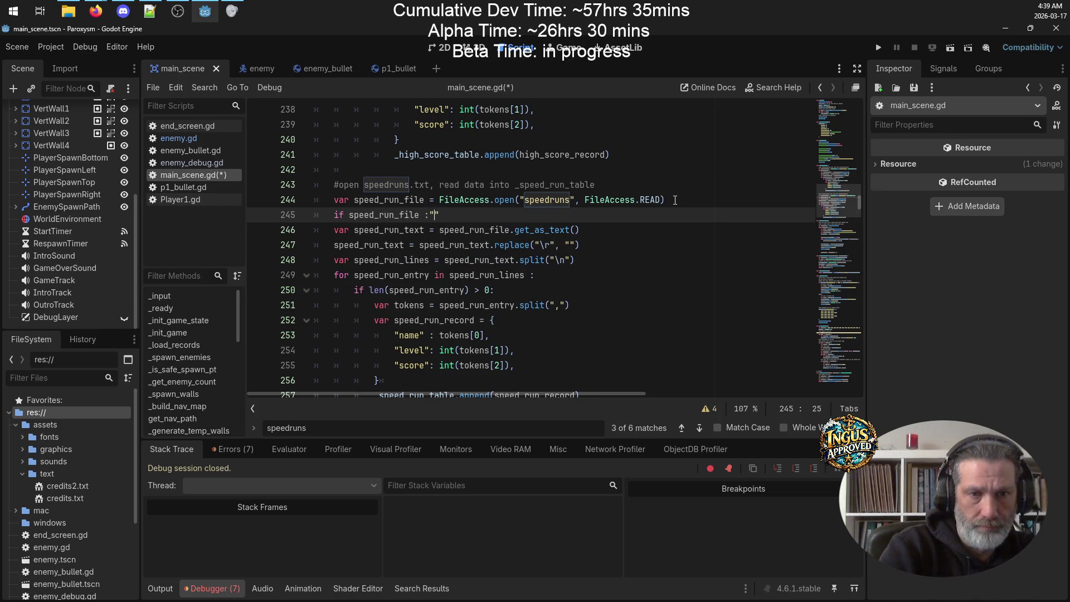
key("BackSpace")
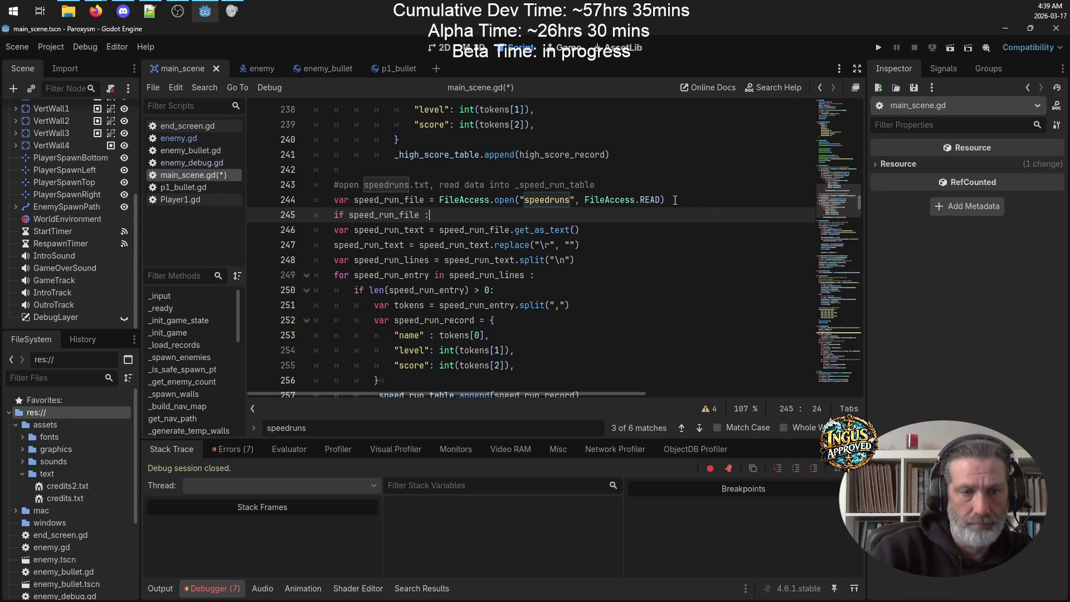
scroll(646, 200, "down", 2)
mouse_move(580, 305)
left_mouse_down()
mouse_move(312, 225)
mouse_move(282, 140)
left_mouse_up()
key("Tab")
left_click(611, 200)
key("ctrl+s")
scroll(657, 224, "up", 13)
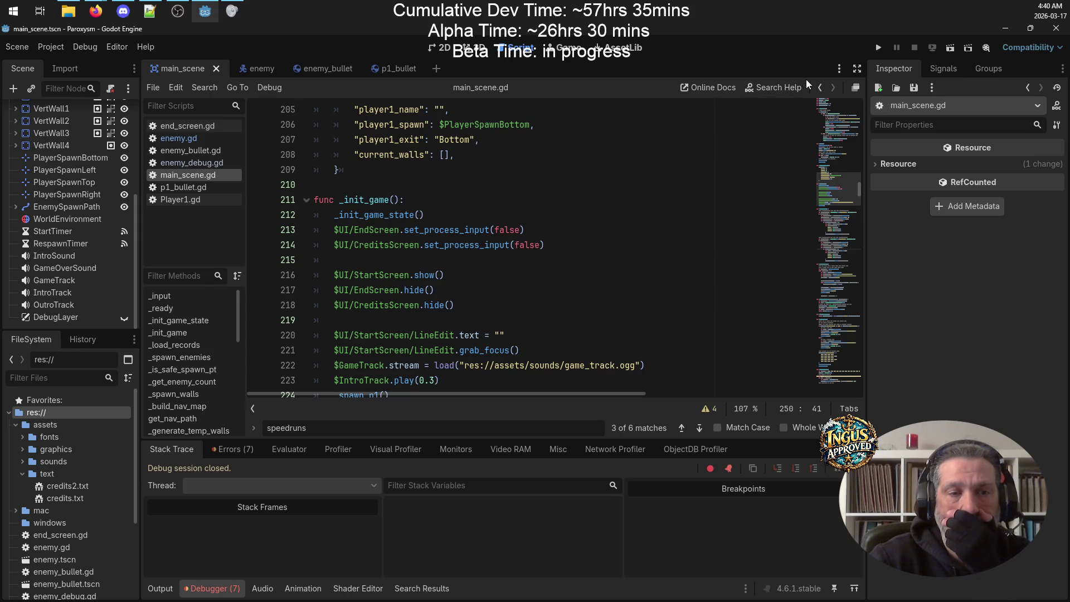
left_click(879, 49)
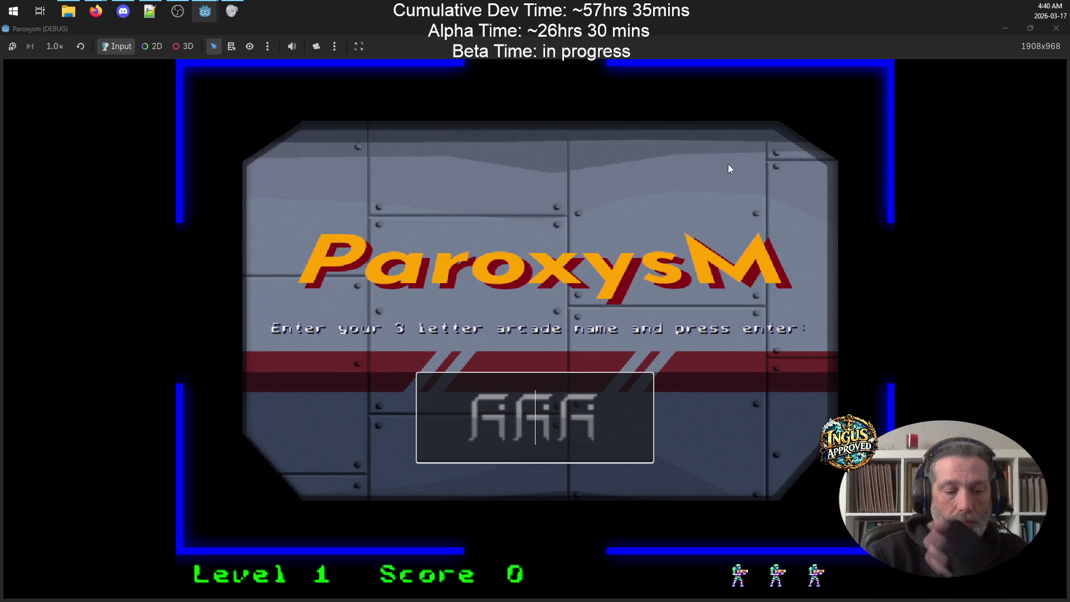
Step: Enter an arcade name to start a round, then move diagonally with the arrow keys while shooting robots
type("GRV")
key("Return")
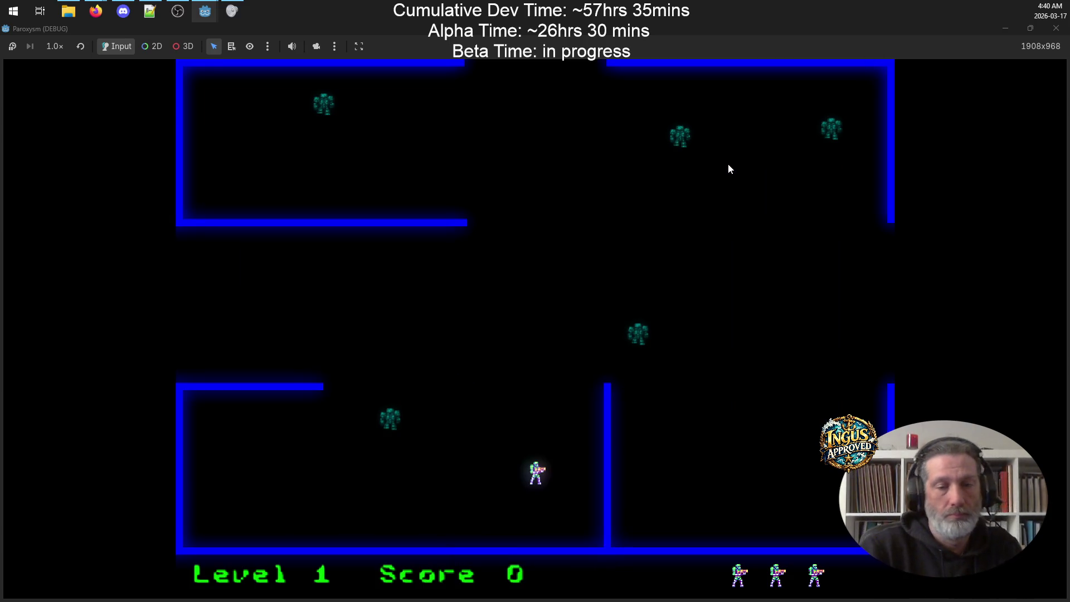
key("Up")
key("Left")
key("Up")
key("Right")
key("Down")
key("Left")
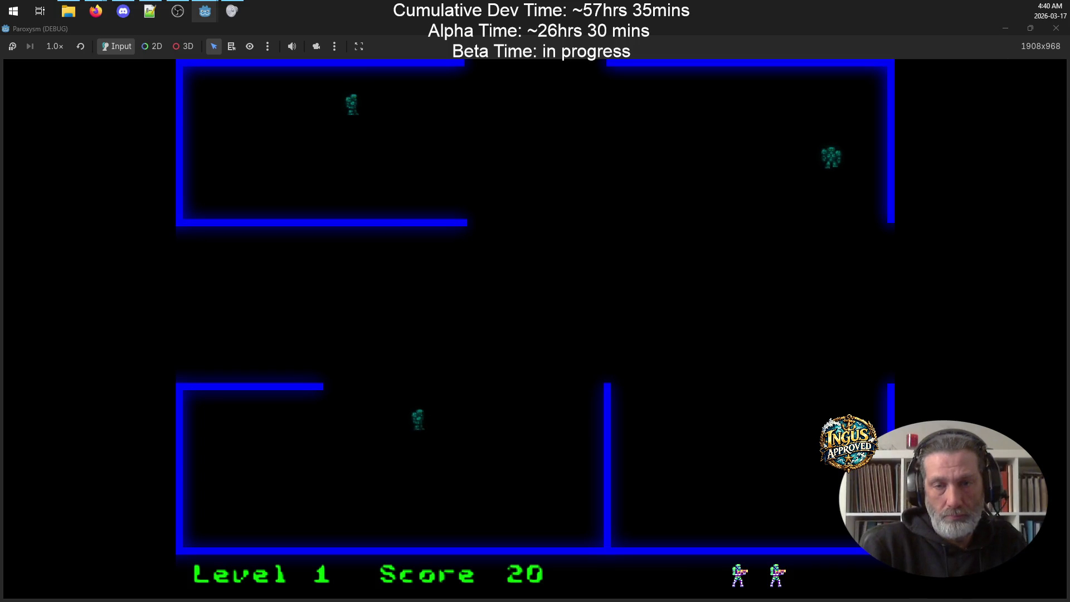
key("Up")
key("Right")
key("Up")
key("Left")
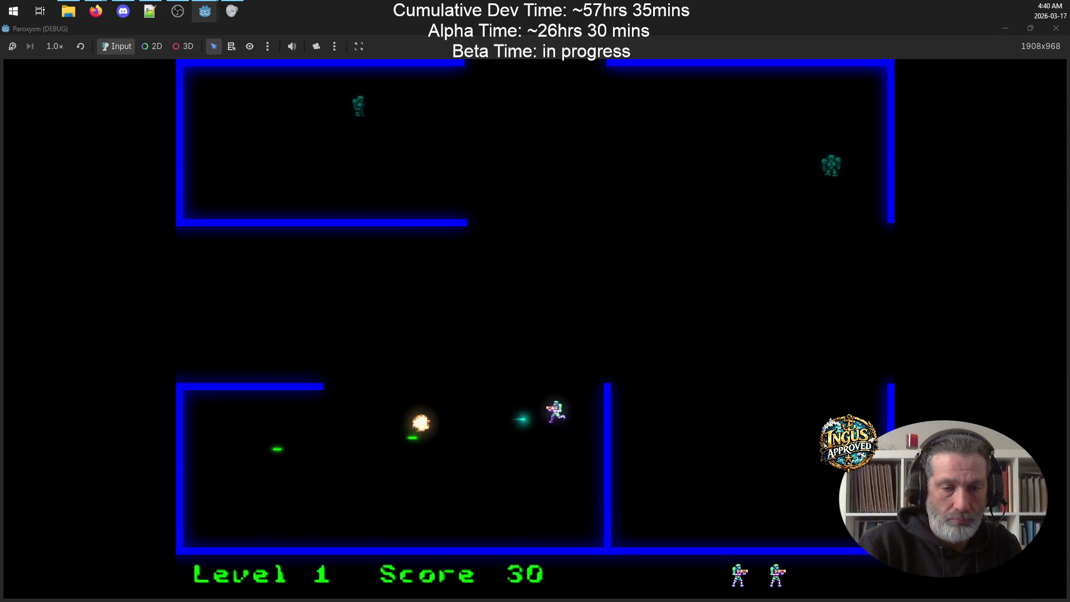
Step: Keep steering the respawned player until Game Over at score 30, then continue and quit
key("Up")
key("Up")
key("Right")
key("Right")
key("Up")
key("Right")
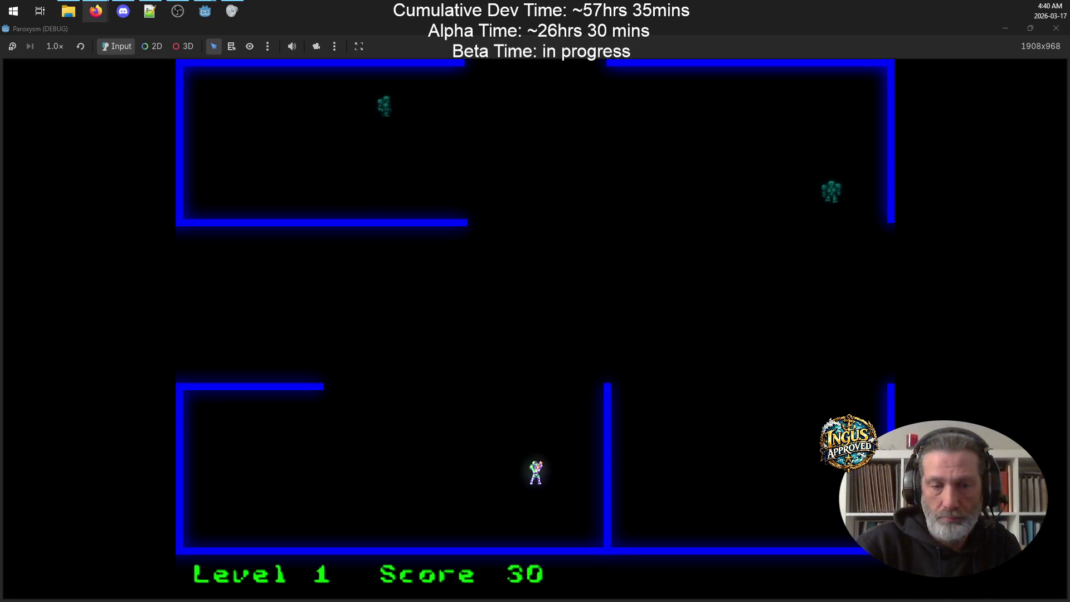
key("Up")
key("Right")
key("Up")
key("Right")
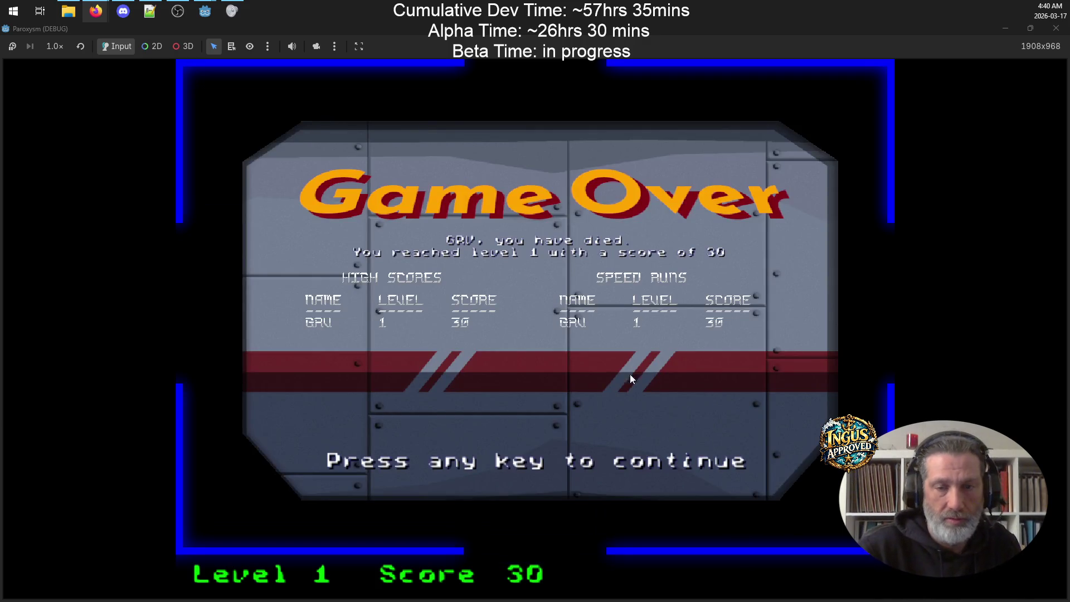
key("space")
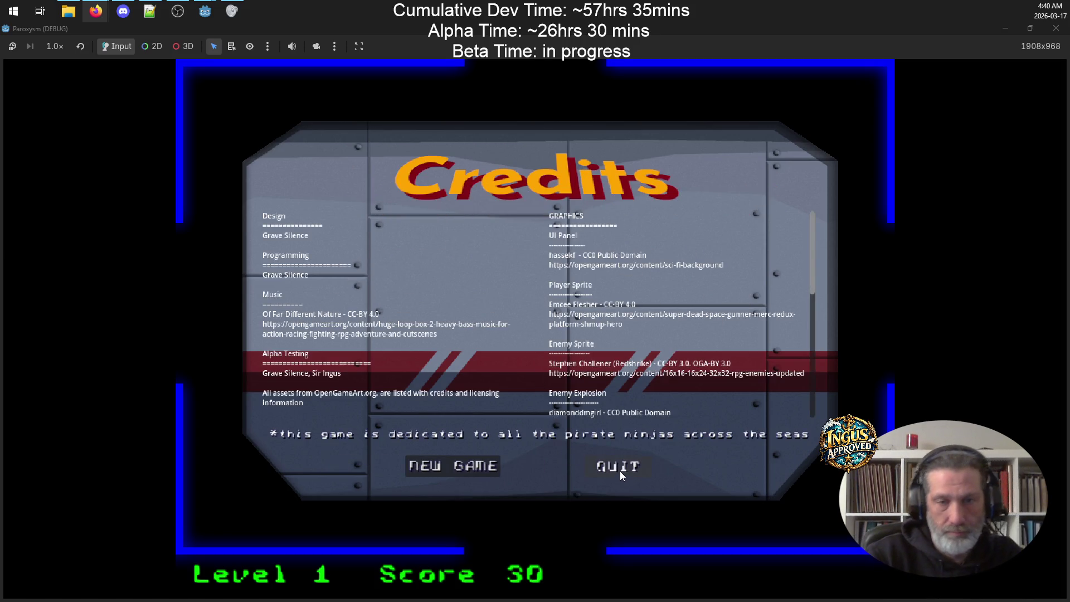
left_click(620, 470)
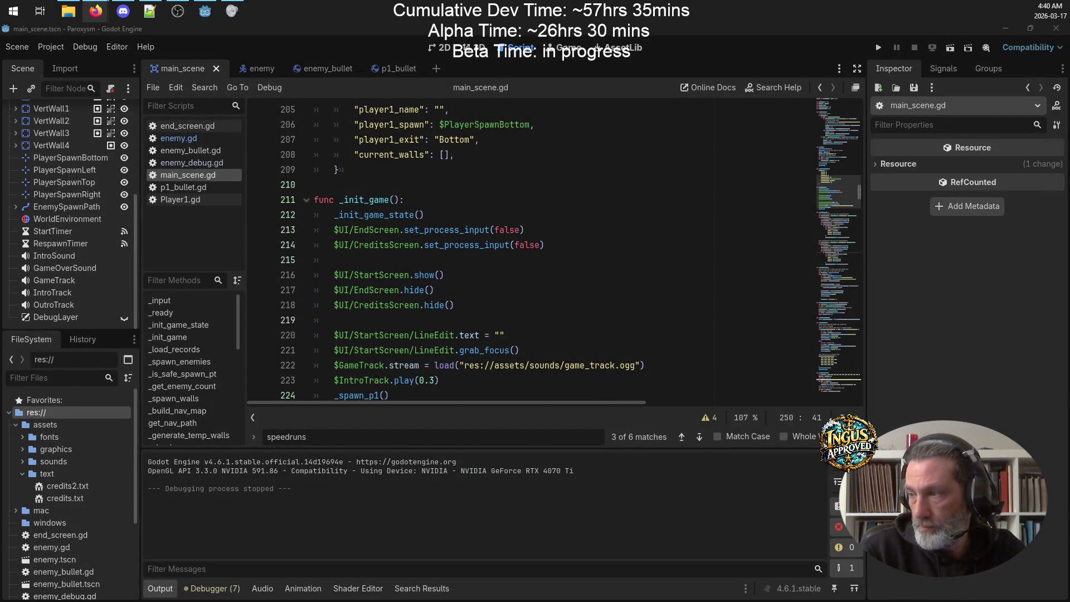
Step: Save main_scene.gd, then delete both old Windows executables from the windows export folder
left_click(583, 260)
key("ctrl+s")
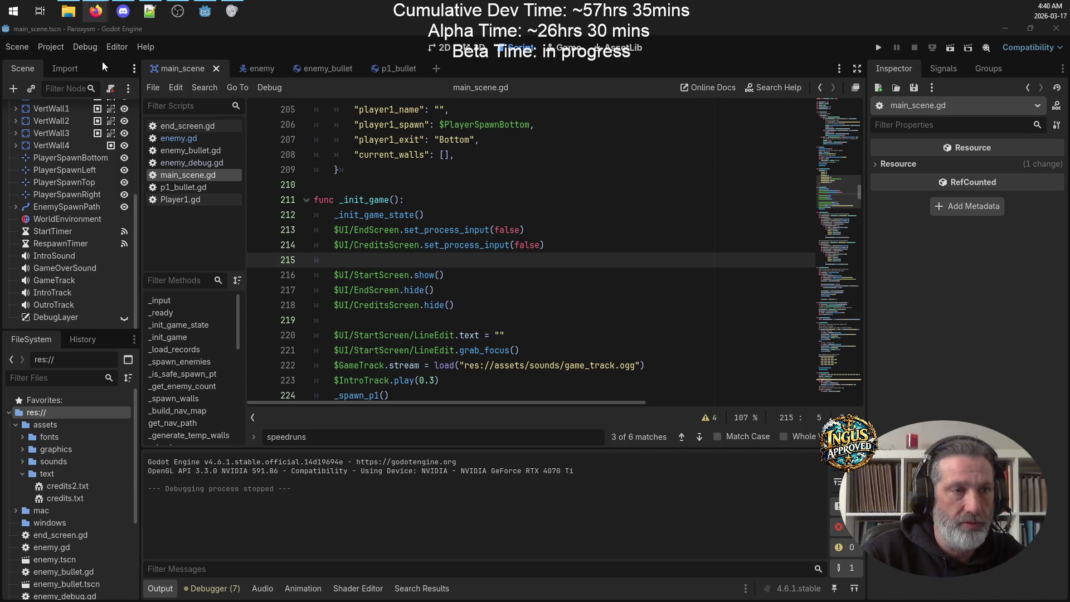
left_click(68, 11)
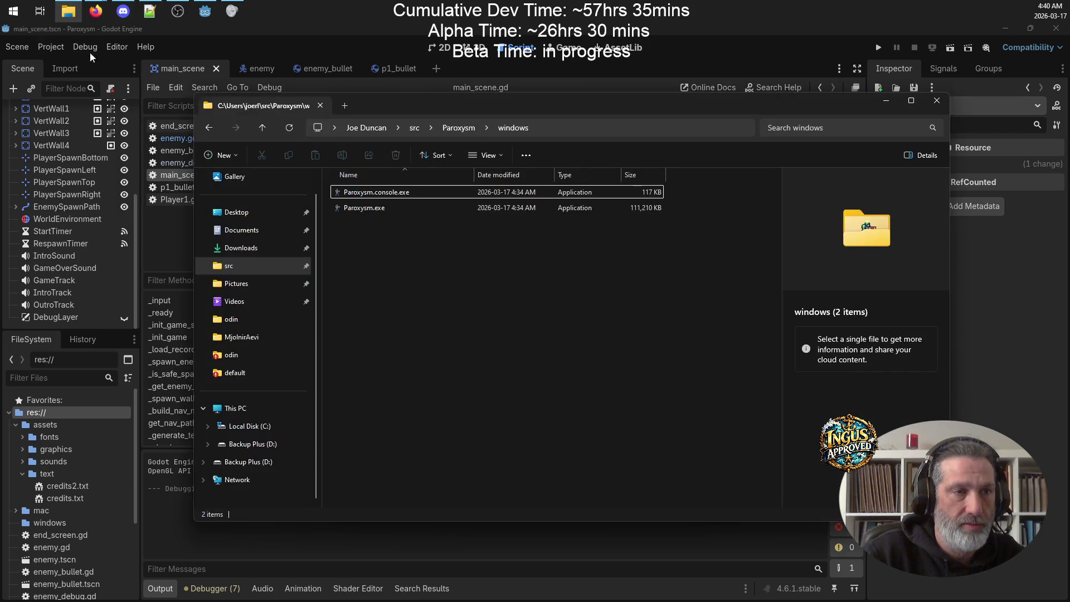
left_click_drag(533, 269, 309, 186)
key("Delete")
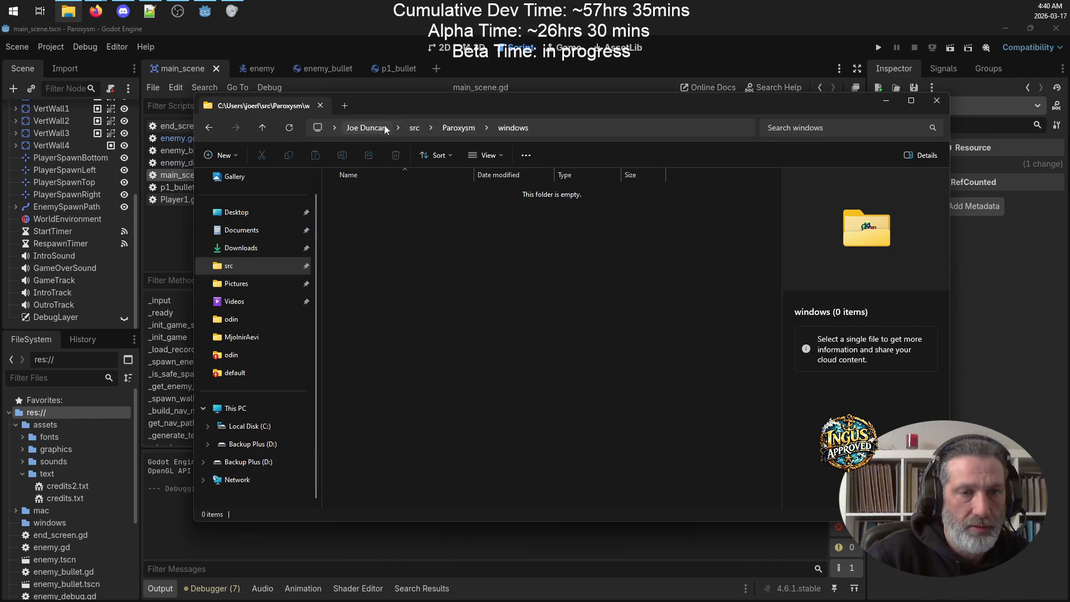
Step: Delete the old Paroxysm.app build from the mac export folder and return to Godot
left_click(474, 127)
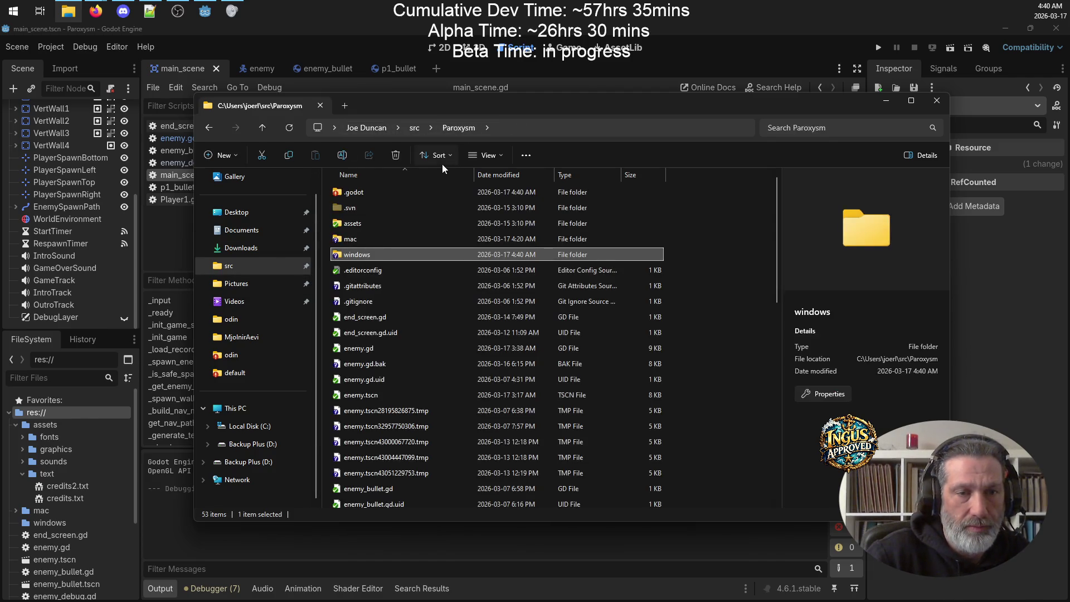
double_click(363, 241)
double_click(365, 192)
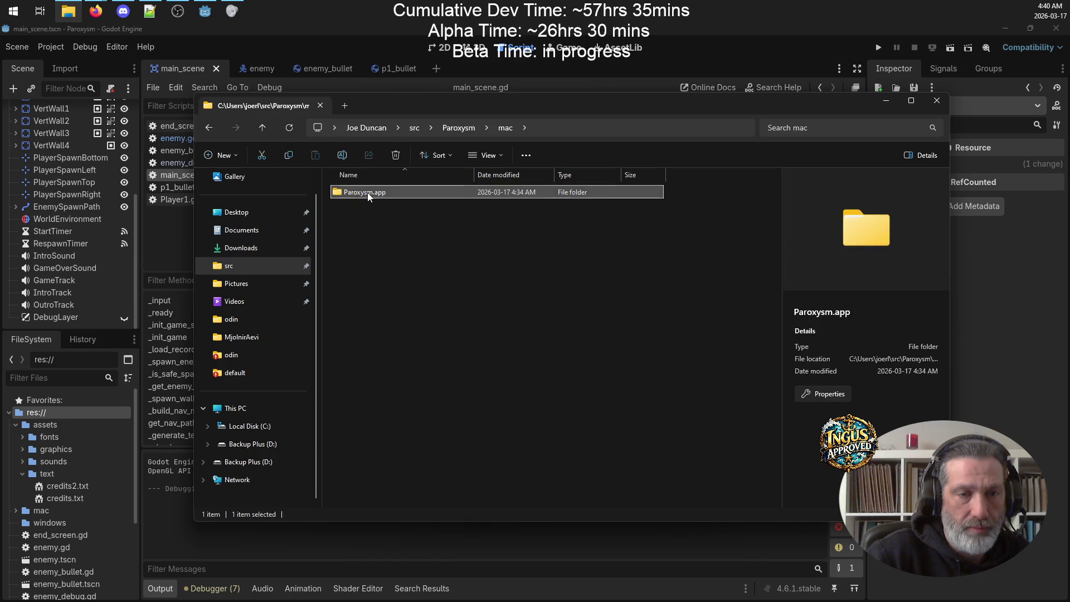
left_click(354, 194)
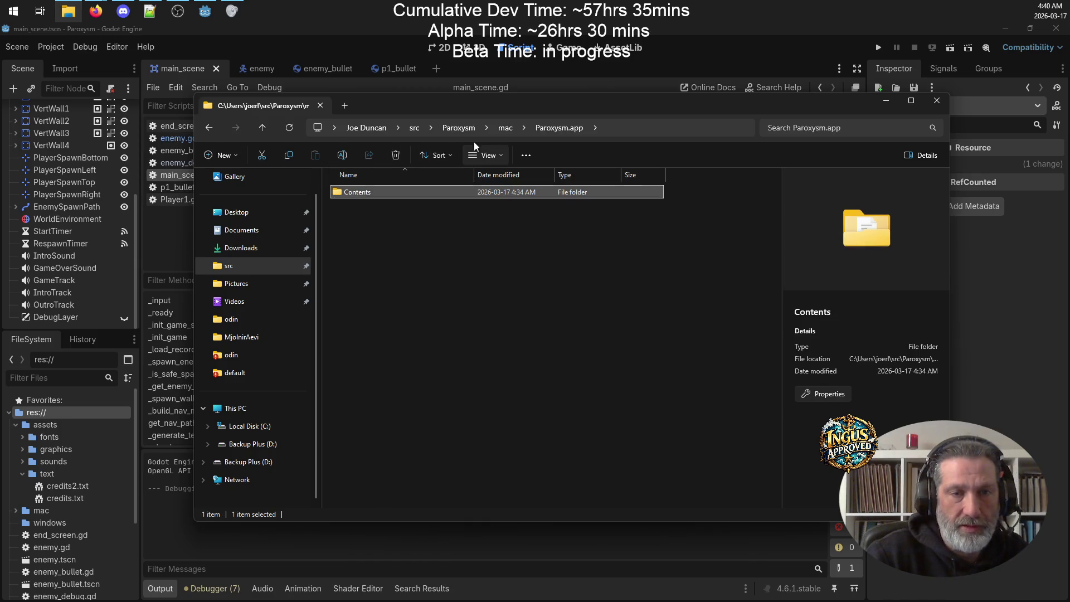
left_click(506, 127)
left_click(363, 192)
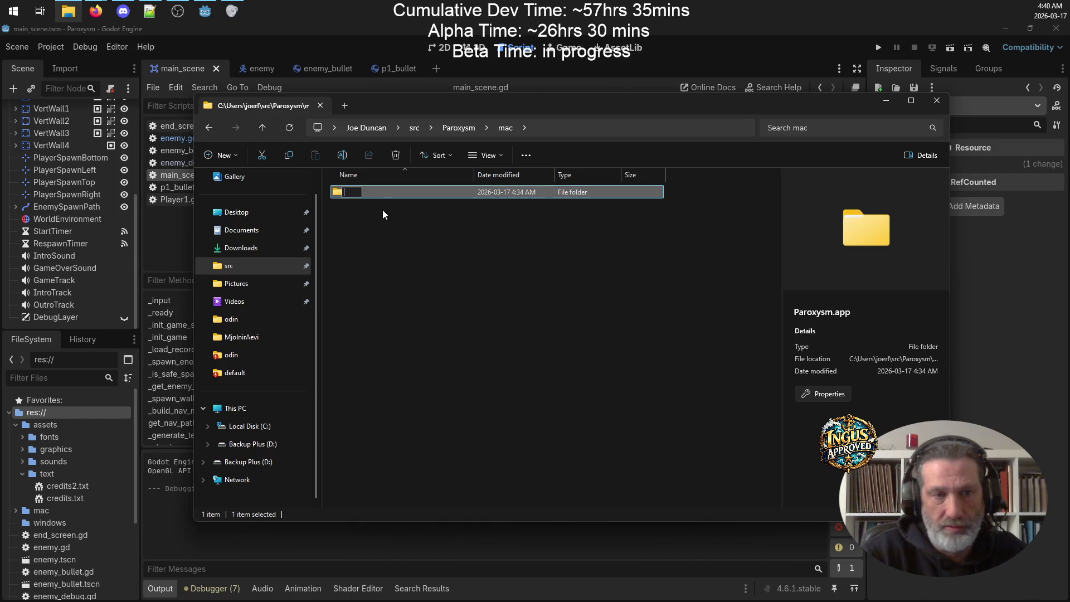
key("Escape")
left_click(346, 194)
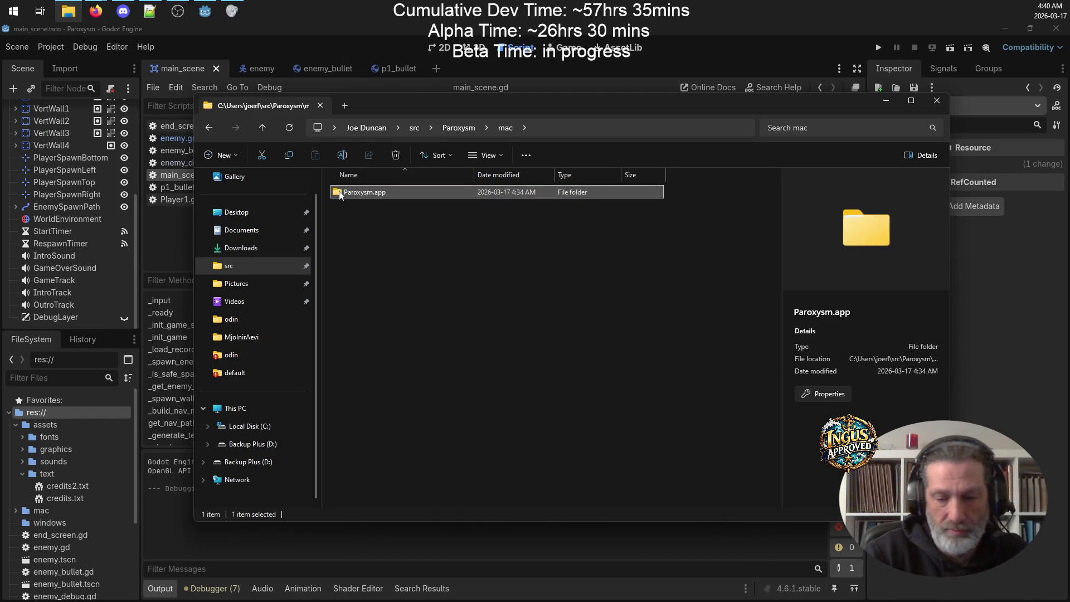
key("Delete")
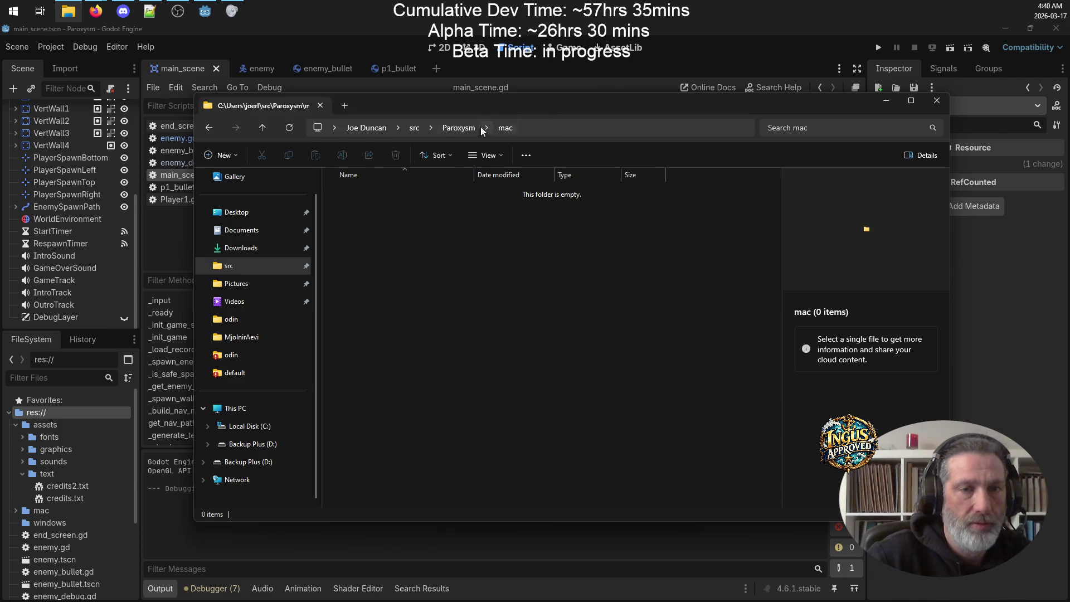
left_click(457, 129)
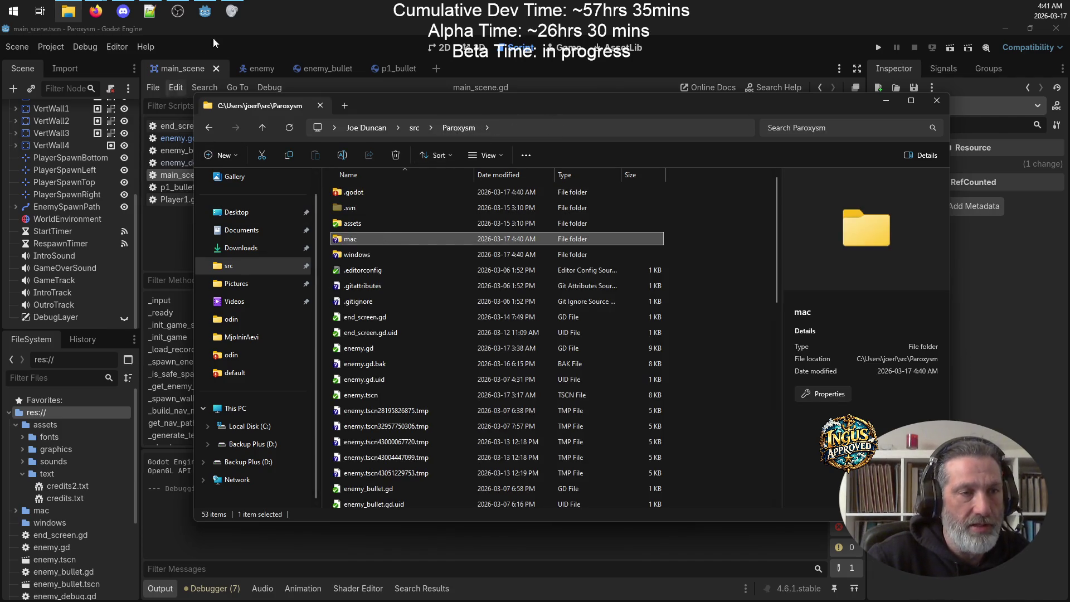
left_click(363, 36)
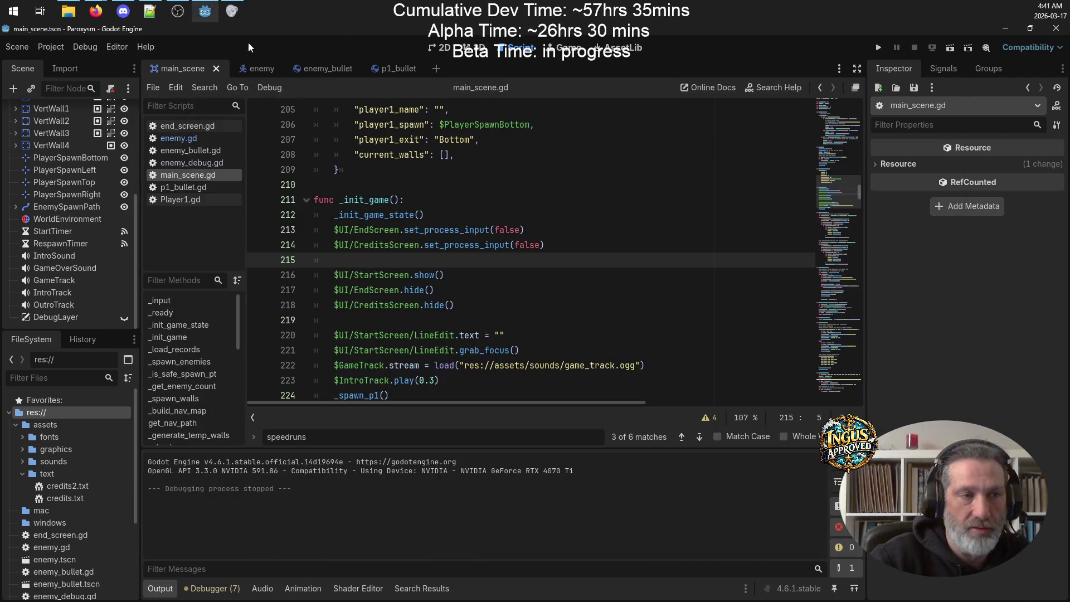
Step: Export all presets (Windows Desktop and macOS) as Release builds, then close the Export window
left_click(13, 49)
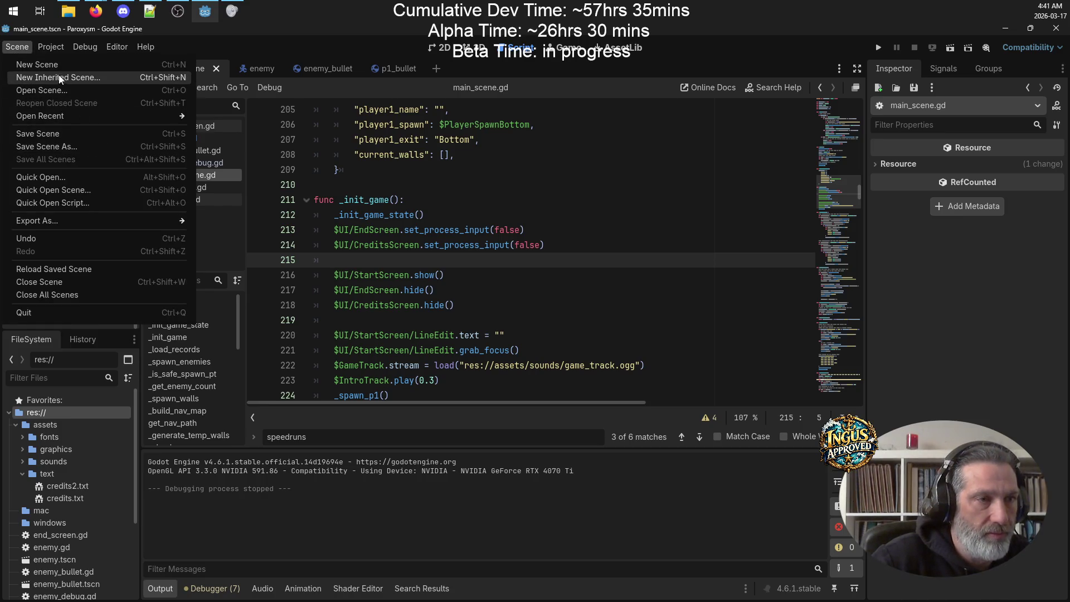
left_click(51, 47)
left_click(79, 113)
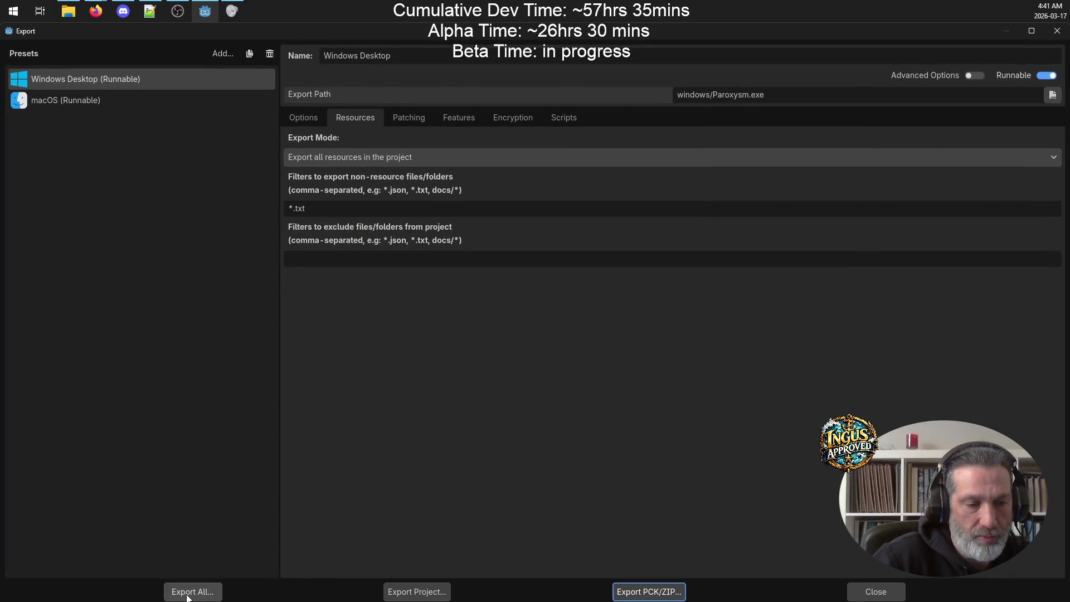
left_click(219, 592)
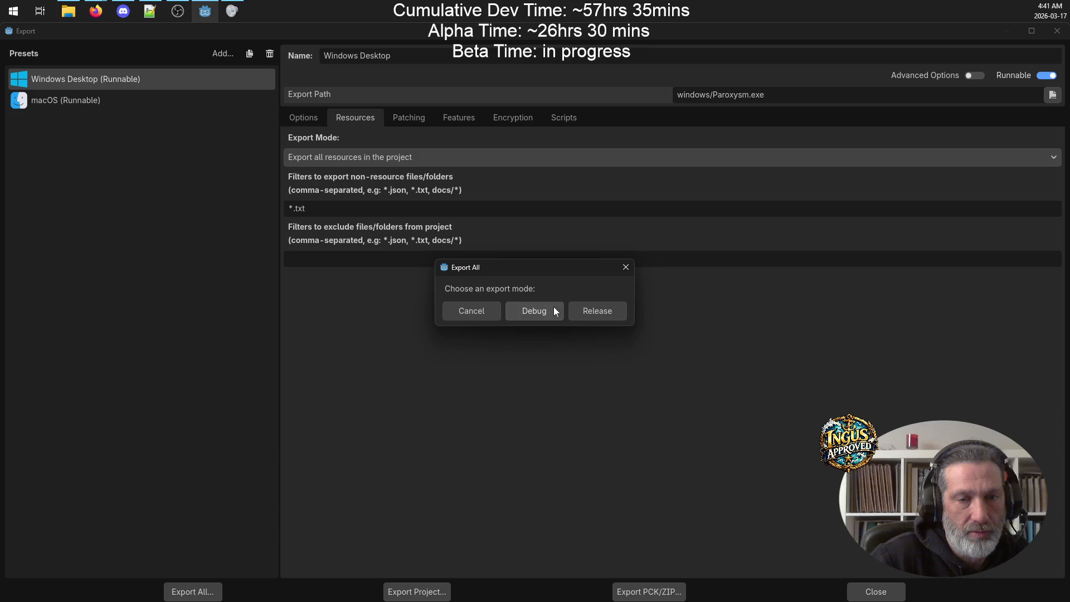
left_click(600, 310)
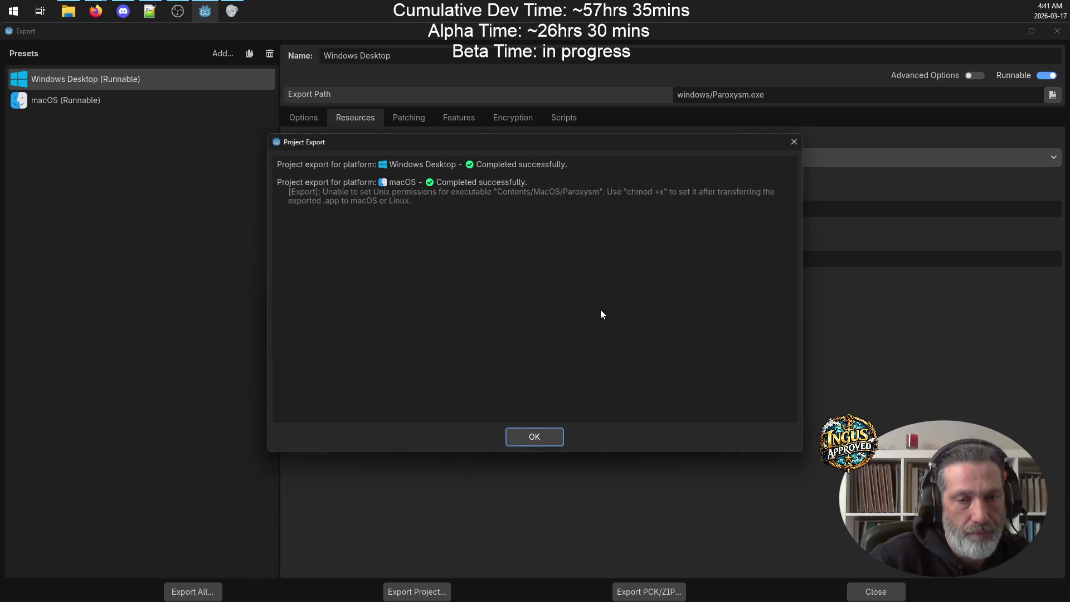
left_click(540, 436)
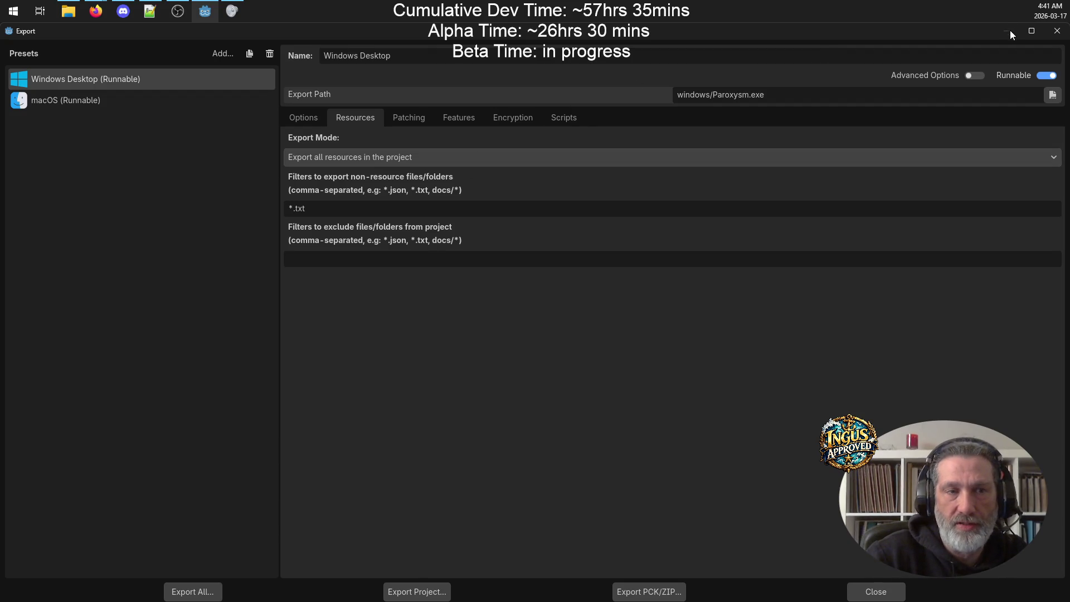
left_click_drag(763, 32, 851, 55)
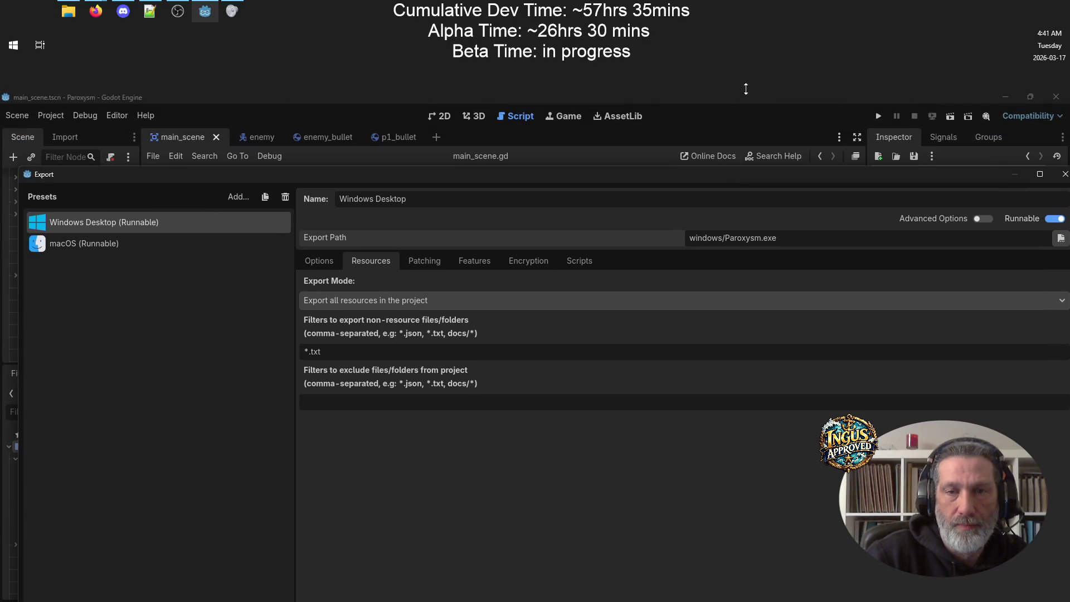
left_click_drag(762, 91, 772, 38)
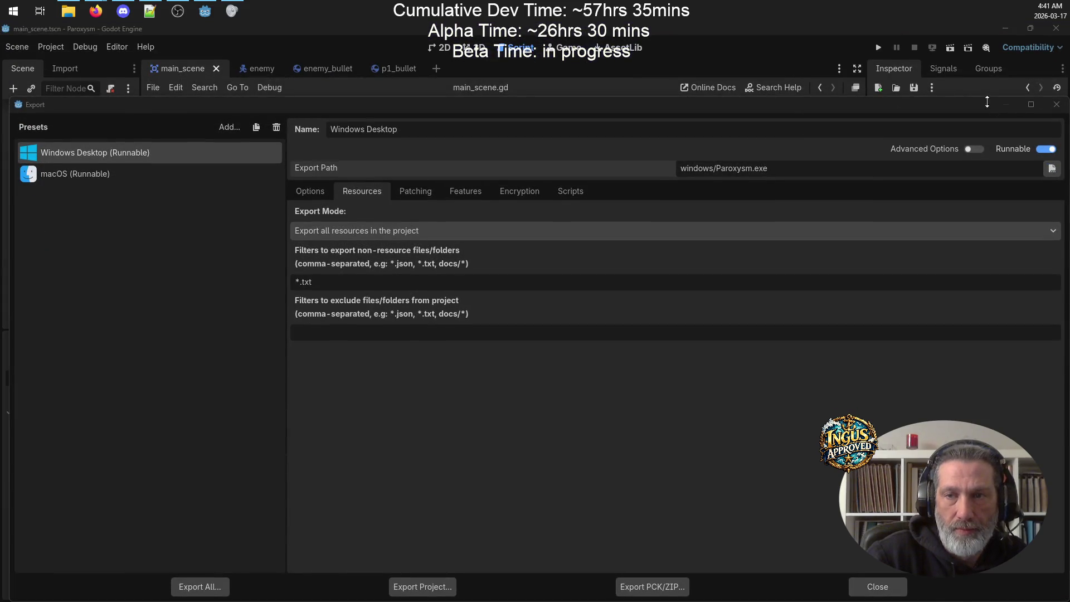
left_click(1057, 109)
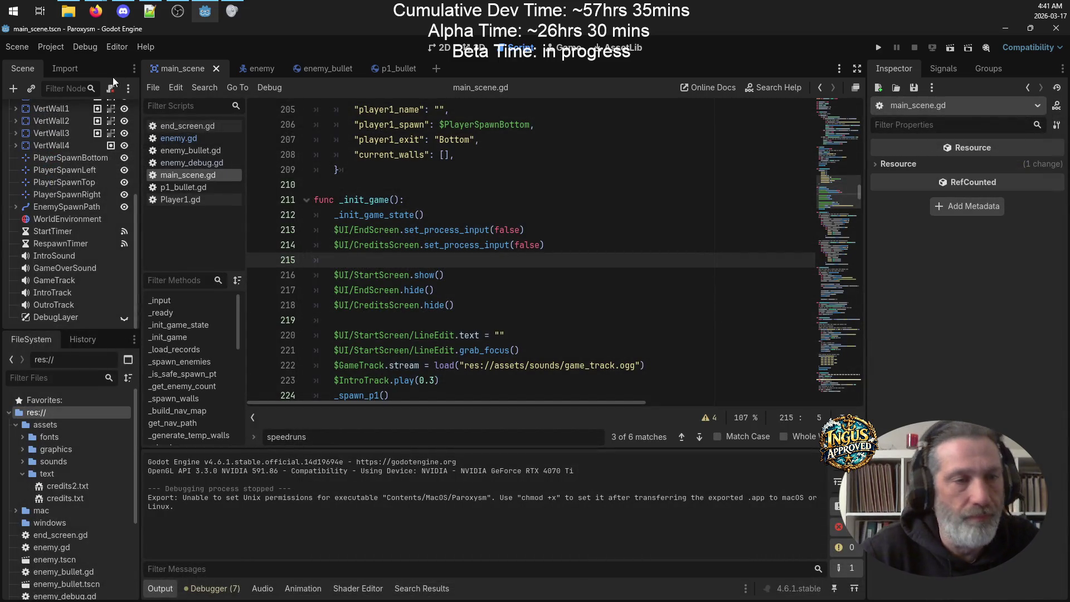
Step: Run TortoiseSVN Check for modifications on the Paroxysm folder and review the changed files
left_click(69, 11)
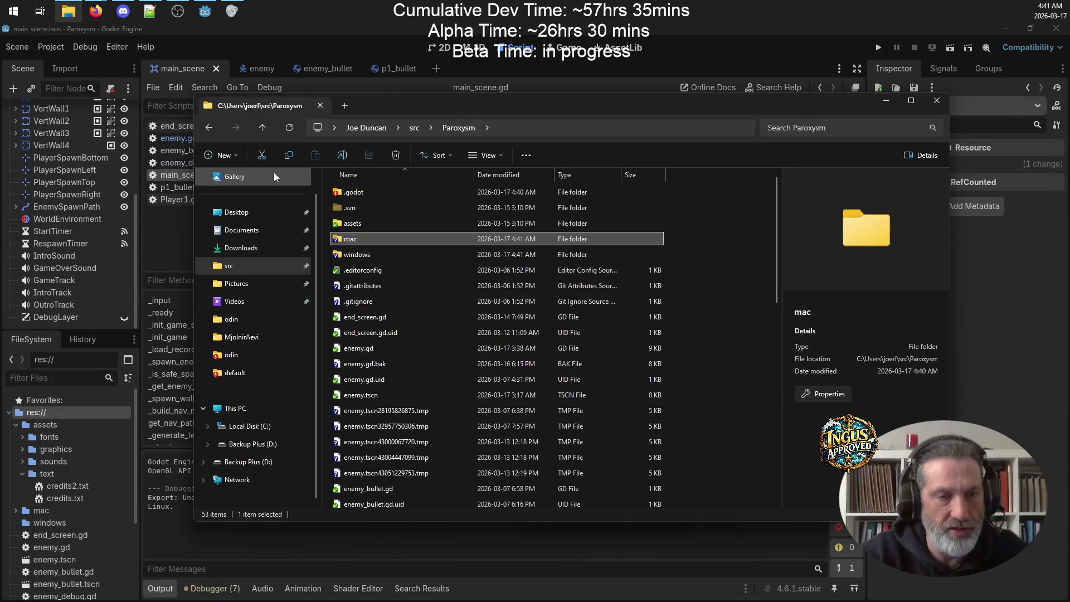
left_click(263, 127)
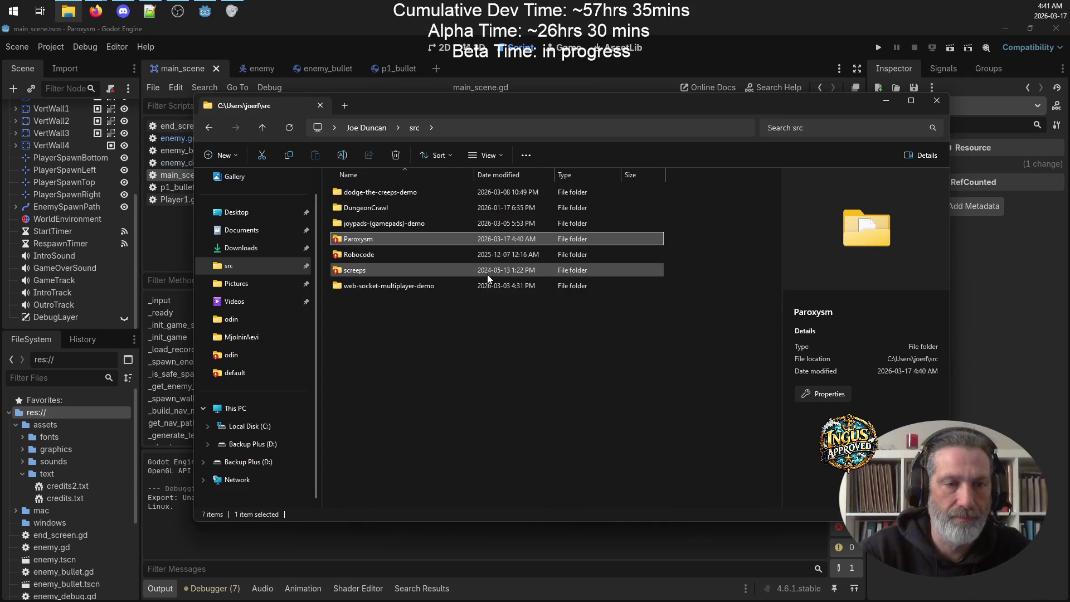
right_click(379, 239)
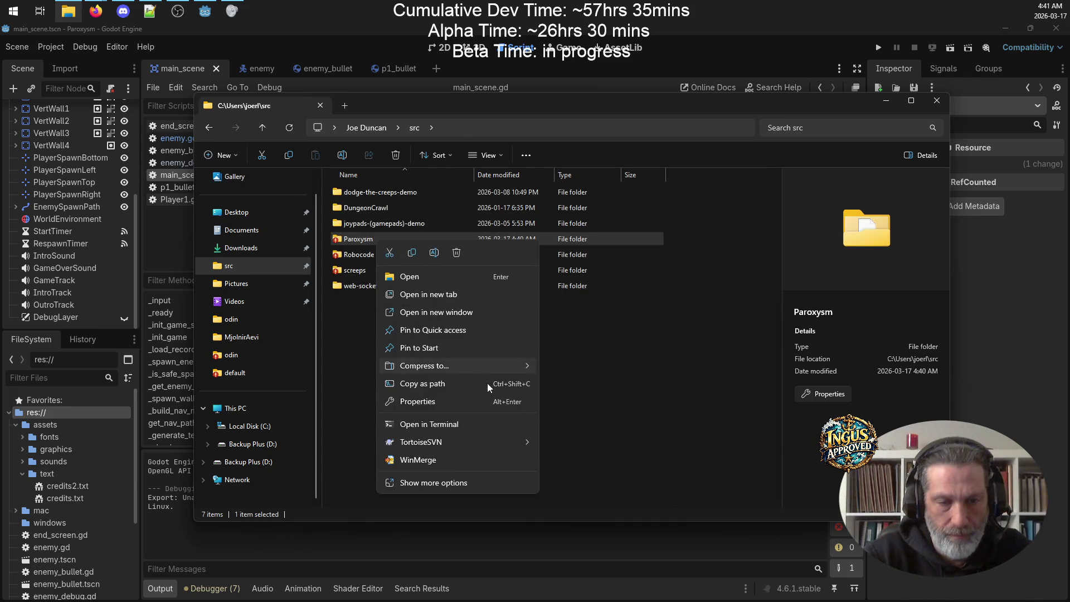
mouse_move(487, 371)
mouse_move(483, 440)
left_click(621, 297)
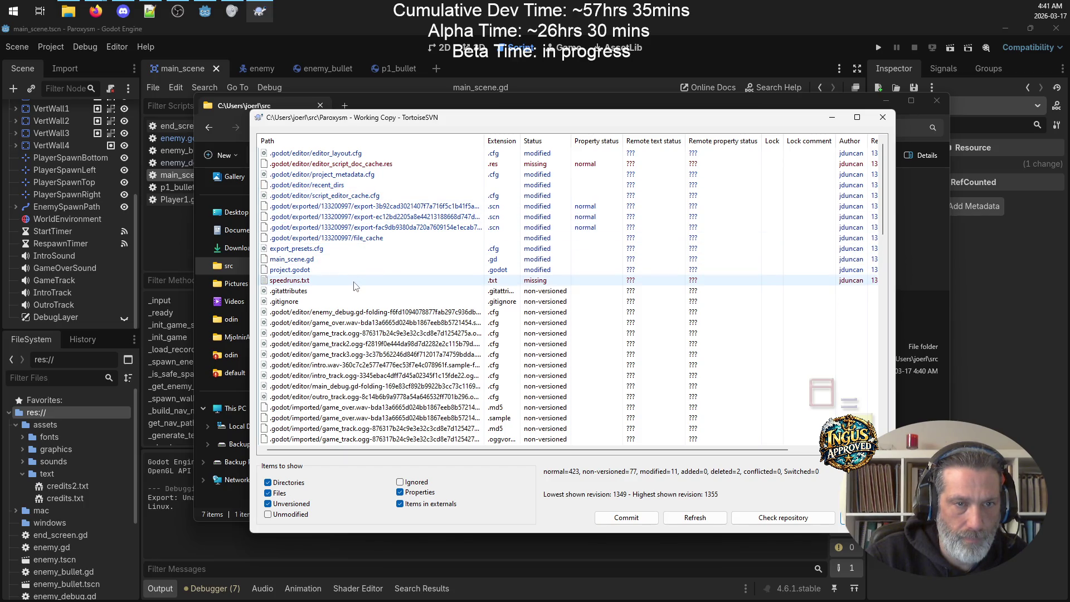
scroll(356, 286, "down", 2)
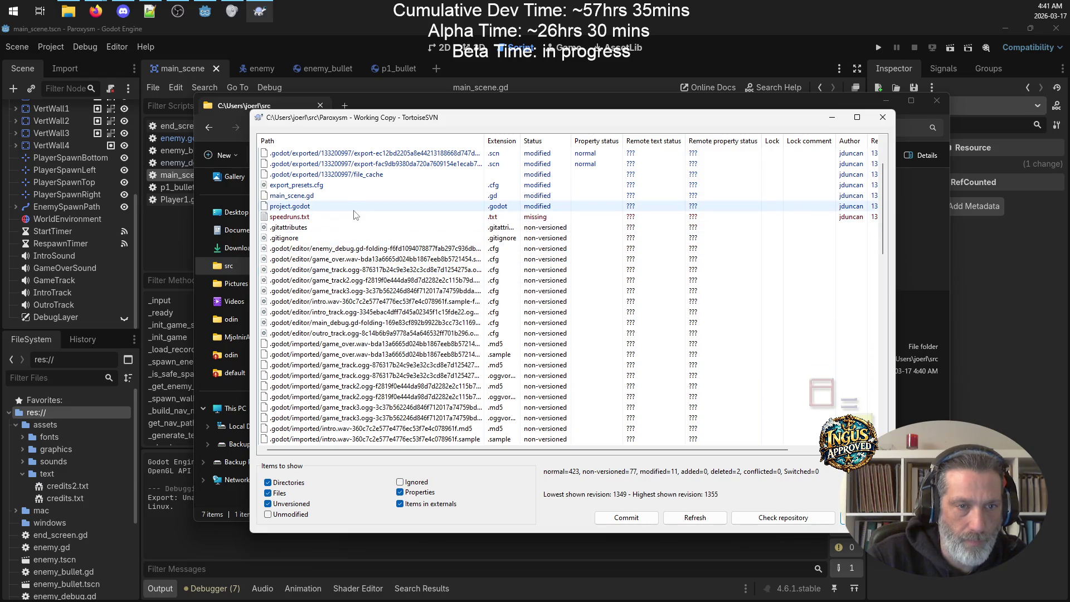
scroll(356, 226, "up", 2)
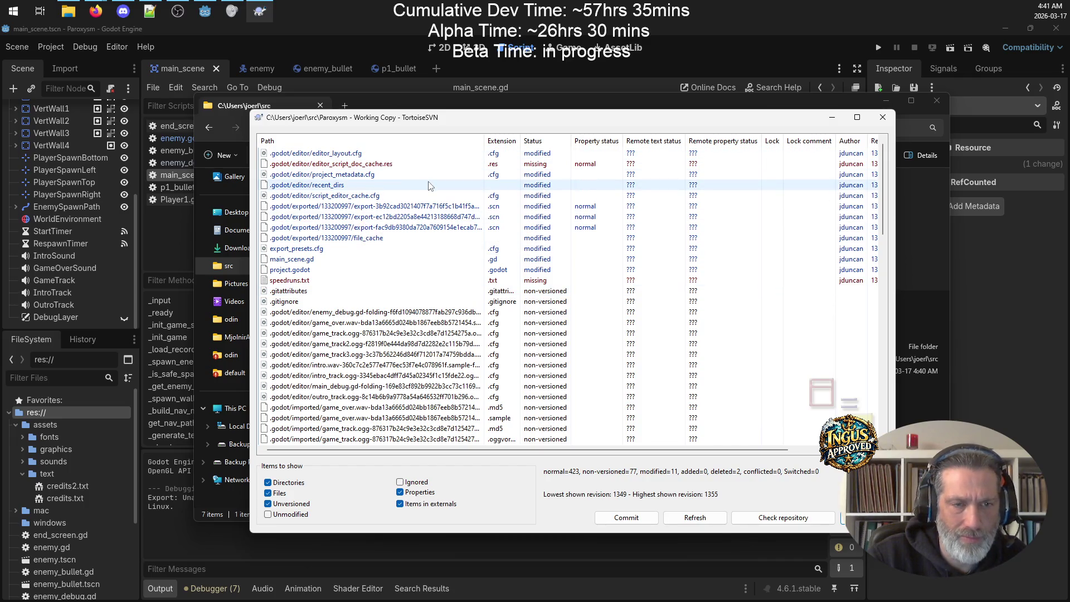
Step: Compare main_scene.gd with its base revision and jump to the _load_records differences
left_click(433, 263)
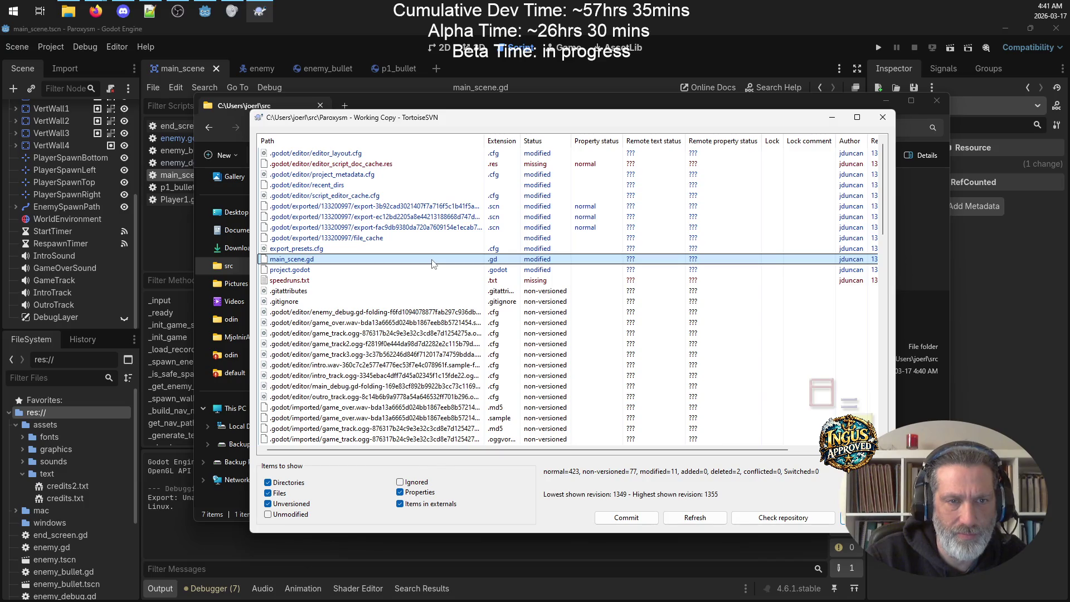
right_click(433, 261)
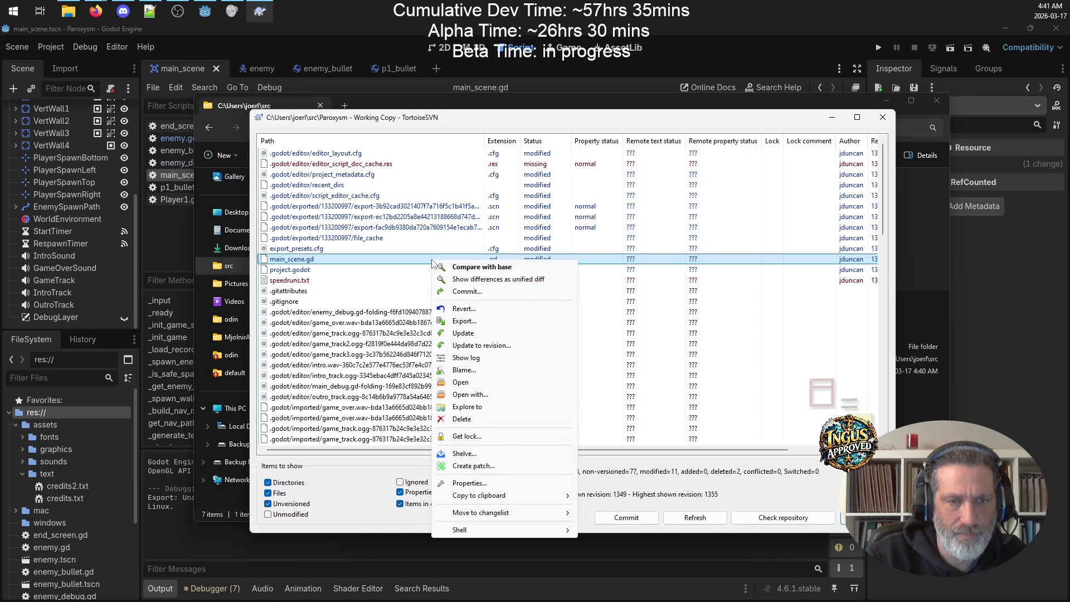
left_click(493, 267)
left_click(45, 215)
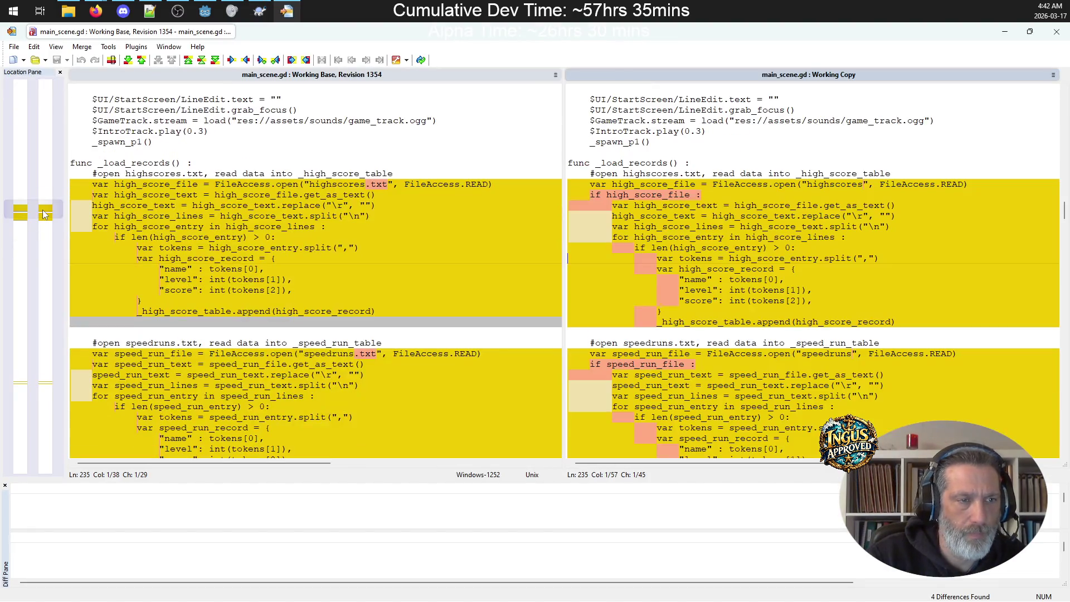
Step: Review the _write_records and _load_records differences, close TortoiseMerge, and open the Commit dialog
left_click(50, 385)
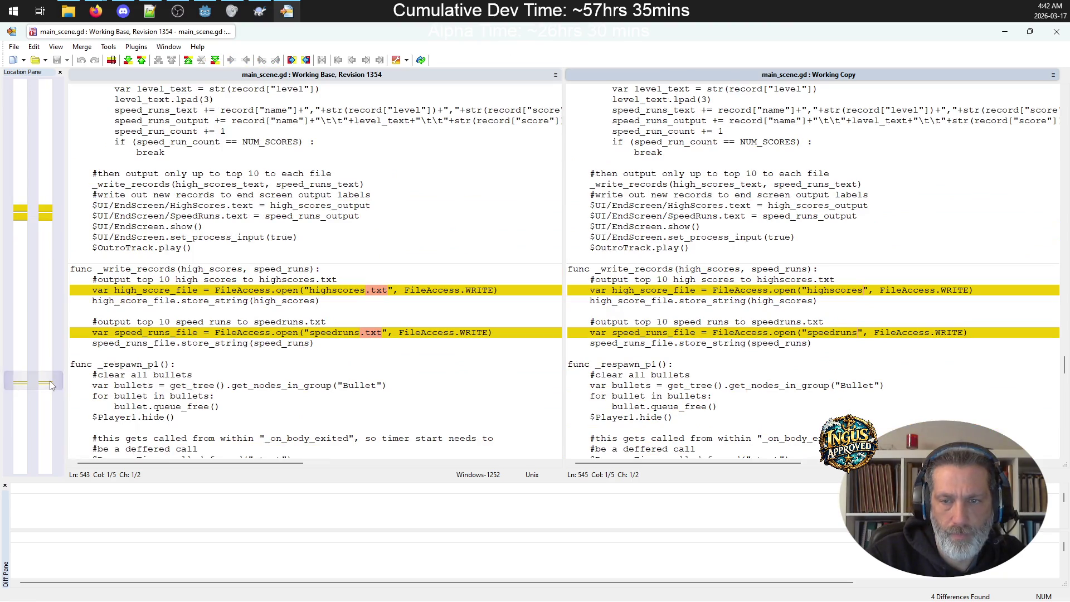
left_click(50, 218)
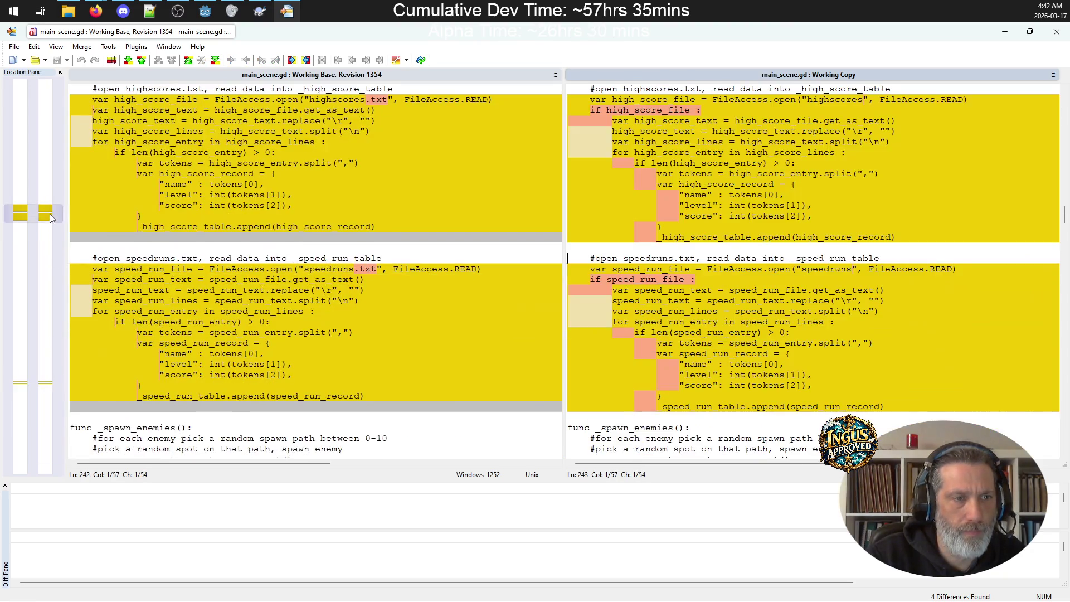
left_click(1056, 32)
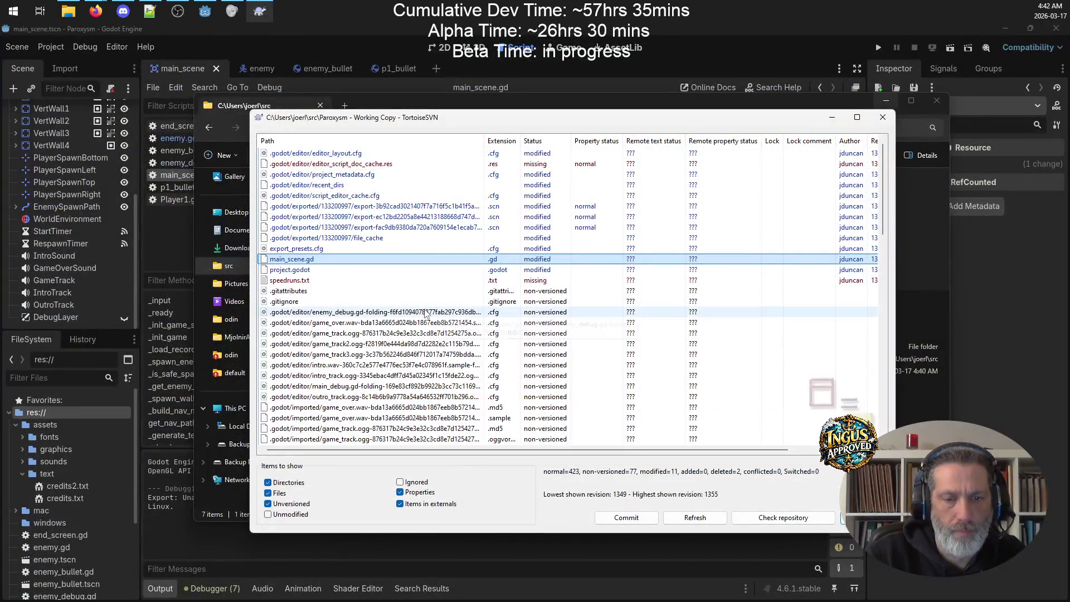
left_click(627, 518)
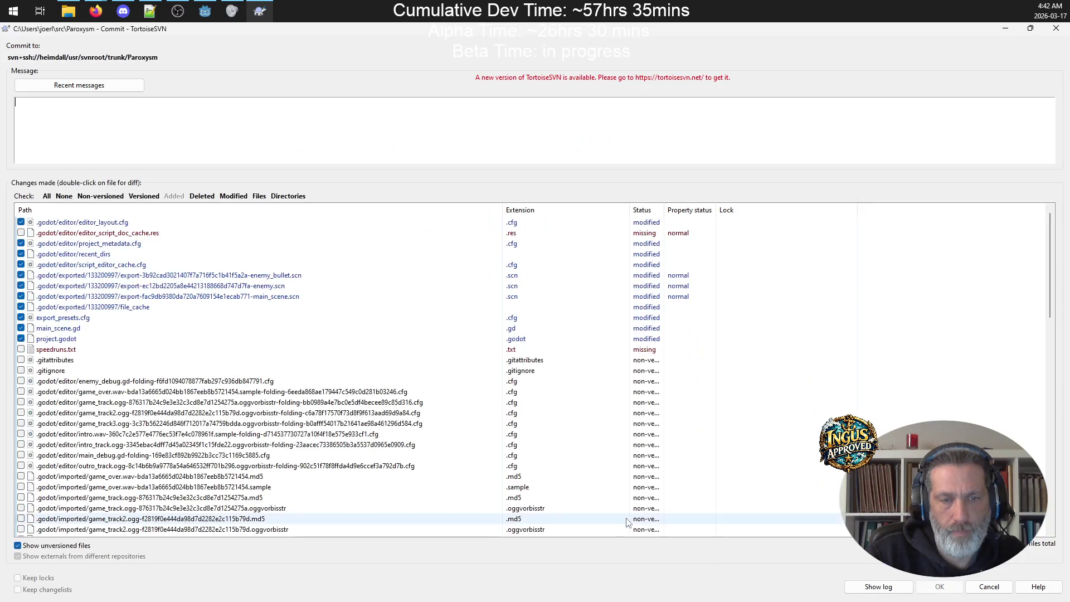
Step: Commit the Paroxysm changes with the message '-changed highscores files'
type("chnage")
key("BackSpace")
key("BackSpace")
key("BackSpace")
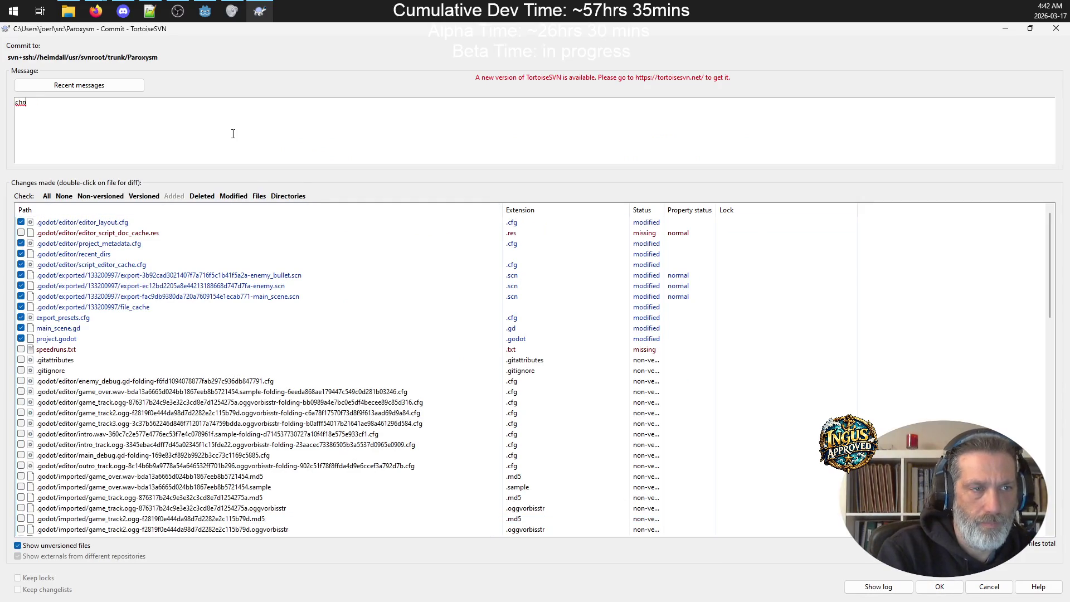
type("c")
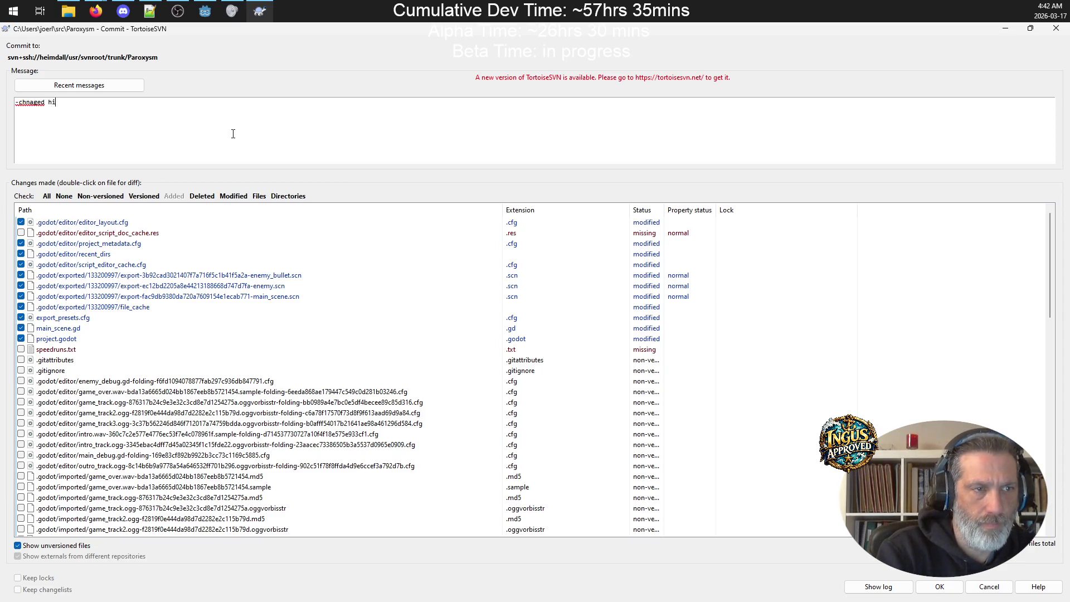
key("BackSpace")
key("BackSpace")
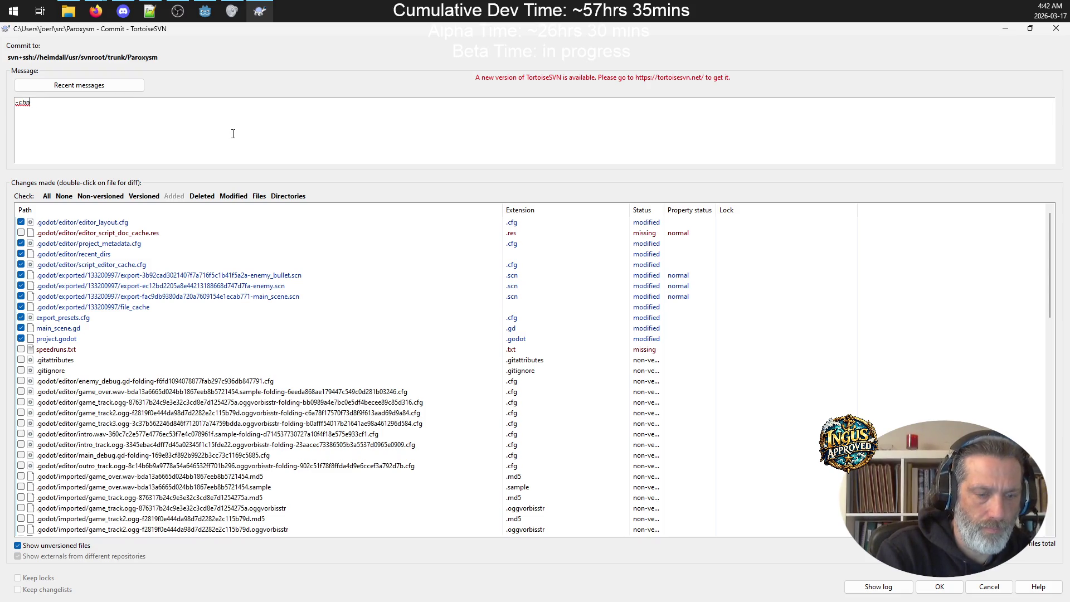
type("hanged hei")
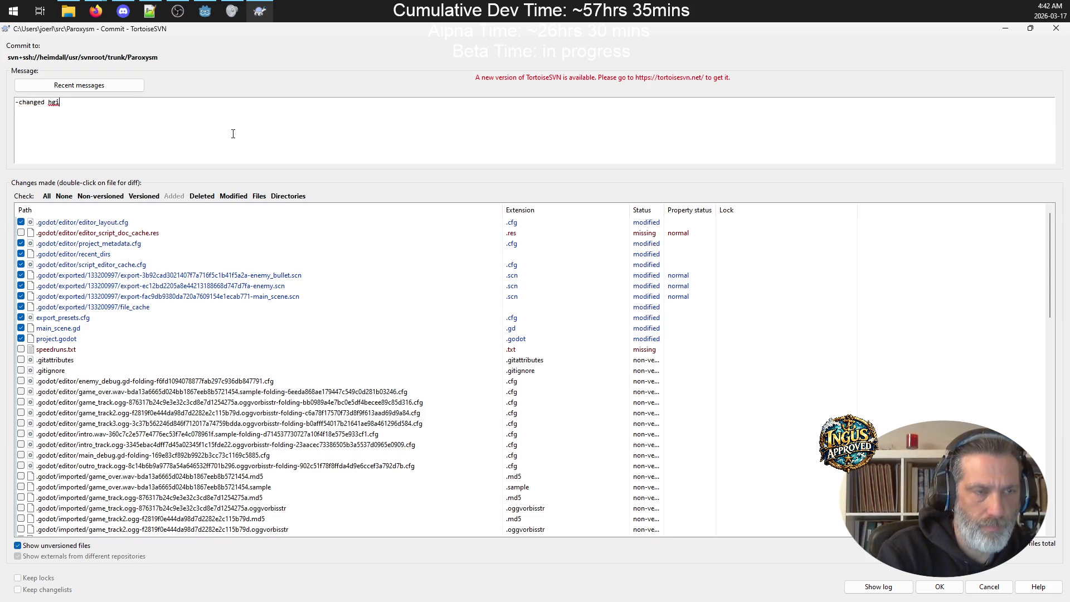
key("BackSpace")
key("BackSpace")
type("ighscores files")
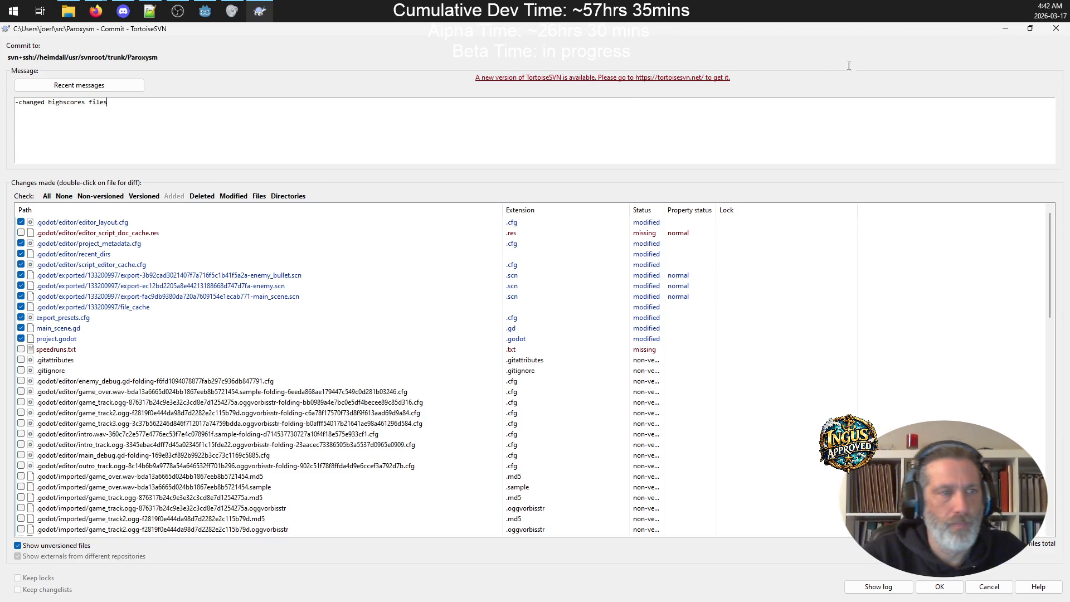
left_click(940, 586)
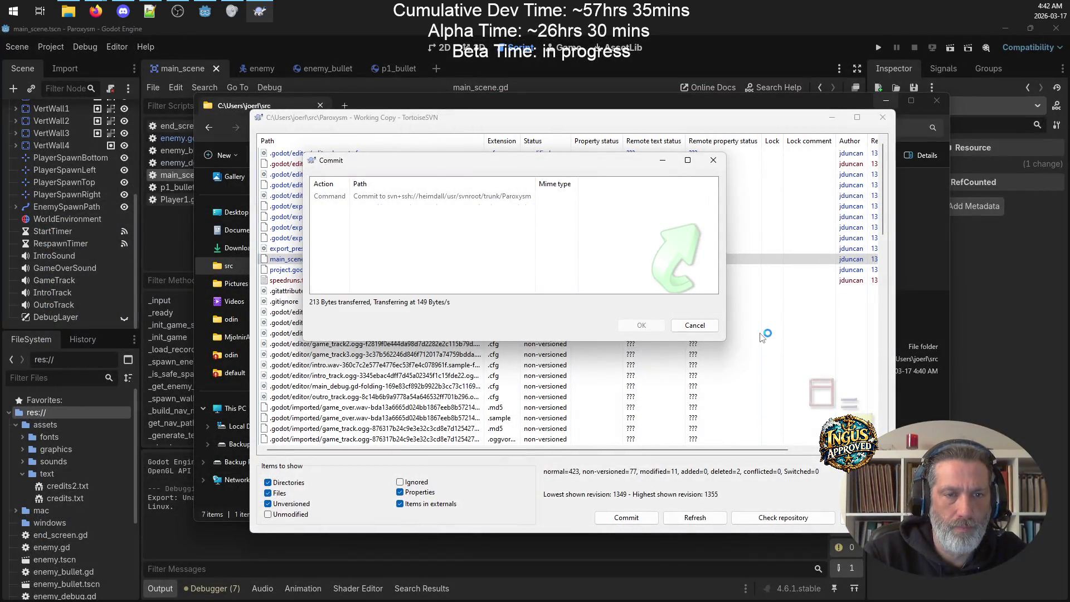
left_click(641, 326)
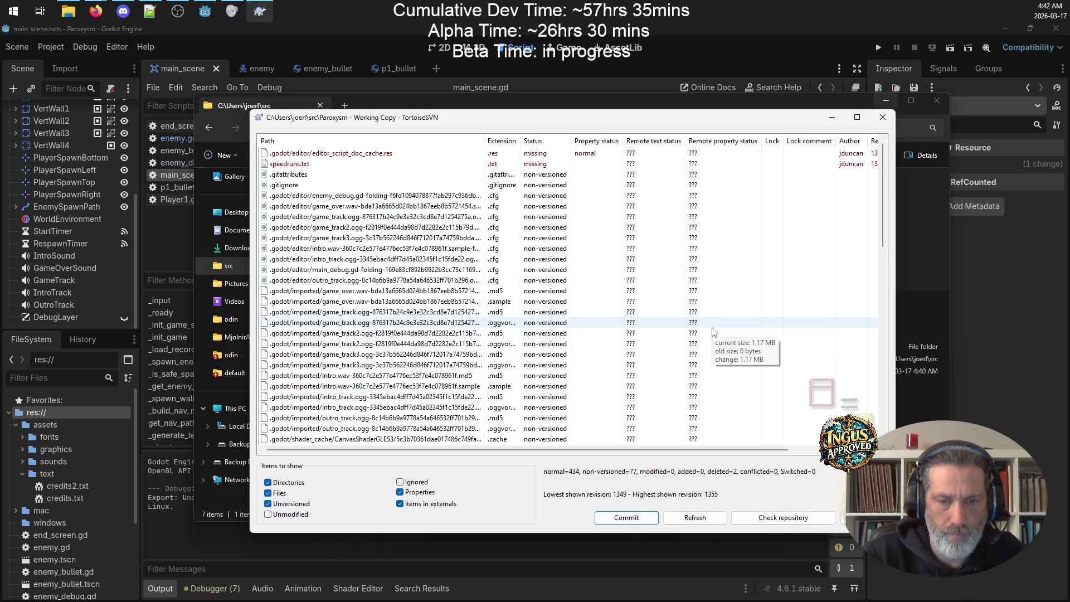
Step: Refresh the modifications list, close it, and return to Godot
scroll(714, 332, "down", 15)
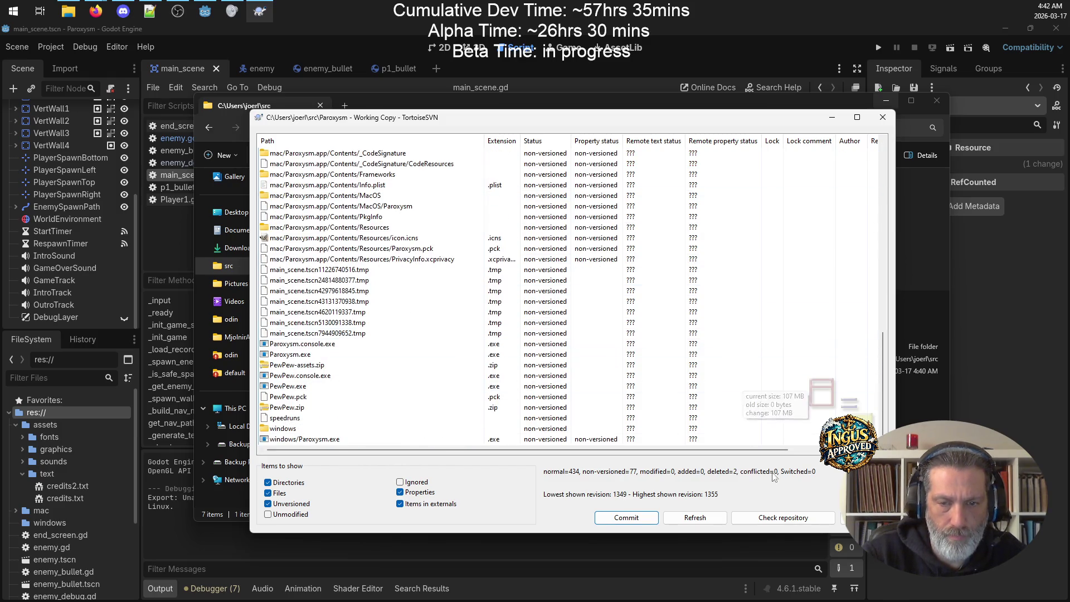
left_click(695, 517)
key("Escape")
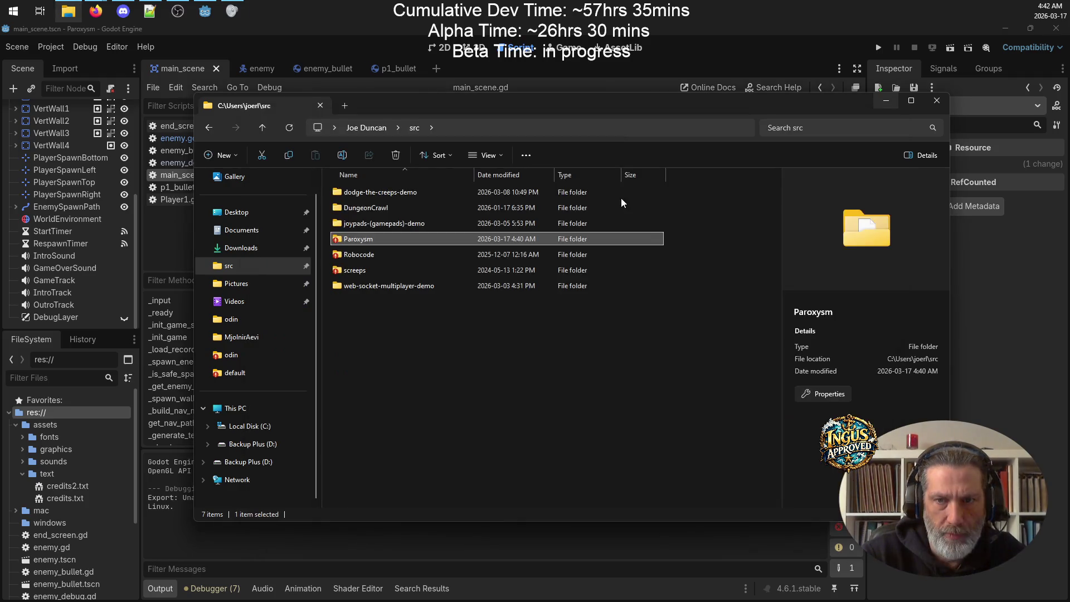
left_click(348, 36)
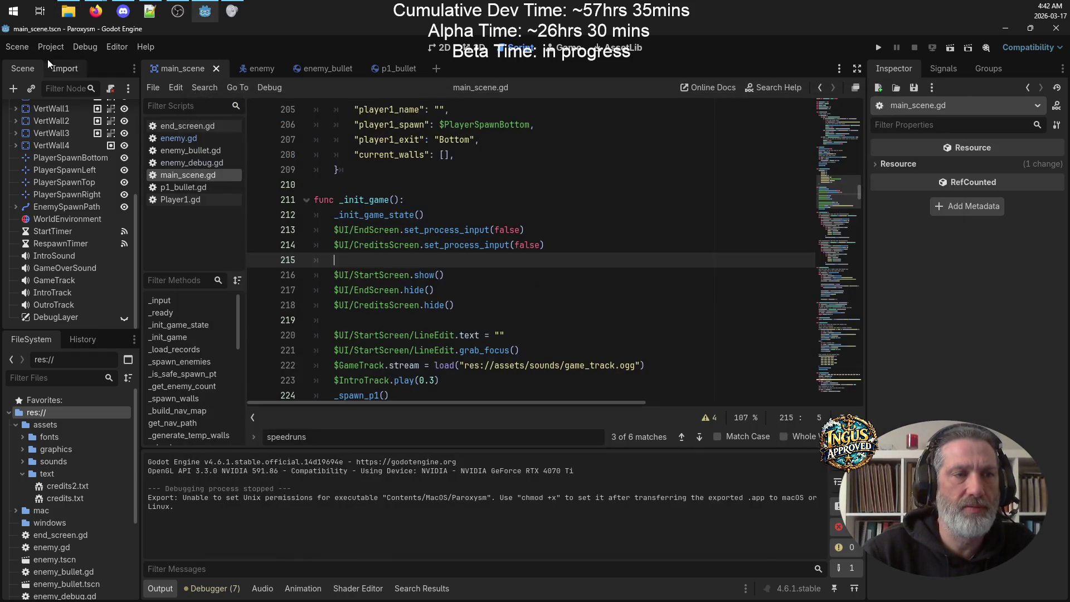
Step: In Application > Config, change Version to 0.5.1356 and Description to '0.5.1356 beta'
left_click(51, 47)
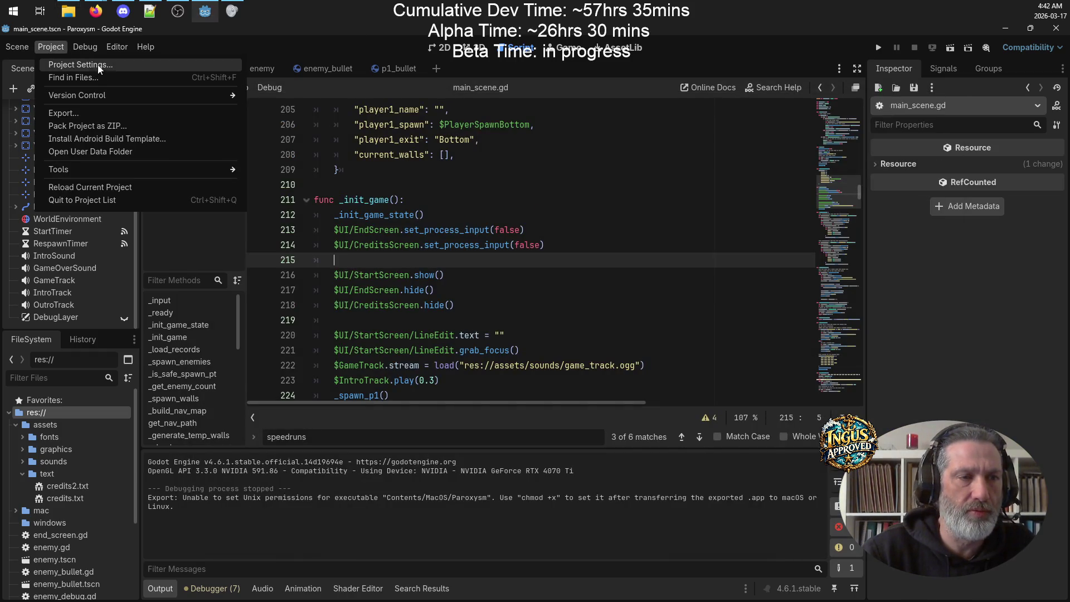
left_click(89, 65)
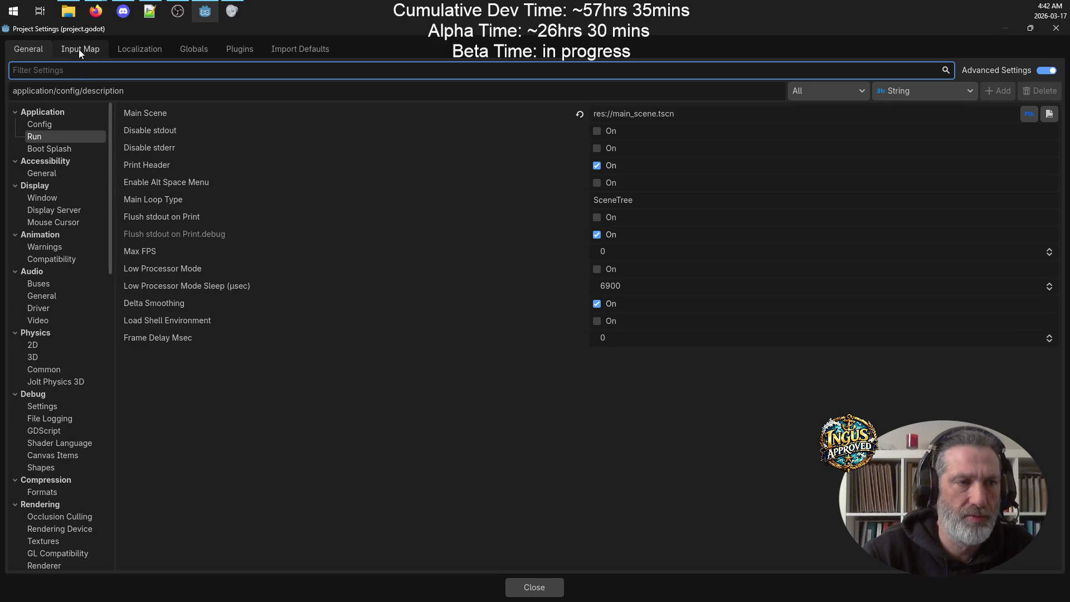
left_click(43, 114)
left_click(20, 116)
left_click(43, 124)
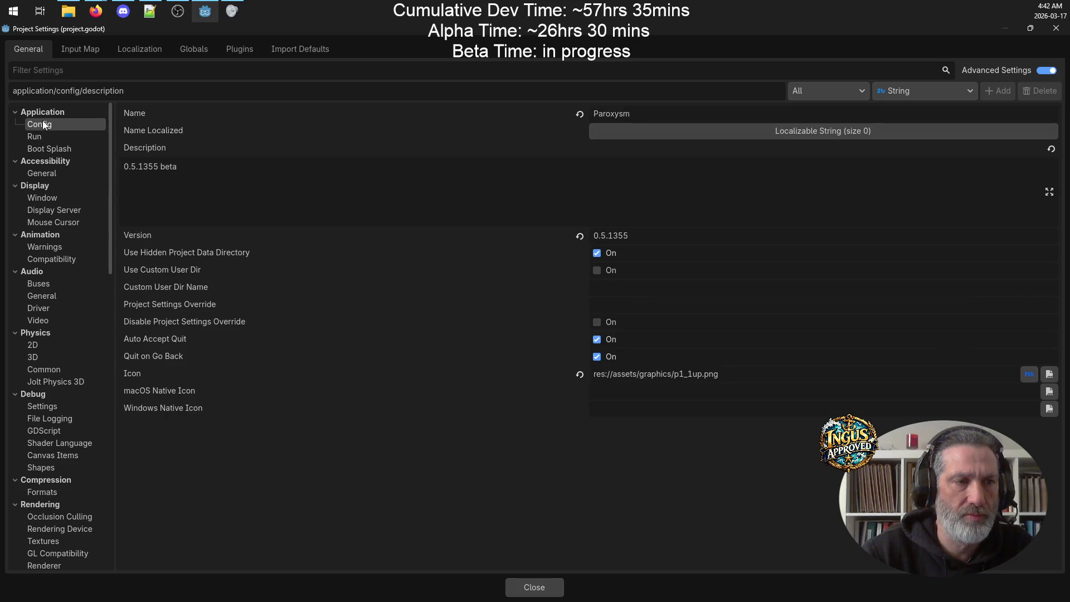
left_click(645, 235)
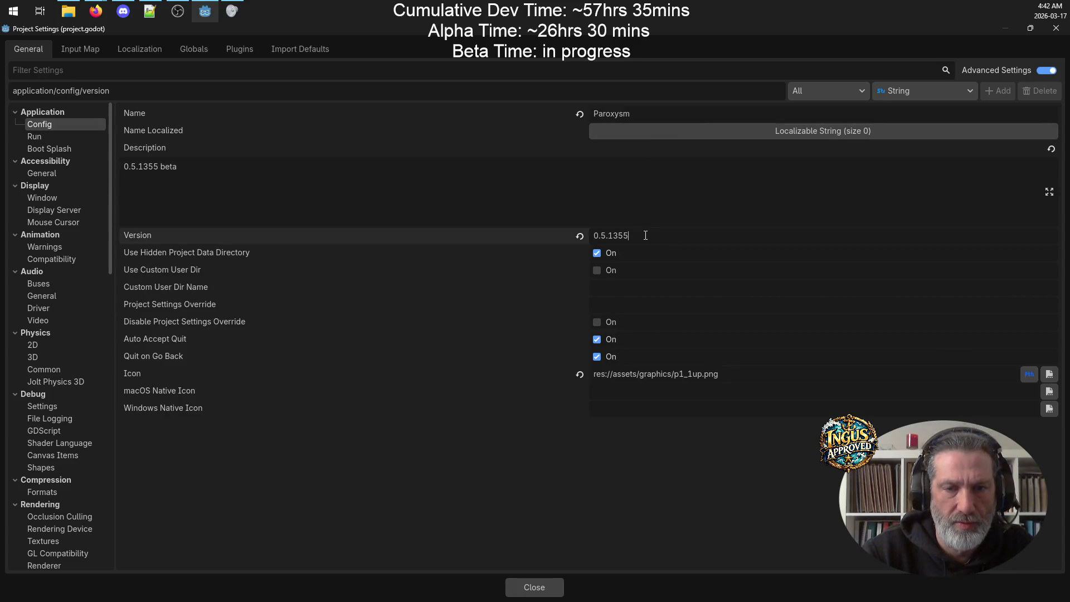
key("BackSpace")
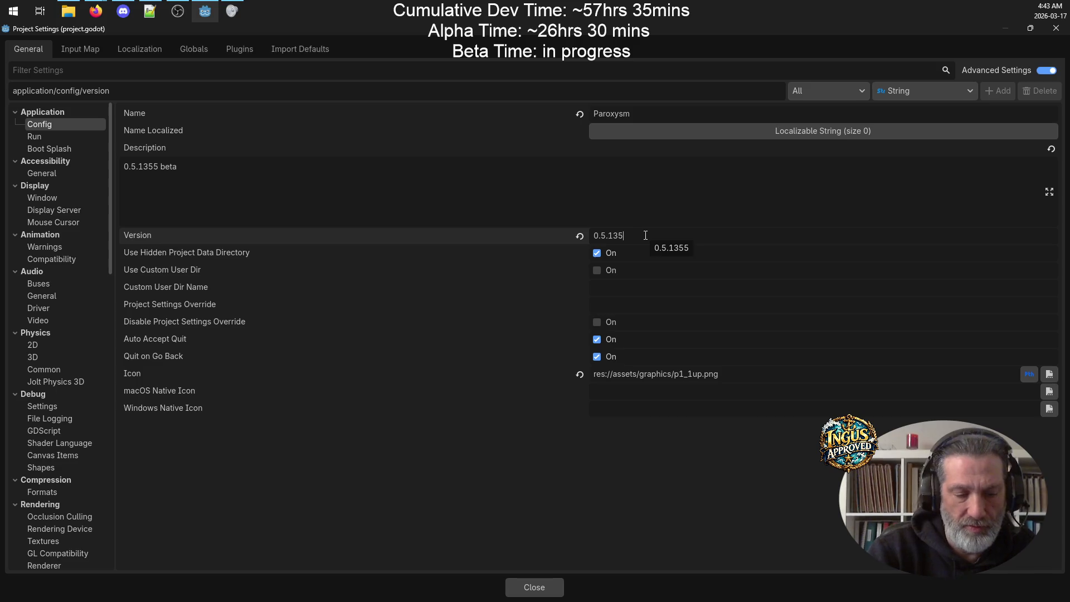
type("6")
key("Return")
left_click(158, 166)
key("BackSpace")
type("6")
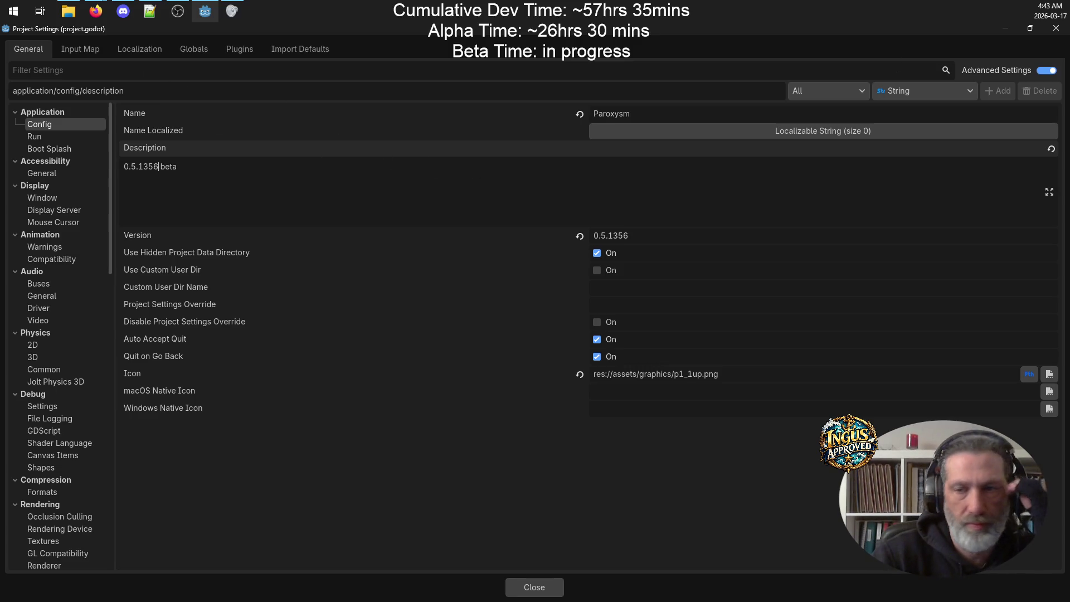
left_click(79, 49)
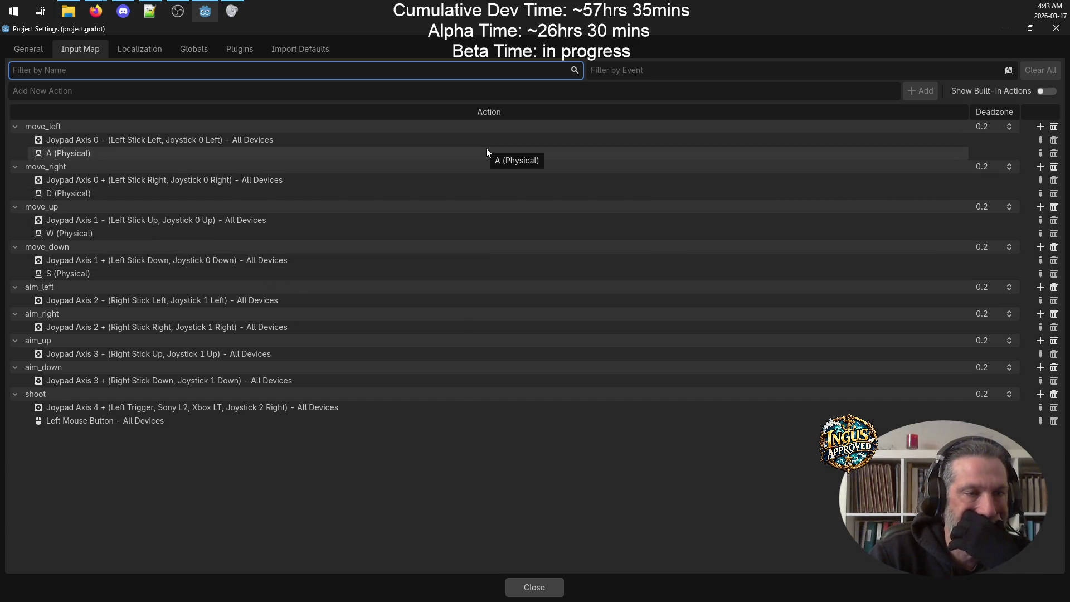
Step: Add the Left arrow key to move_left; the move_right action gets removed
left_click(1037, 127)
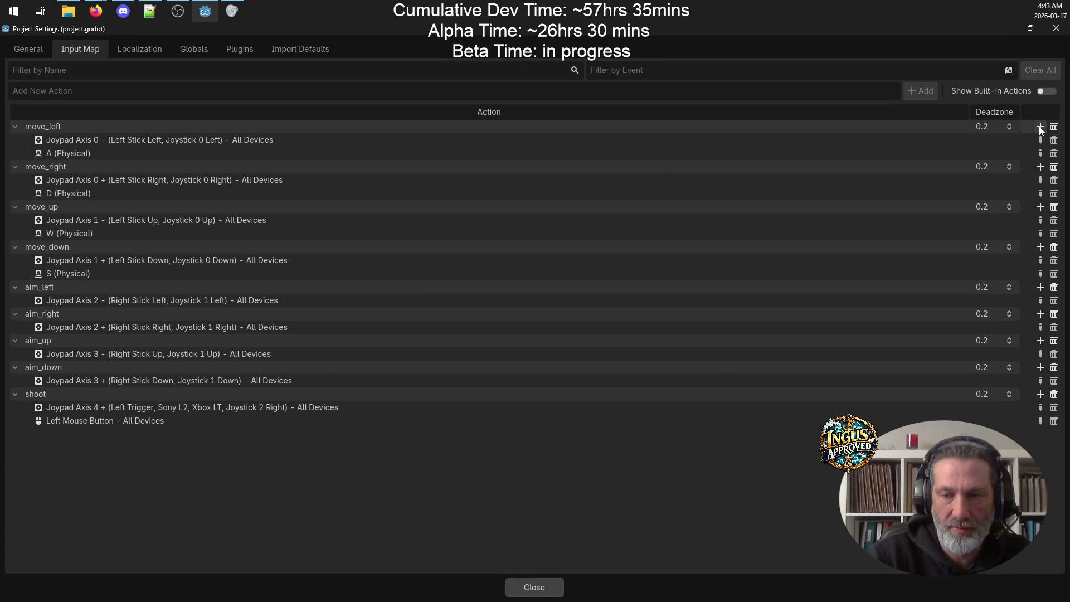
key("Left")
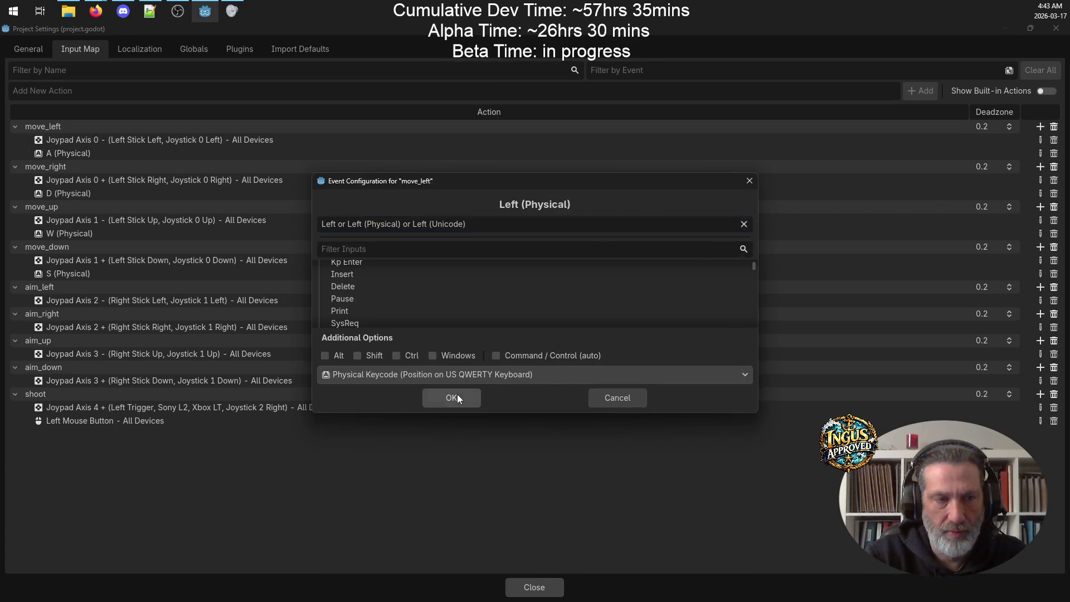
left_click(457, 395)
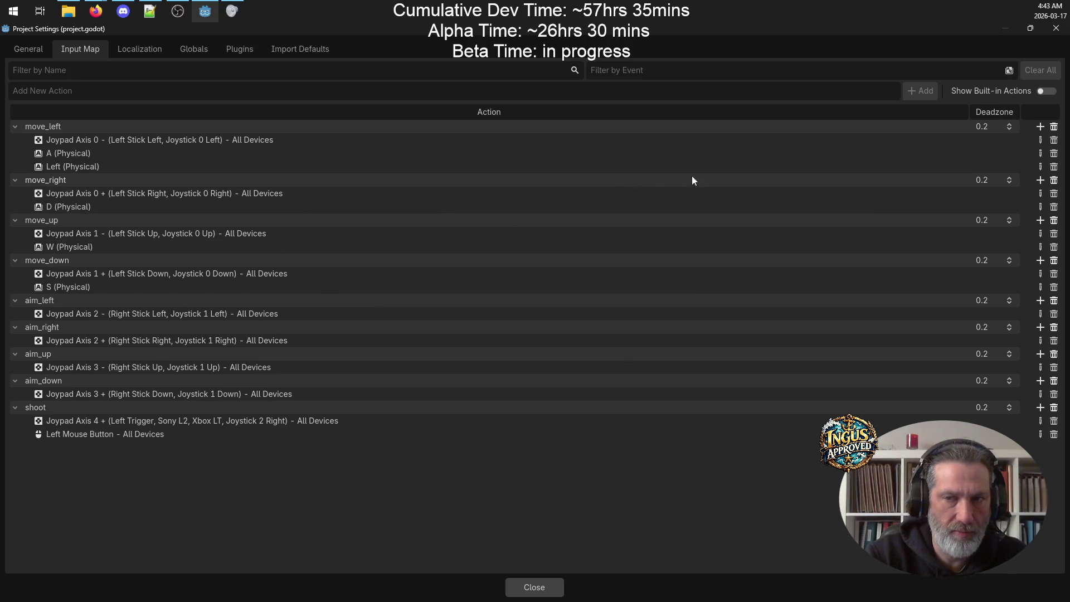
left_click(1054, 180)
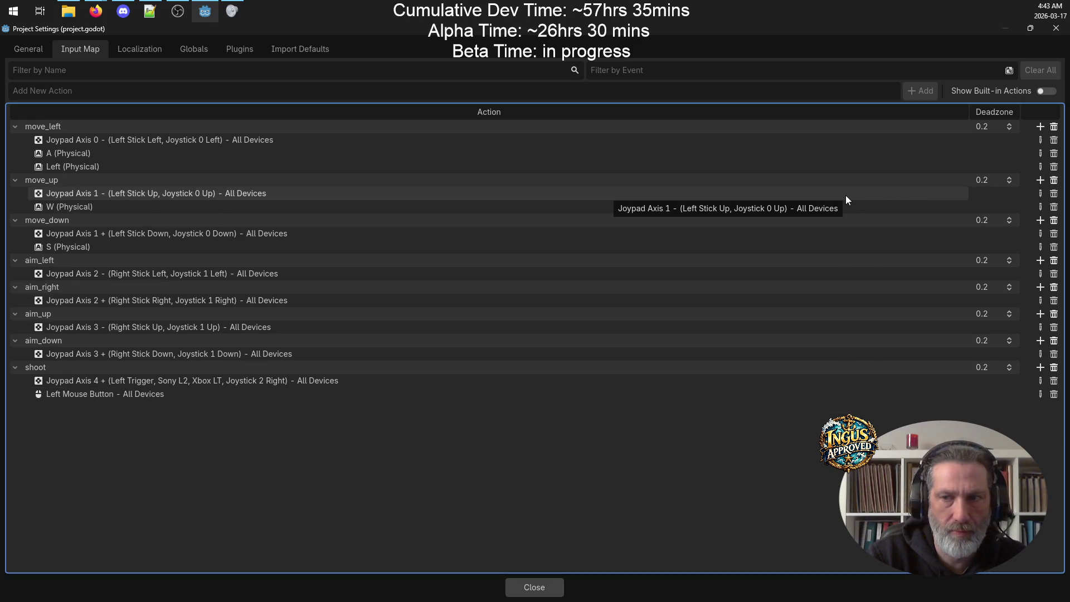
Step: Bind the Up arrow to move_up, replacing a mistakenly captured Right key
left_click(1040, 180)
key("Right")
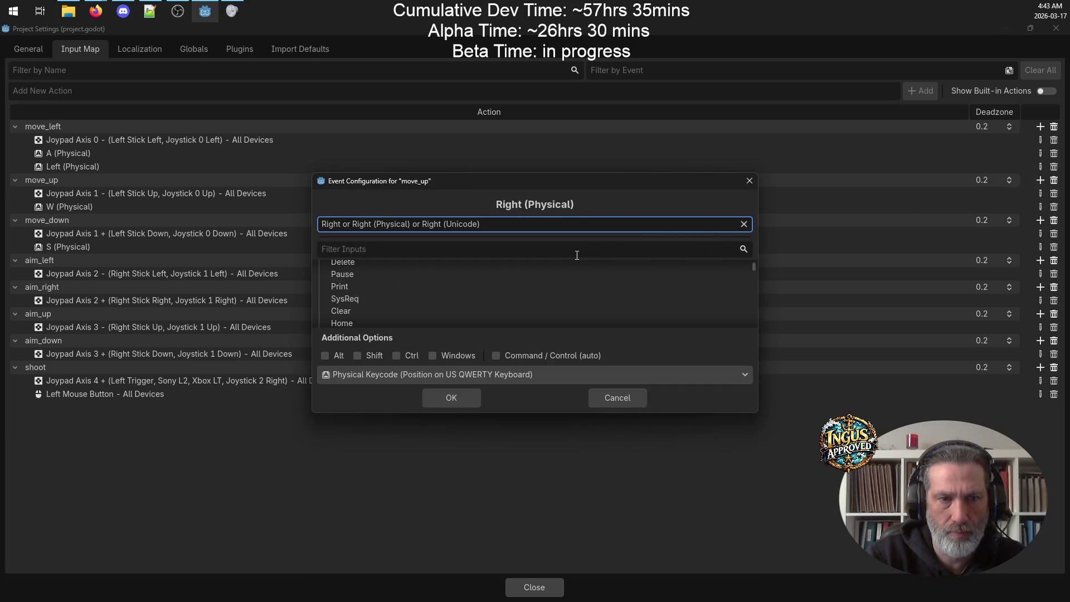
left_click(476, 398)
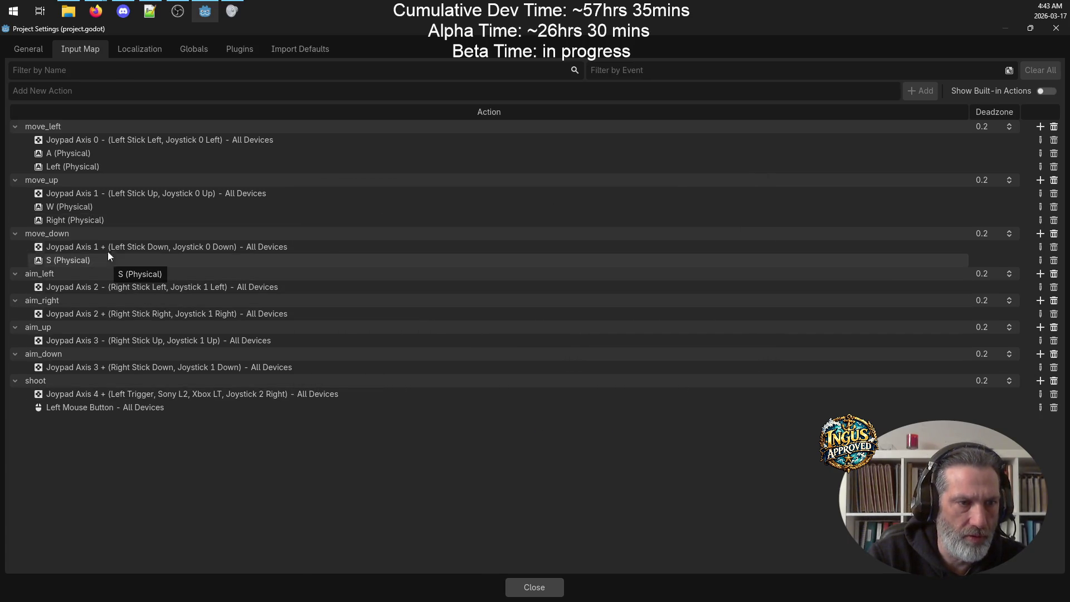
left_click(145, 219)
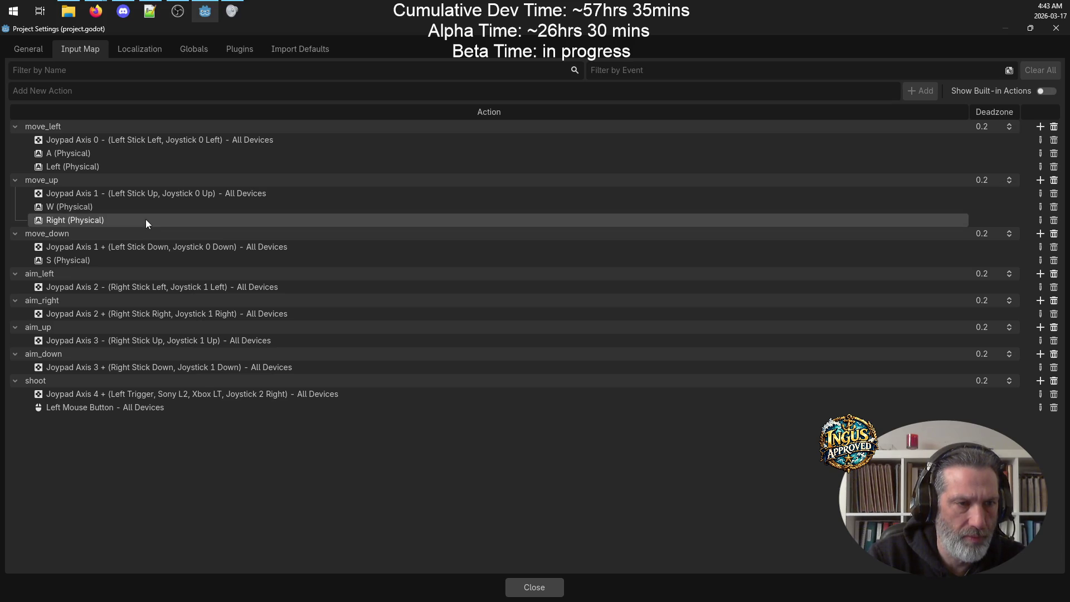
left_click(1054, 220)
left_click(1040, 180)
key("Up")
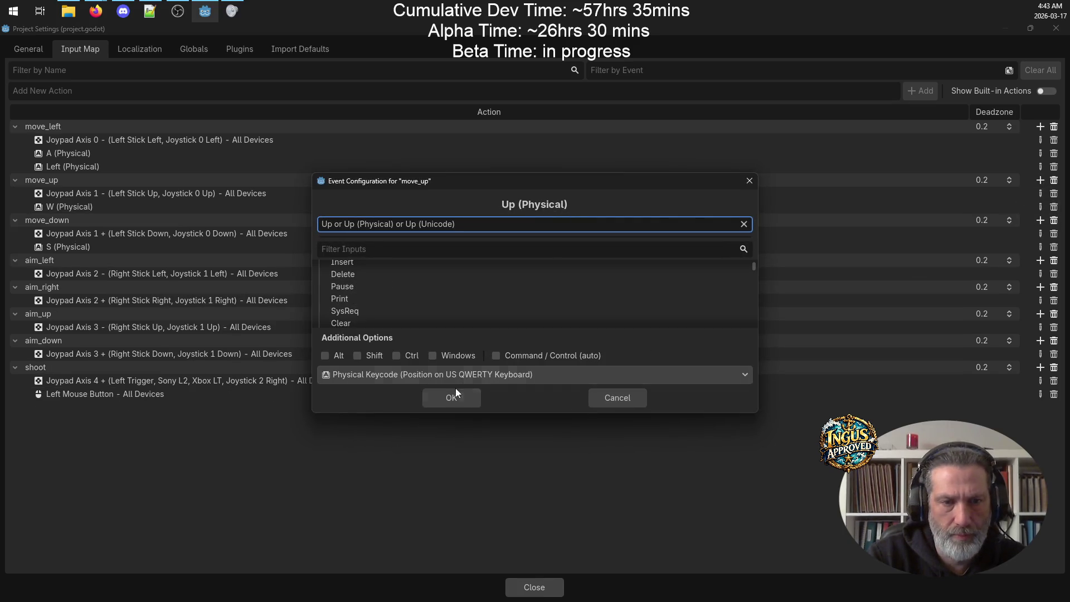
left_click(451, 397)
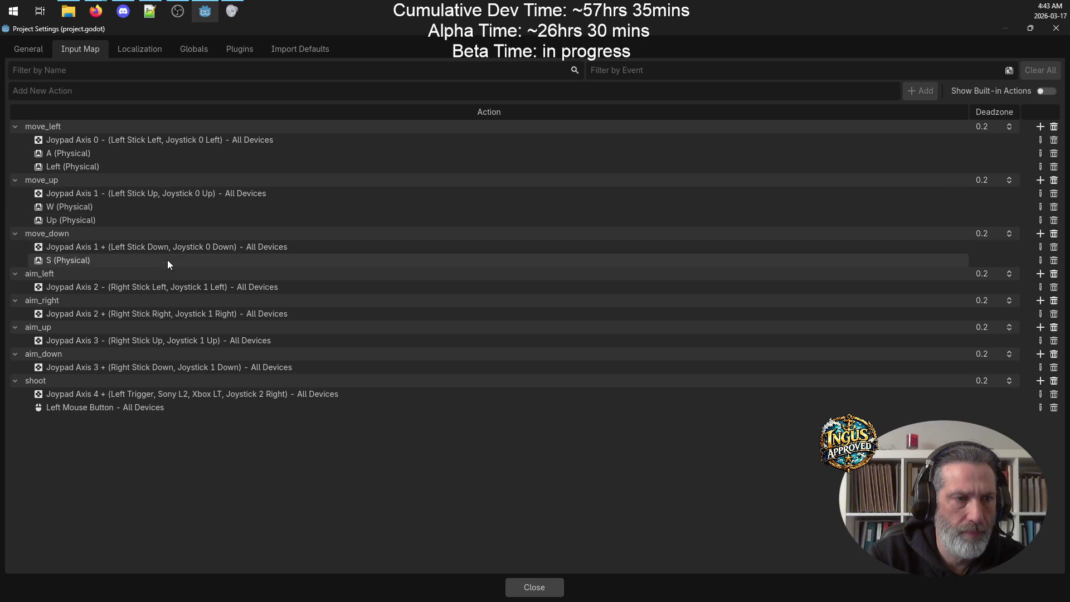
Step: Add the Down arrow key to move_down
left_click(1040, 235)
key("Down")
left_click(452, 398)
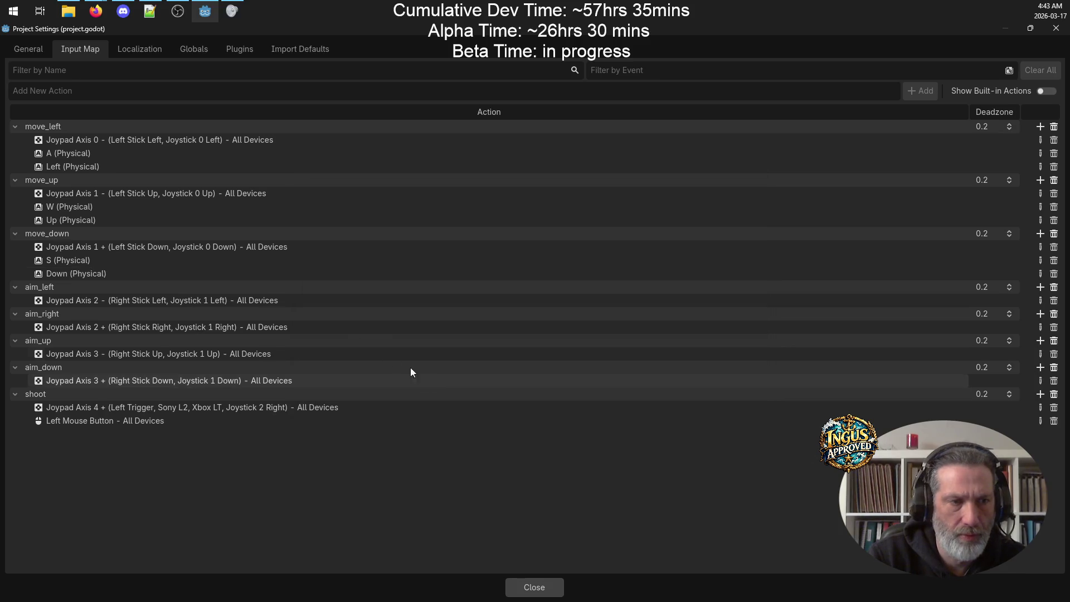
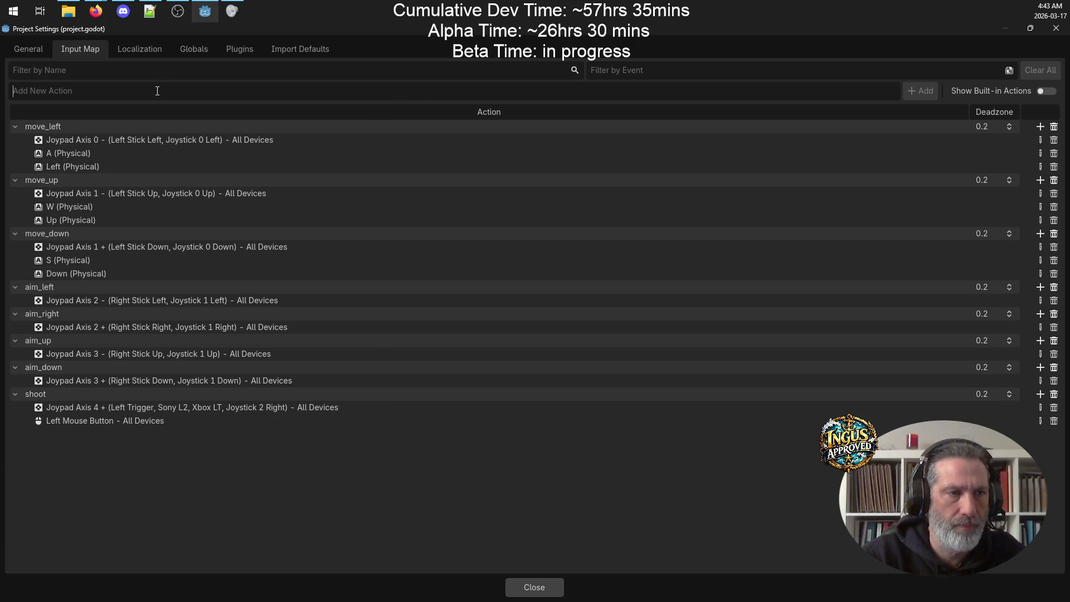
Step: Create the move_right input action and move it to the top of the action list
type("move_right")
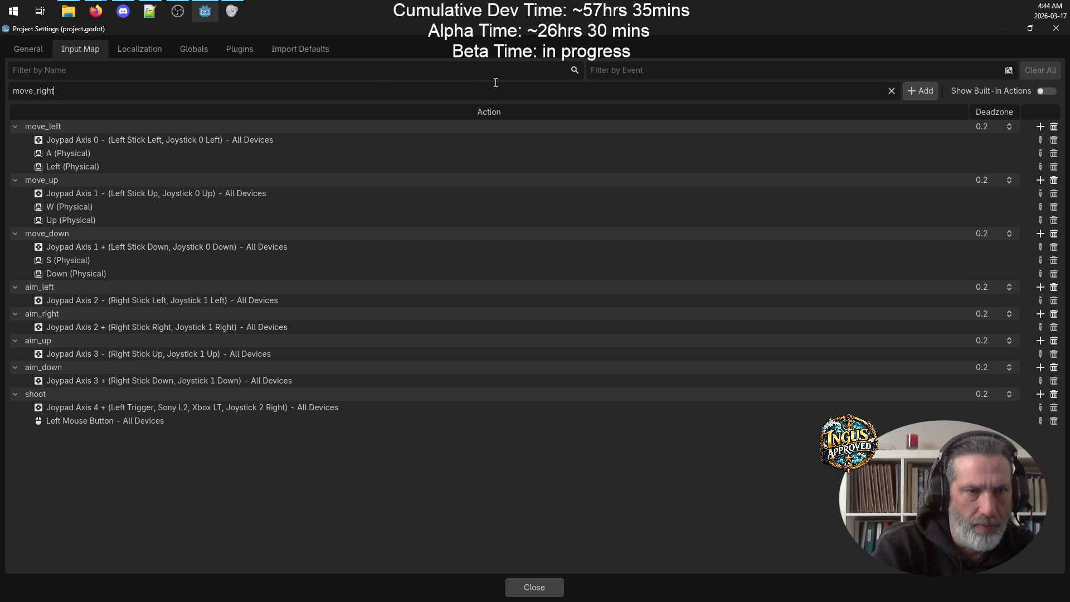
left_click(909, 93)
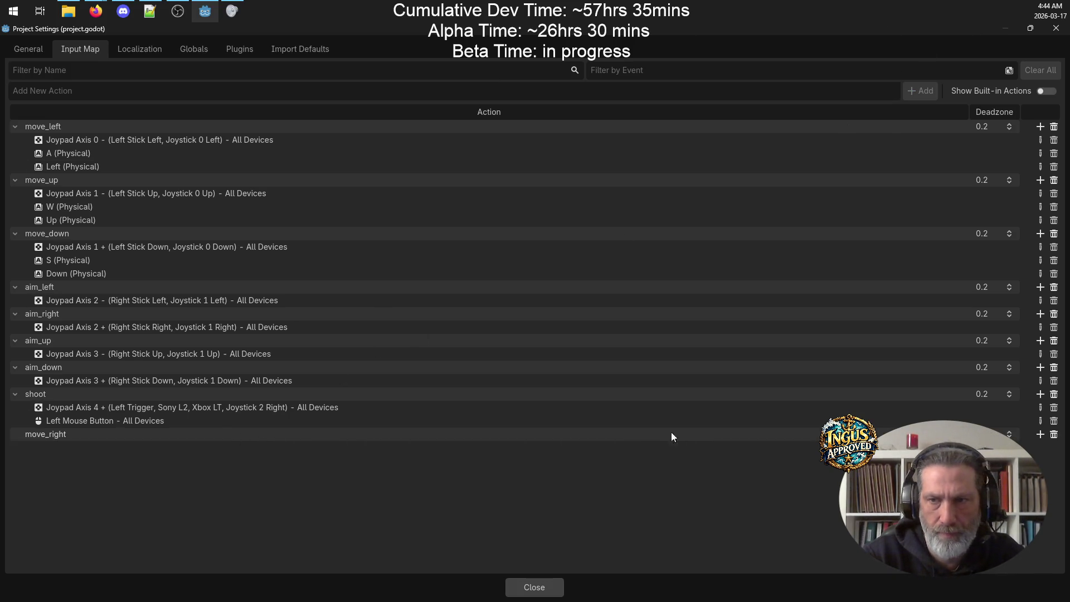
mouse_move(366, 442)
left_mouse_down()
mouse_move(351, 422)
mouse_move(387, 203)
mouse_move(377, 123)
left_mouse_up()
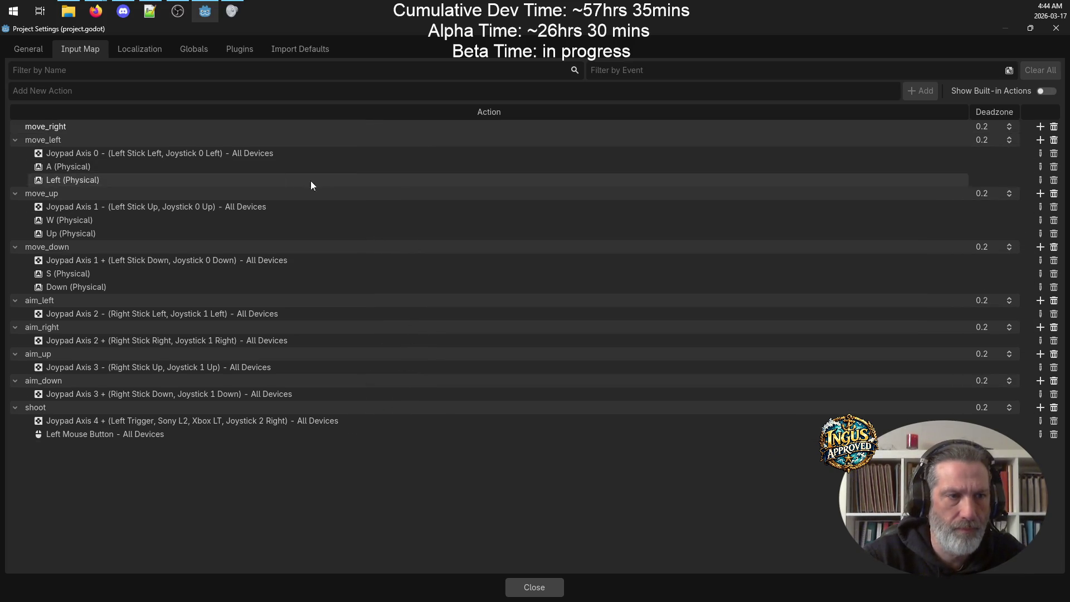
left_click(240, 126)
left_click(245, 125)
left_click(519, 121)
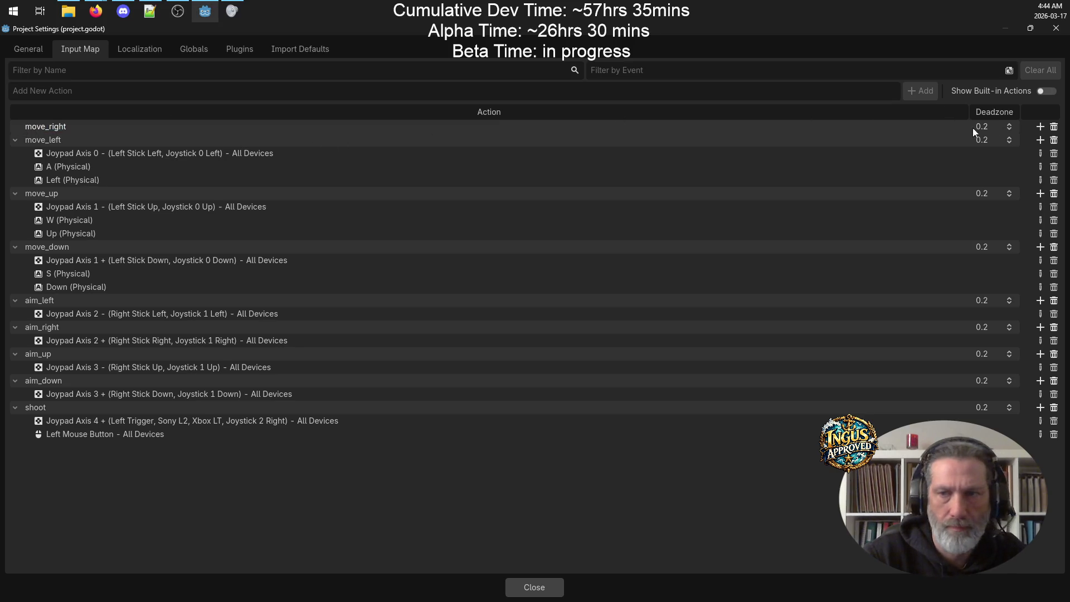
Step: Bind move_right to left stick right (Joypad Axis 0+), D and the Right arrow
left_click(1040, 127)
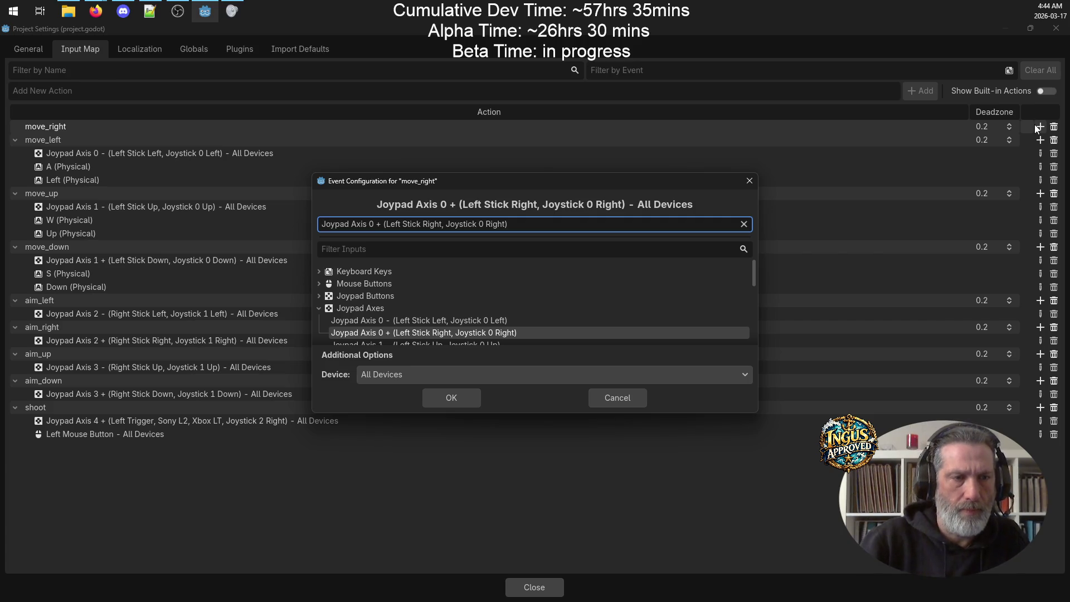
left_click(460, 404)
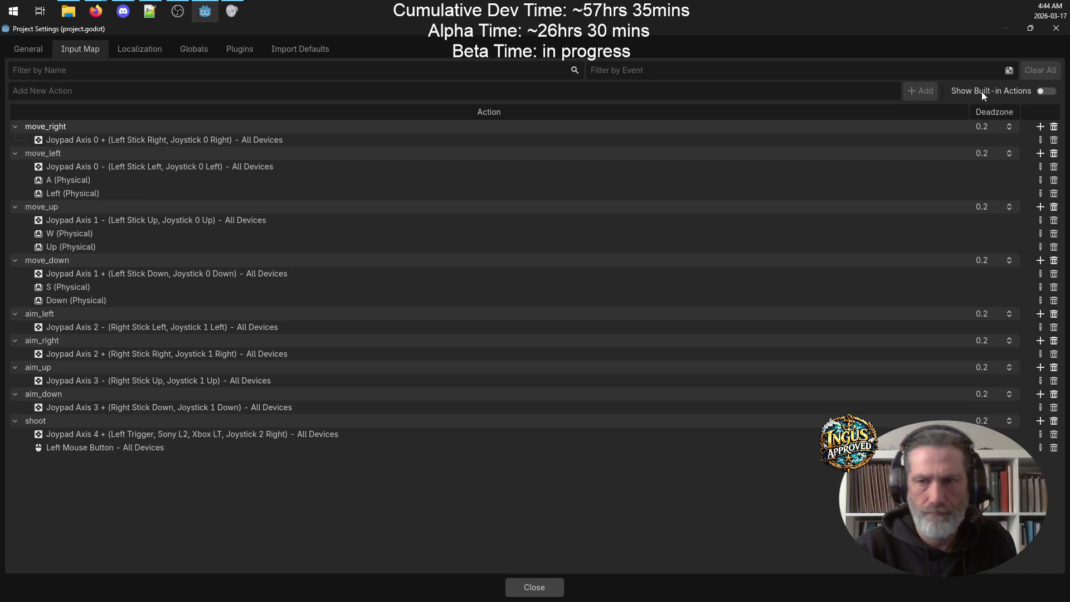
left_click(1041, 128)
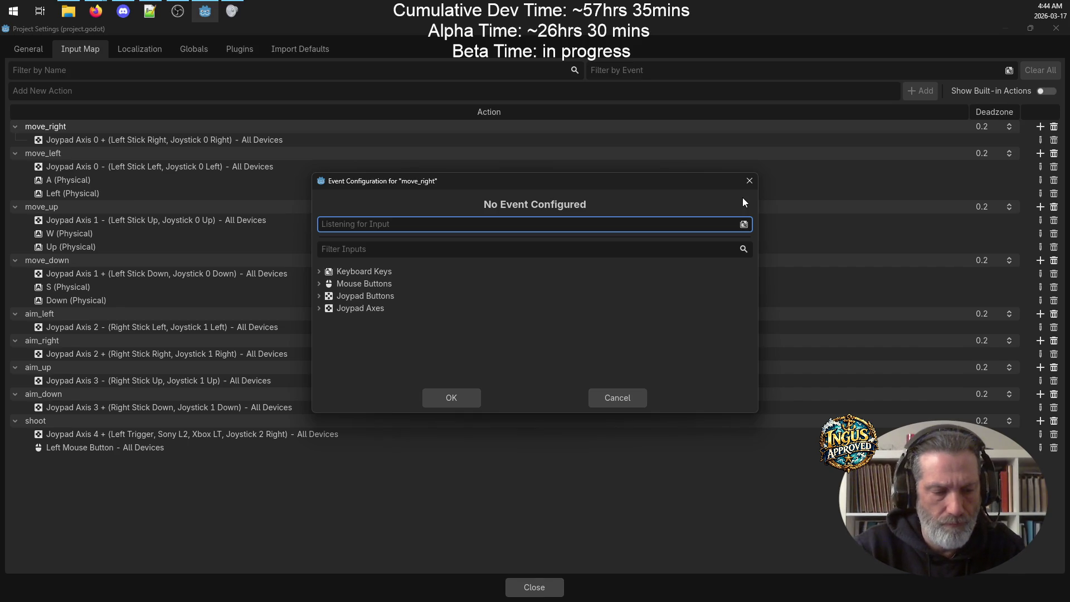
key("d")
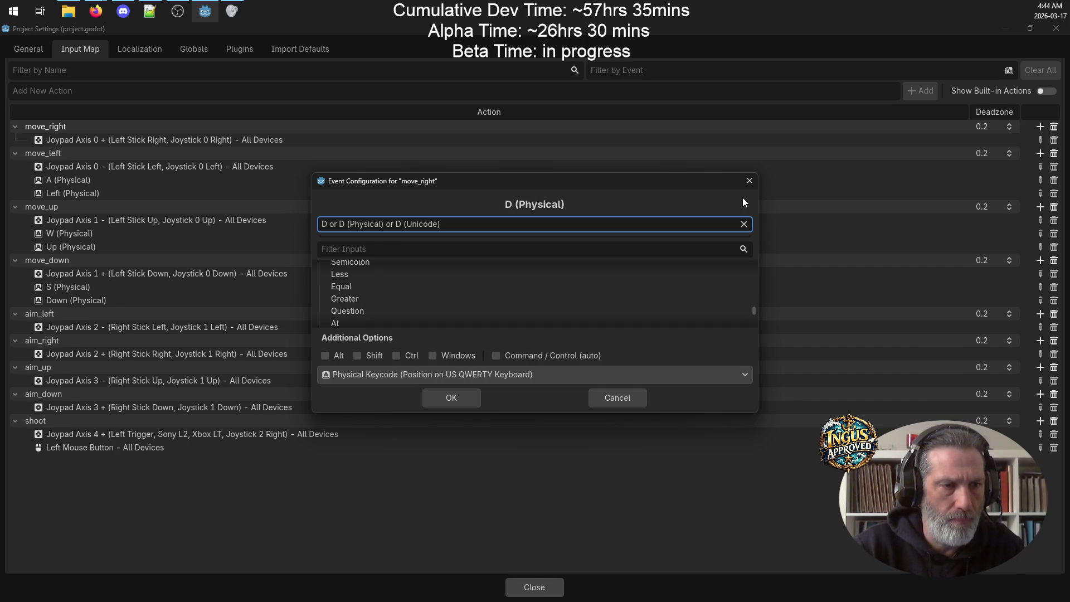
left_click(448, 397)
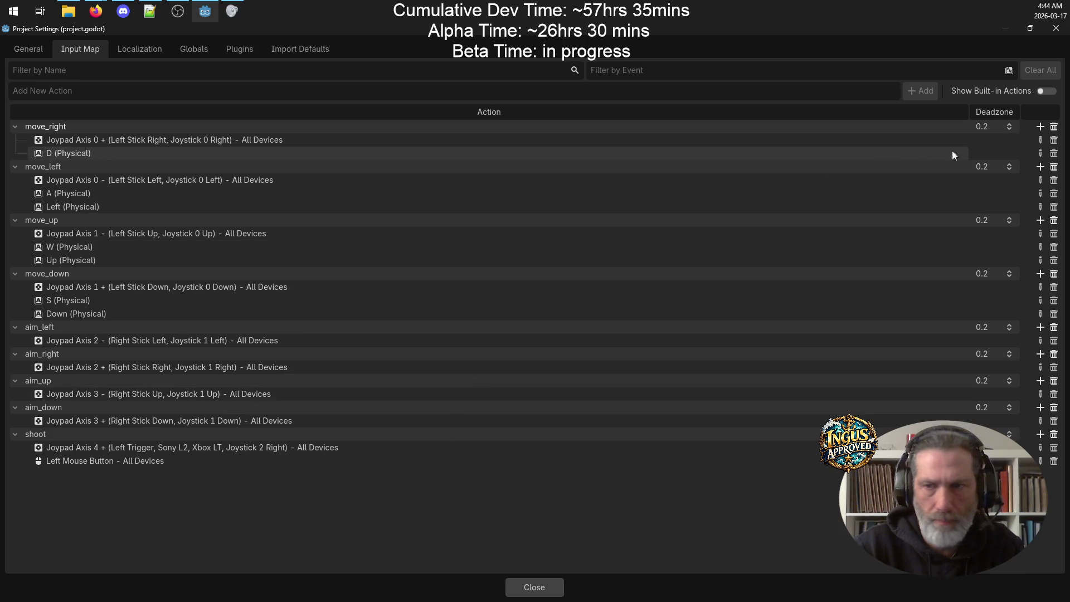
left_click(1041, 127)
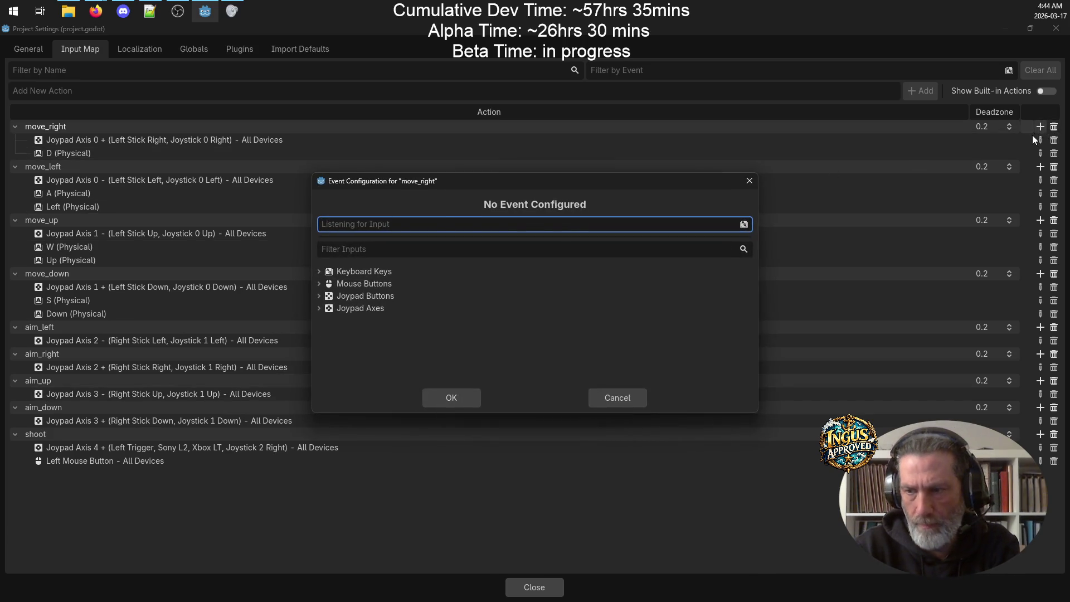
key("Right")
left_click(449, 398)
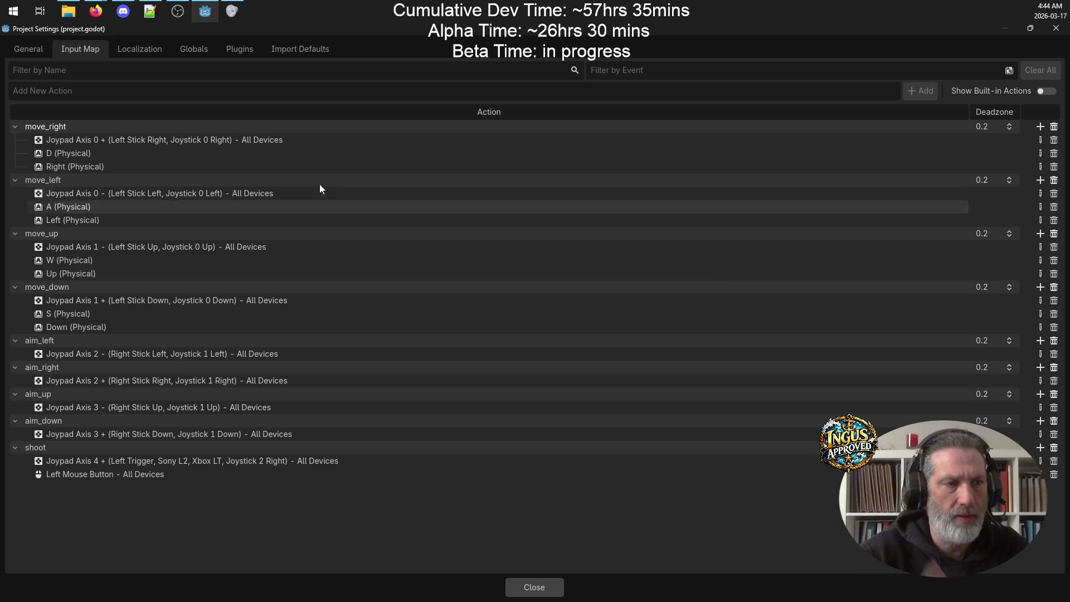
left_click(518, 592)
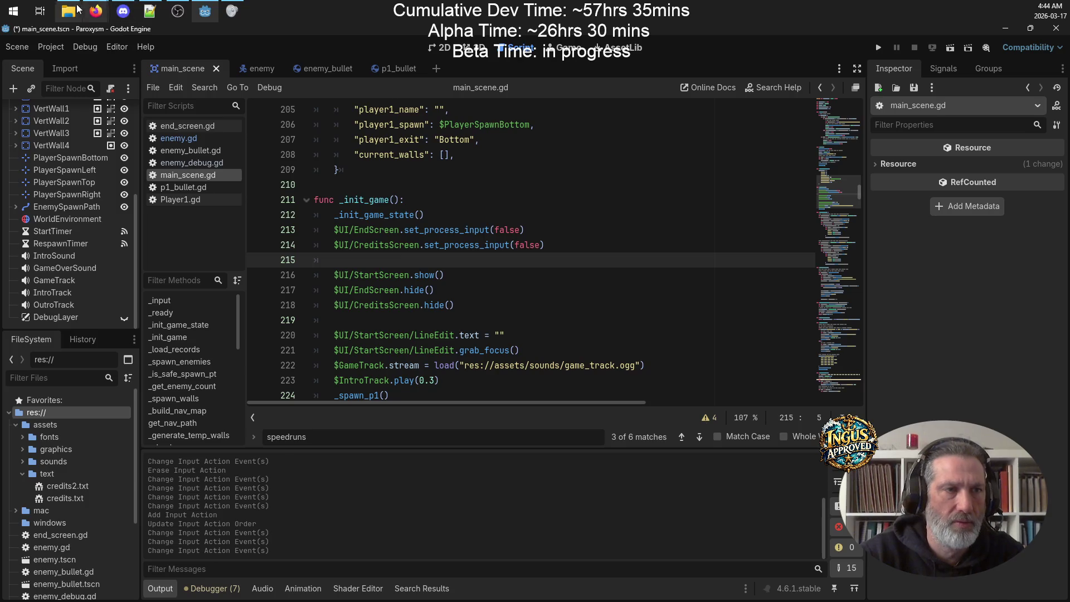
Step: Commit project.godot via TortoiseSVN with the message 'added arrow keys for movement'
left_click(68, 12)
right_click(376, 237)
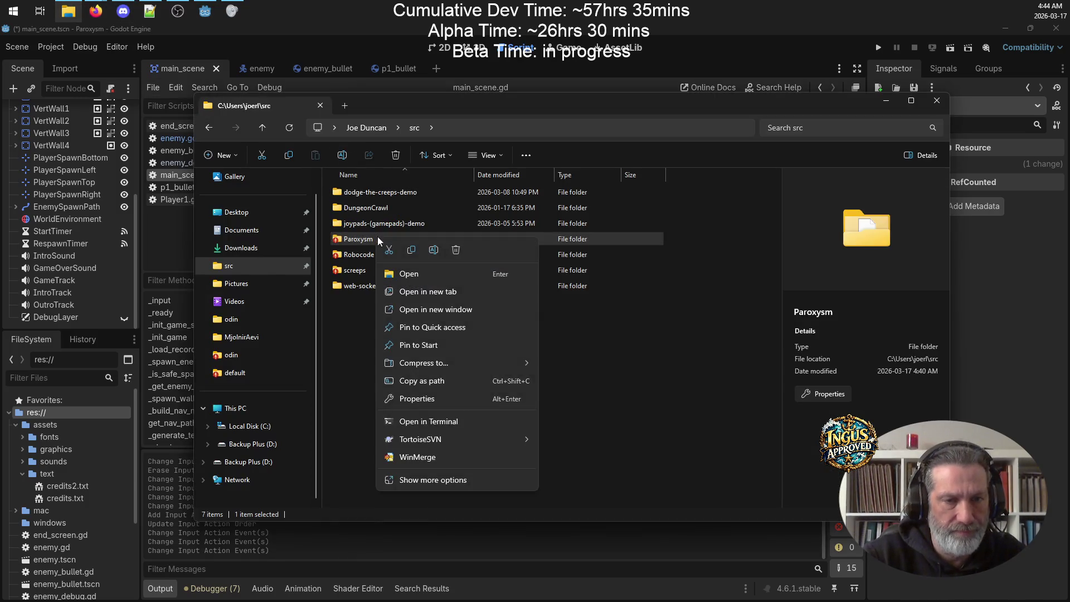
mouse_move(494, 435)
left_click(574, 242)
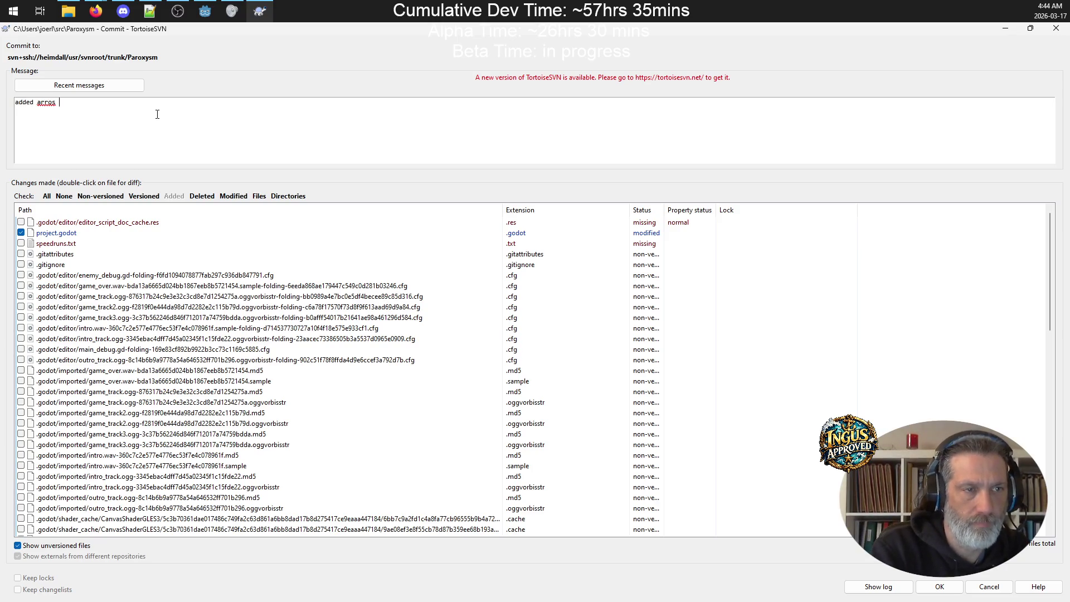
type("ys for movement")
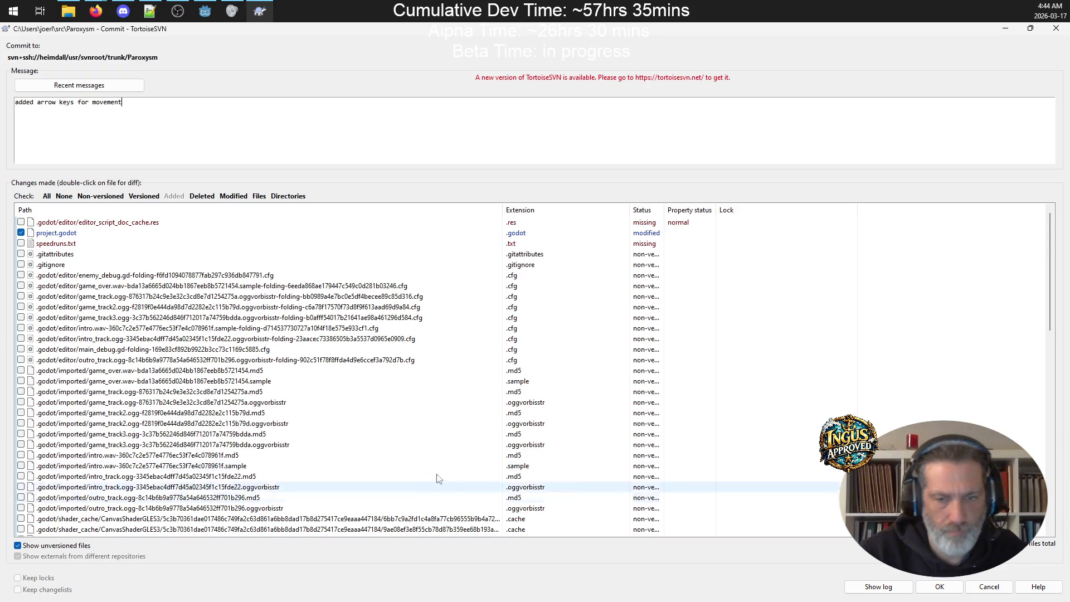
left_click(941, 586)
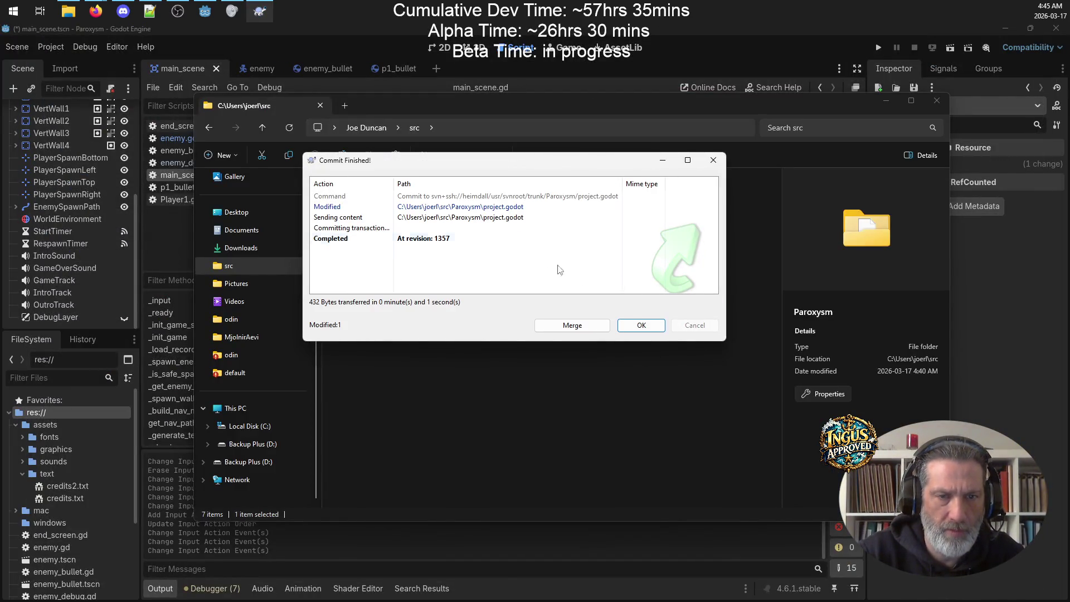
left_click(642, 327)
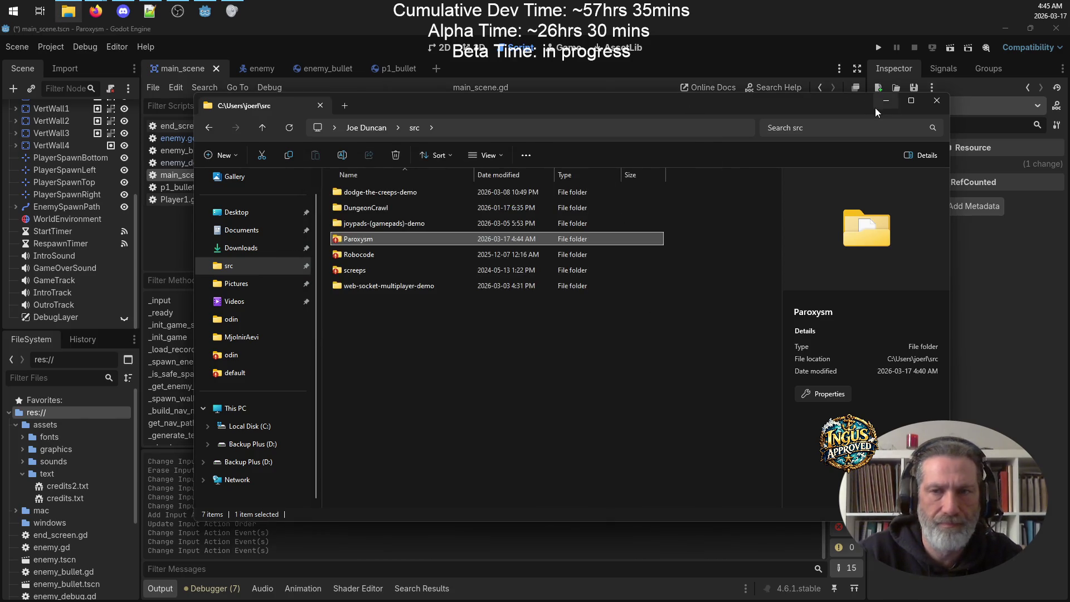
Step: Minimize Explorer and save the current Godot scene with Ctrl+S
left_click(884, 105)
left_click(55, 48)
left_click(534, 158)
key("ctrl+s")
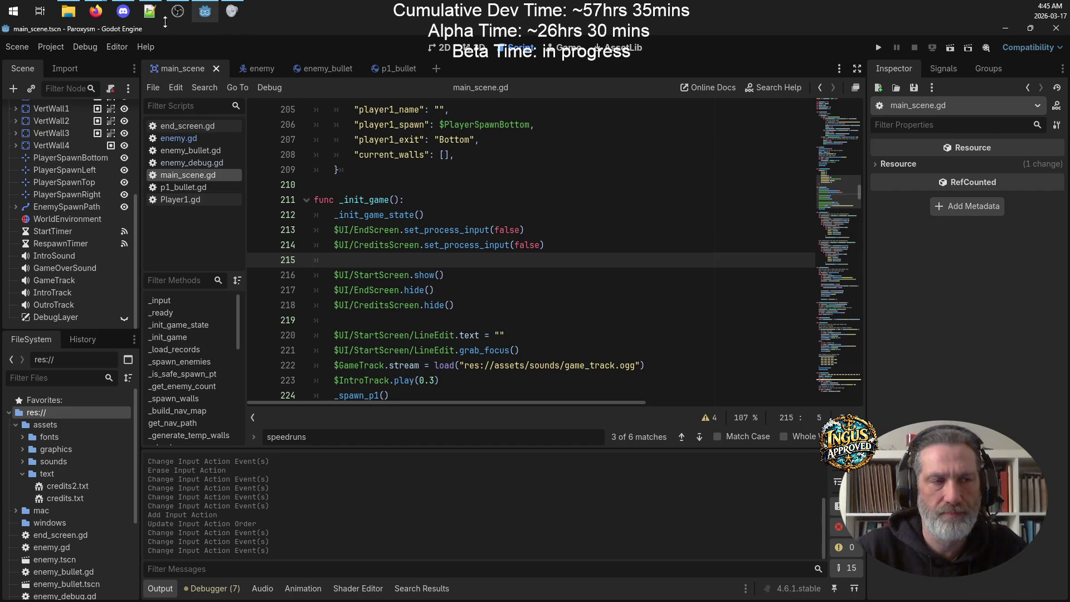
left_click(68, 11)
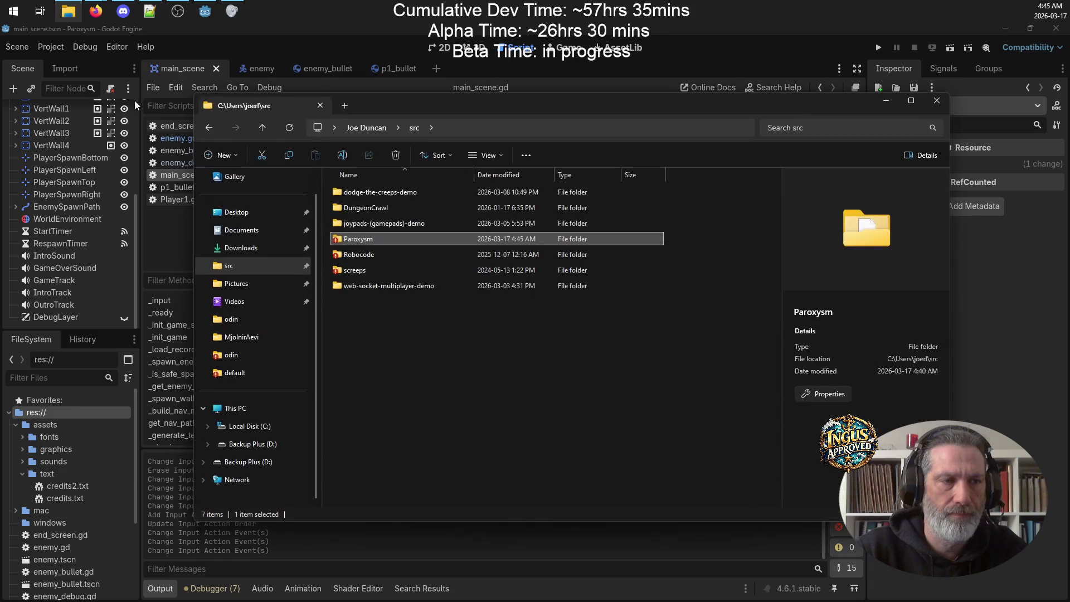
Step: Check the Paroxysm working copy for modifications, then close the list
right_click(379, 239)
mouse_move(506, 440)
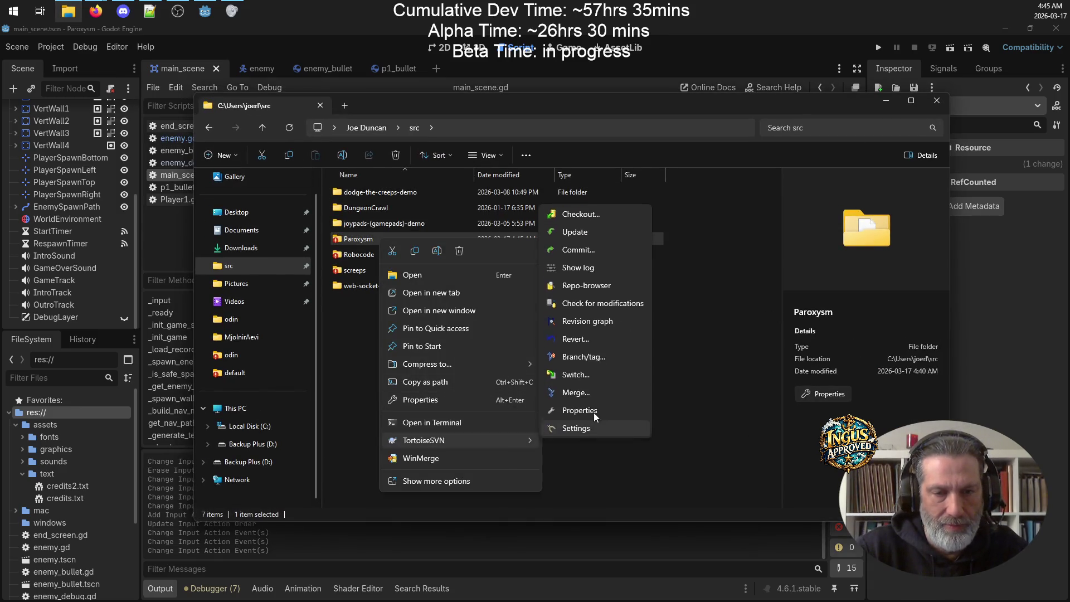
left_click(604, 295)
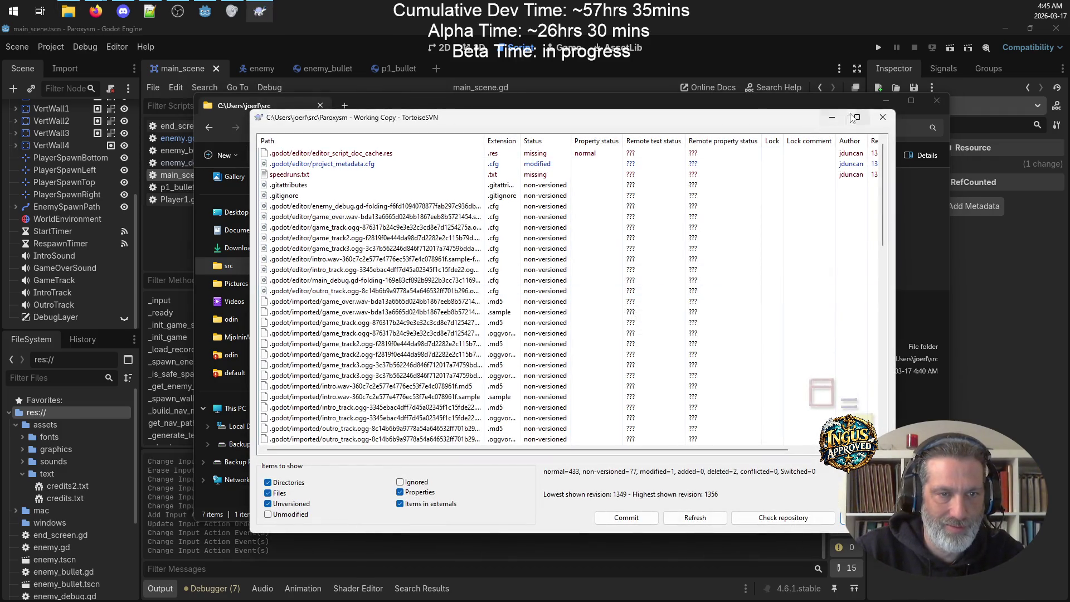
left_click(883, 117)
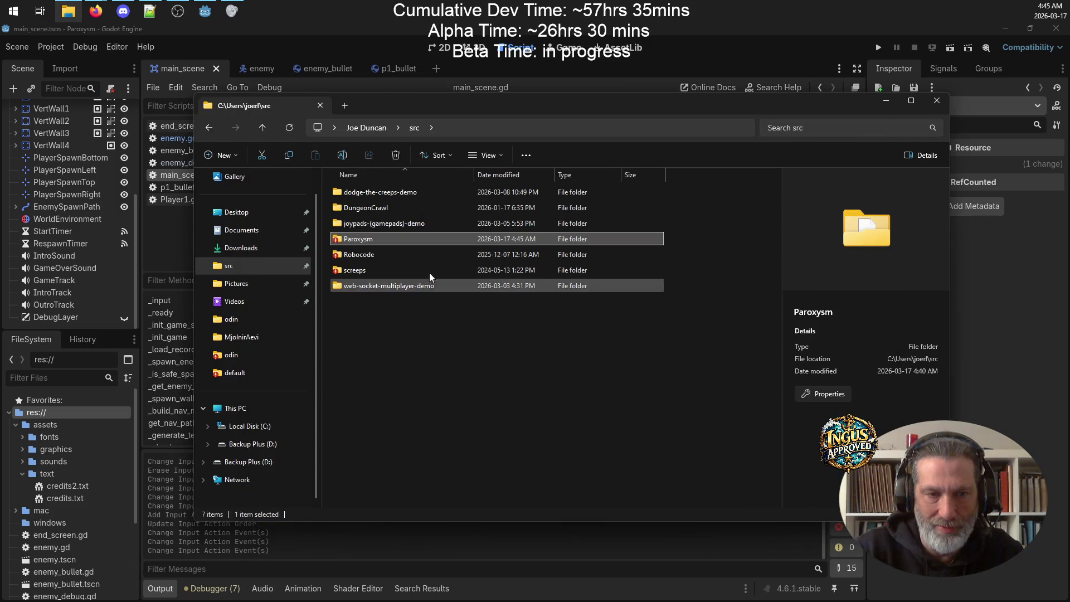
Step: Commit project_metadata.cfg with the message '-missed files' and dismiss the report
right_click(373, 236)
mouse_move(458, 370)
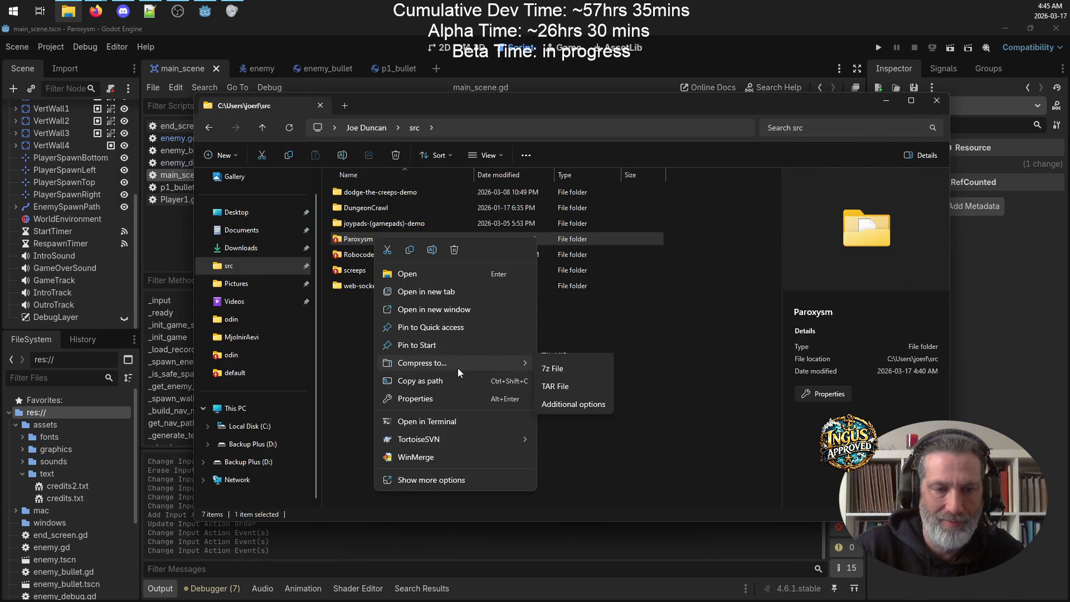
mouse_move(457, 436)
left_click(592, 242)
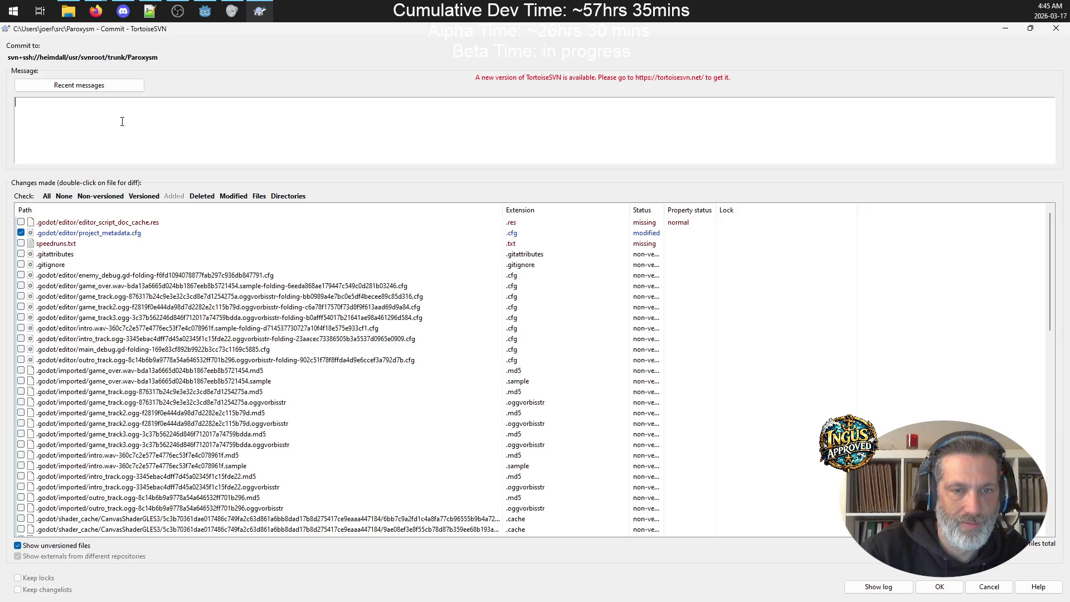
type("-missed ")
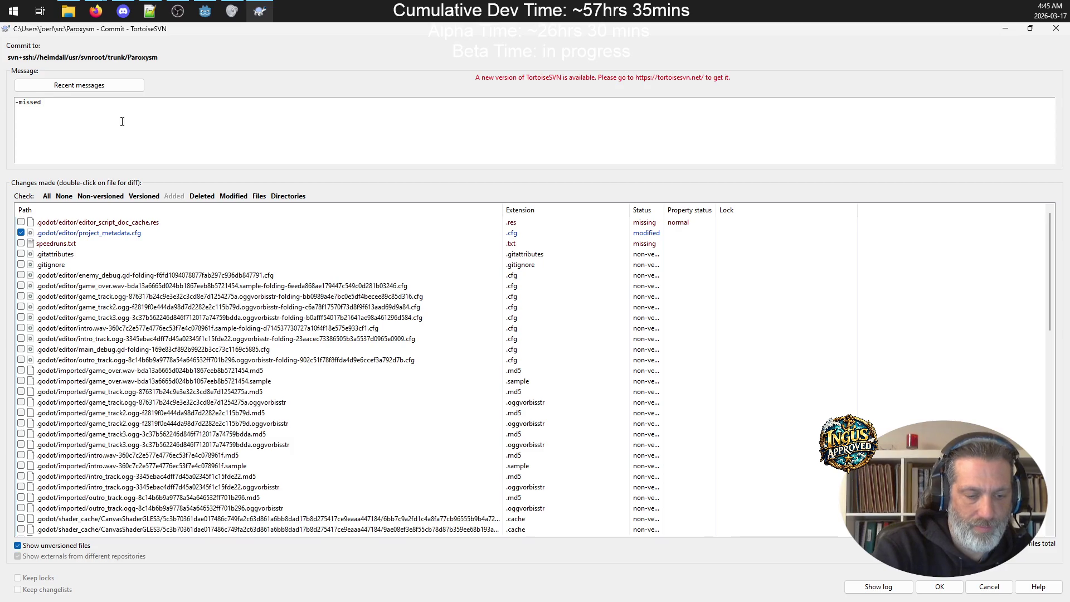
type("cnab")
key("BackSpace")
type("e")
key("BackSpace")
key("BackSpace")
key("BackSpace")
type("files")
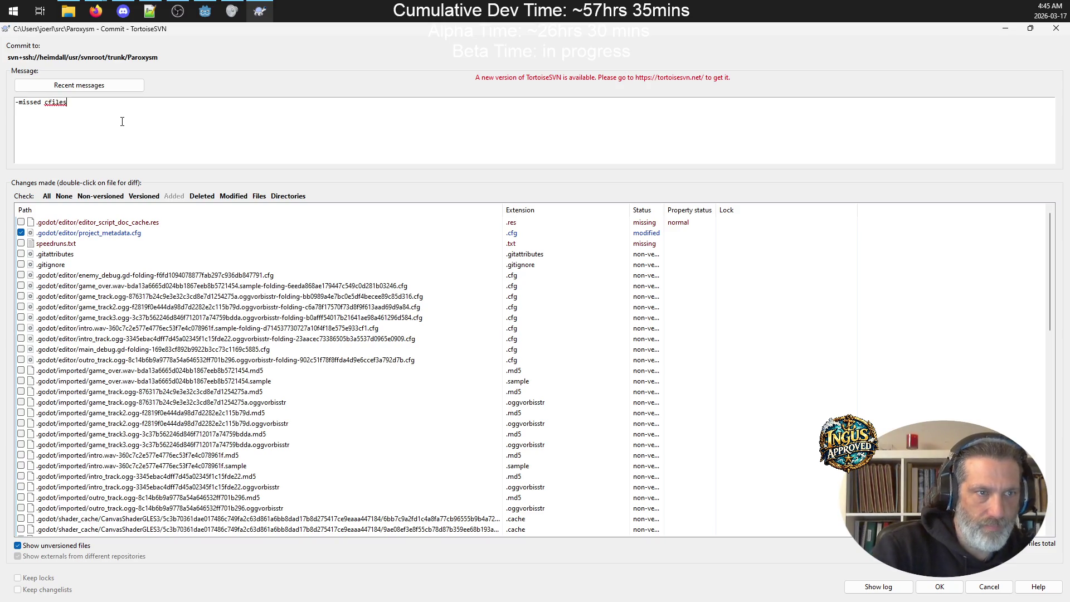
key("BackSpace")
key("BackSpace")
key("BackSpace")
type("fil;e")
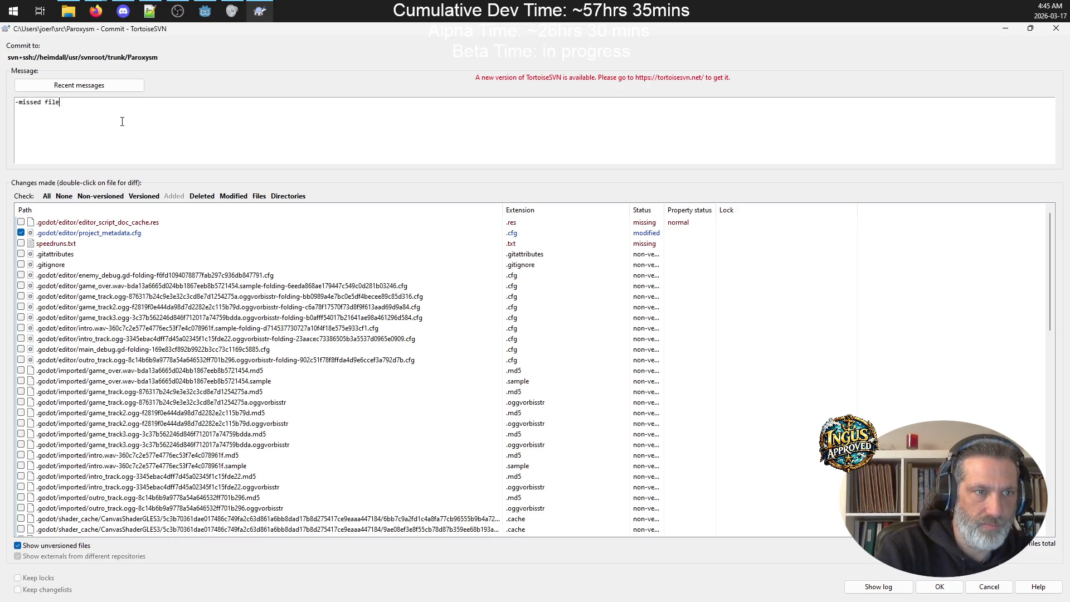
key("BackSpace")
key("BackSpace")
type("es")
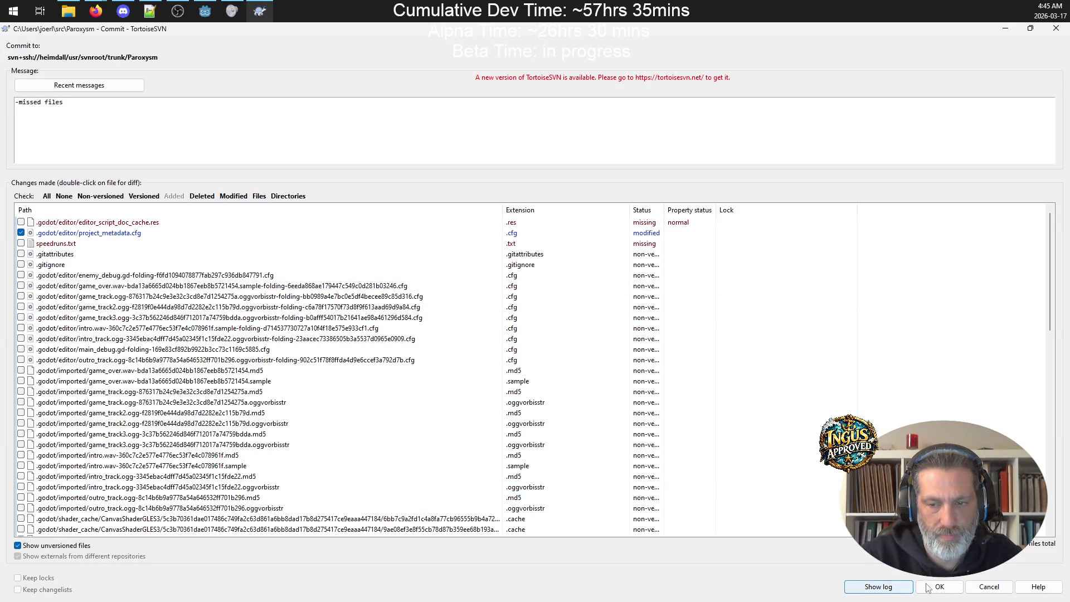
left_click(940, 587)
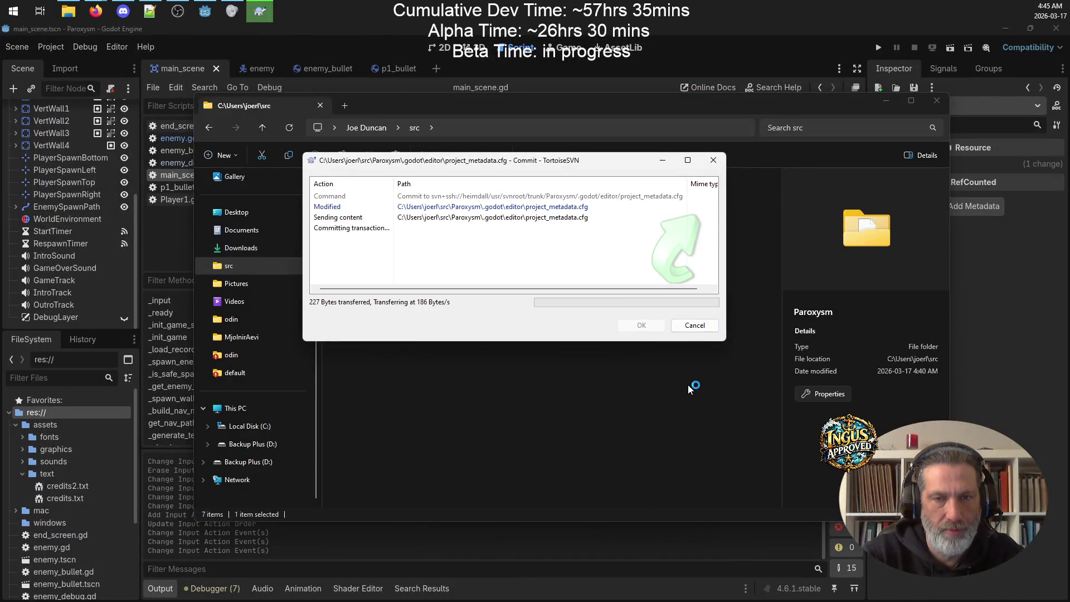
left_click(641, 329)
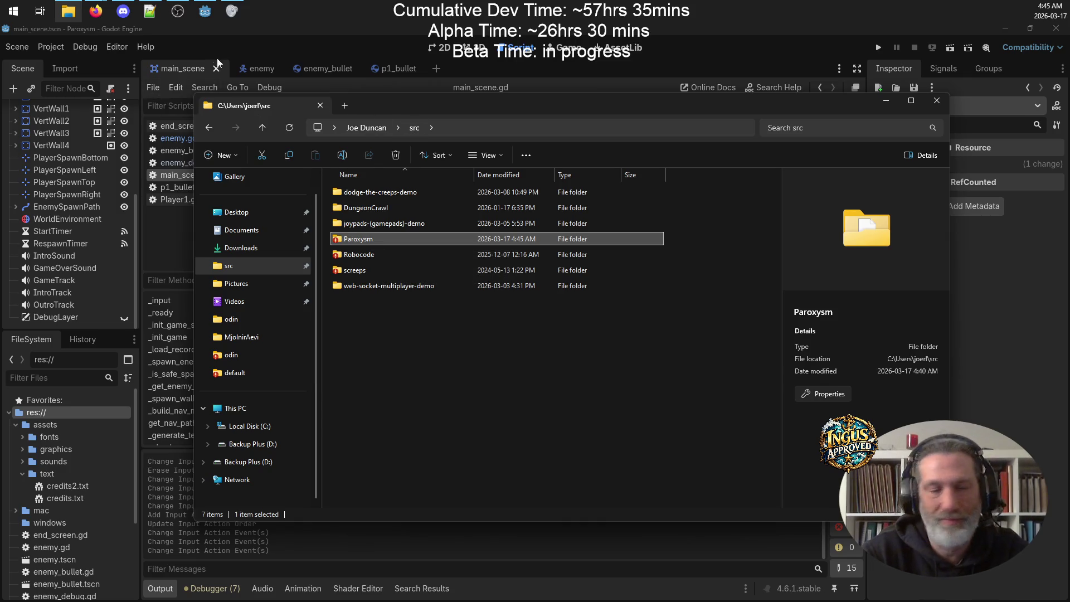
Step: Set the project Version to 0.5.1358 and the Description to '0.5.1358 beta'
left_click(50, 47)
left_click(81, 66)
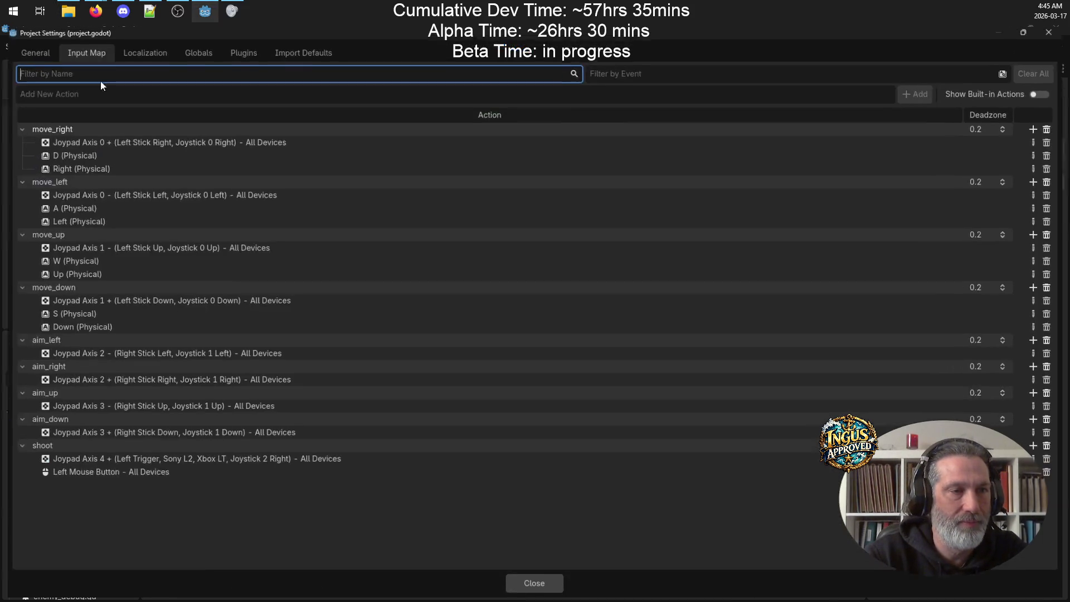
left_click(27, 49)
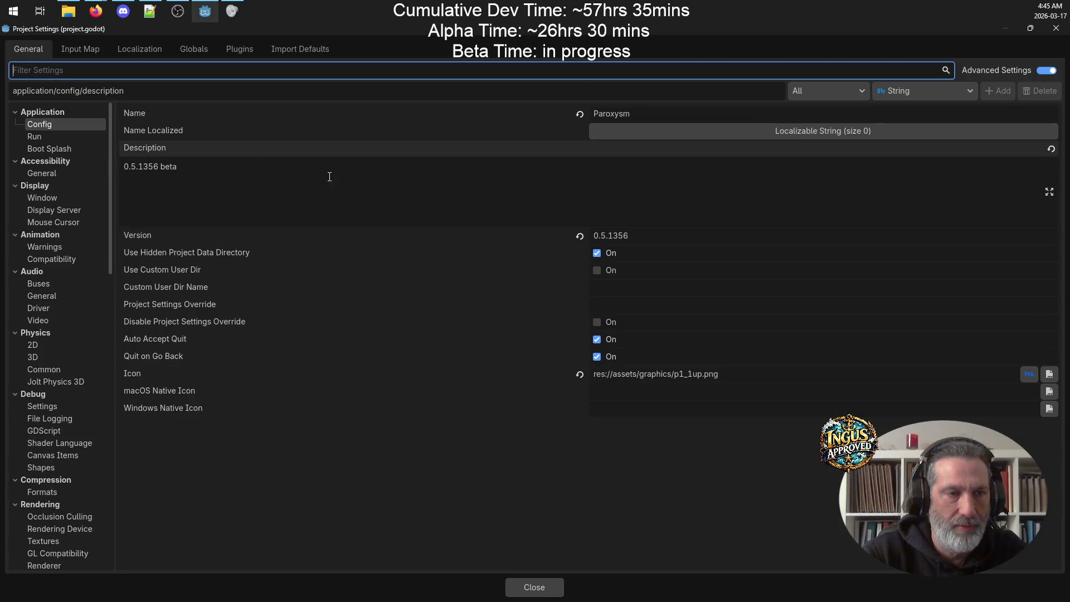
left_click(654, 234)
type("8")
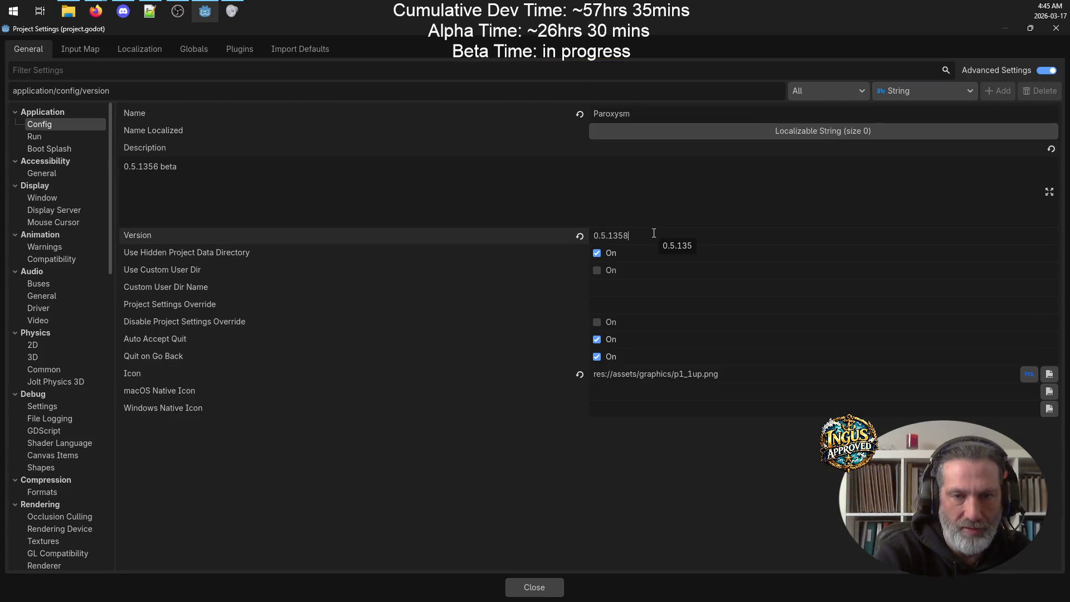
left_click(156, 165)
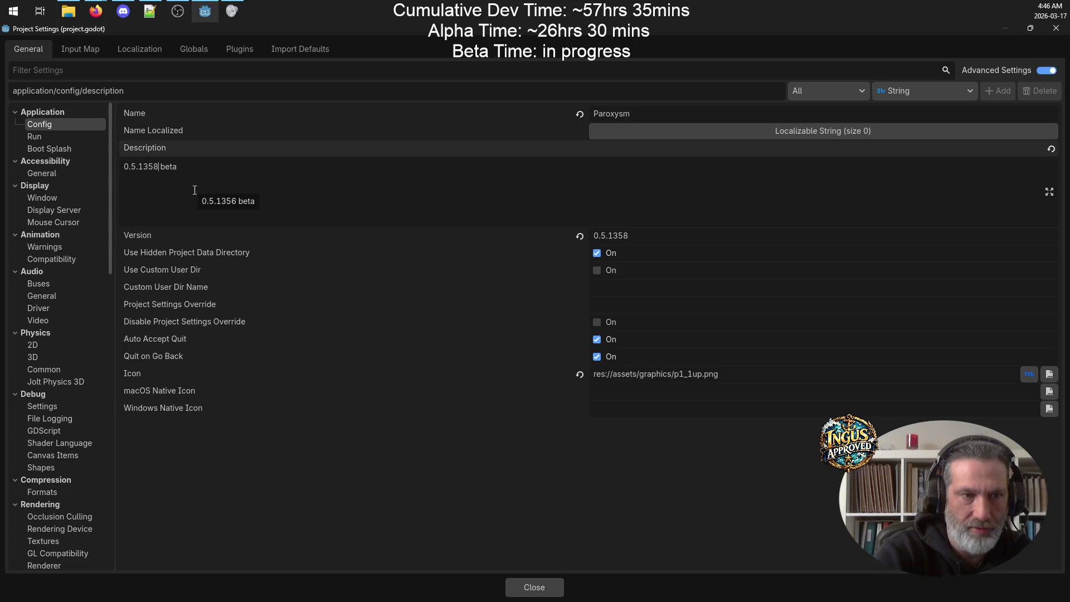
Step: Close Project Settings and bring up the Export presets dialog
left_click(524, 586)
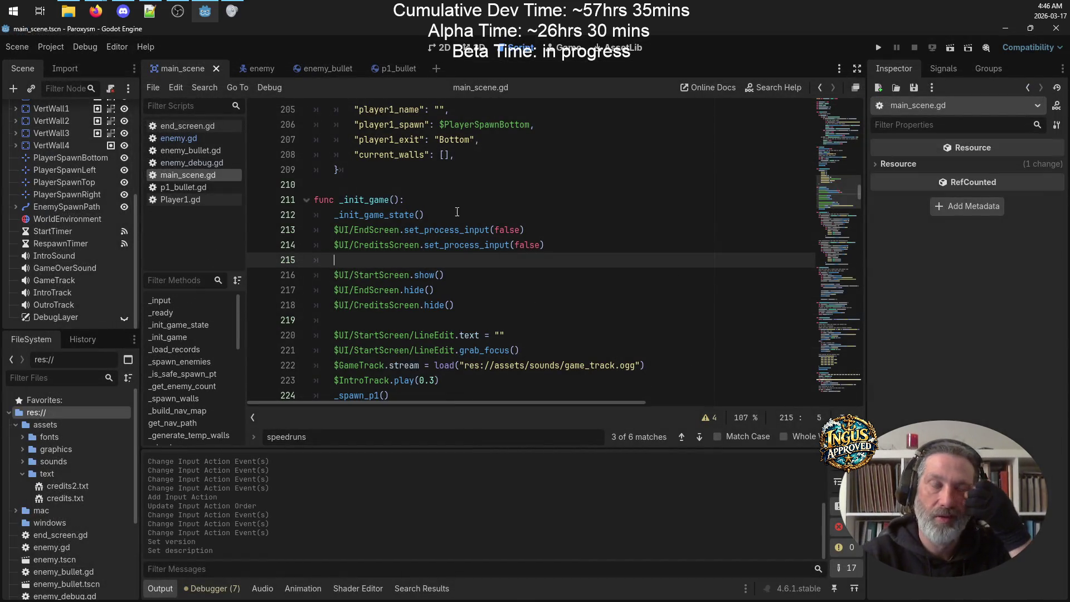
left_click(53, 48)
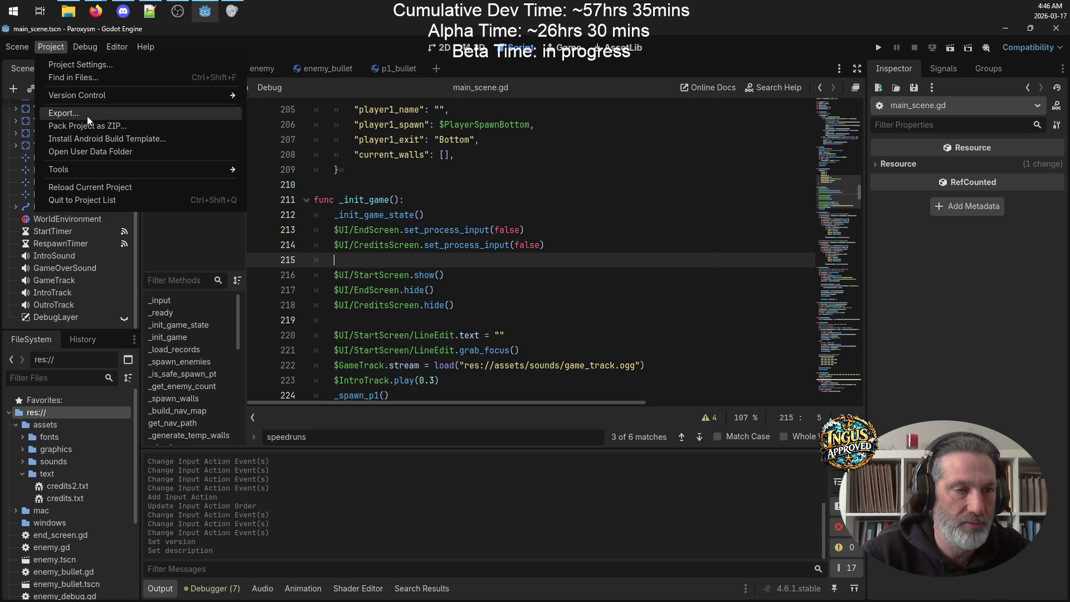
left_click(87, 115)
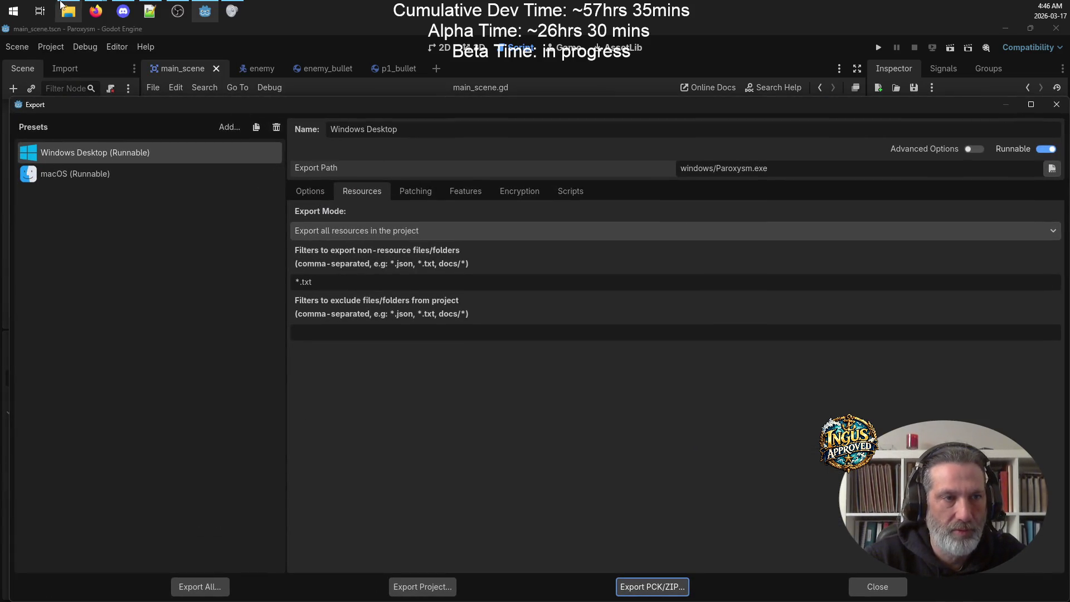
Step: Delete the old Paroxysm.app build from src\Paroxysm\mac
left_click(68, 10)
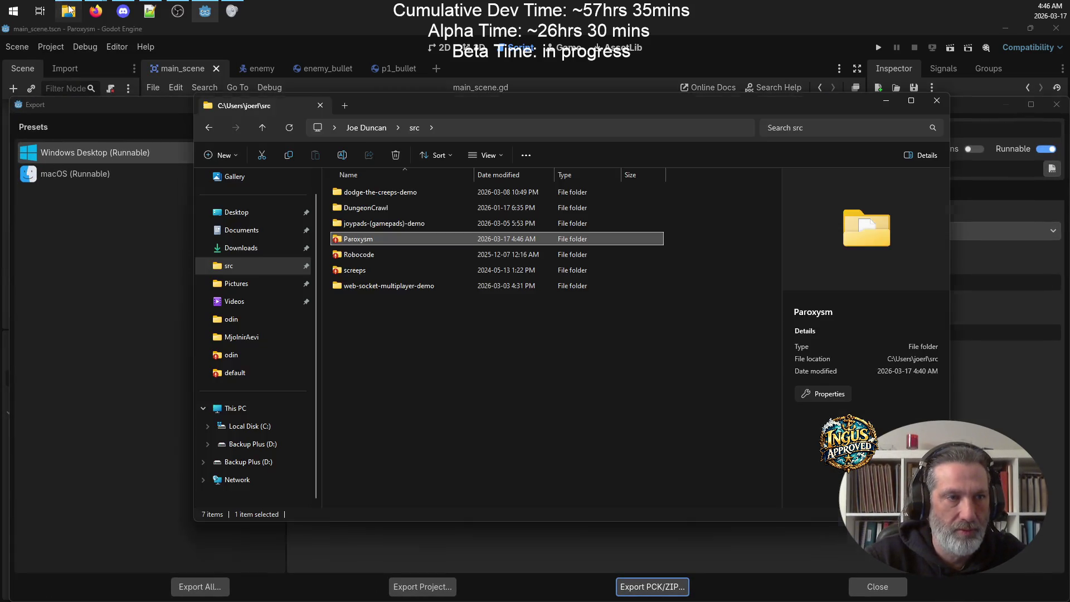
double_click(383, 238)
double_click(371, 237)
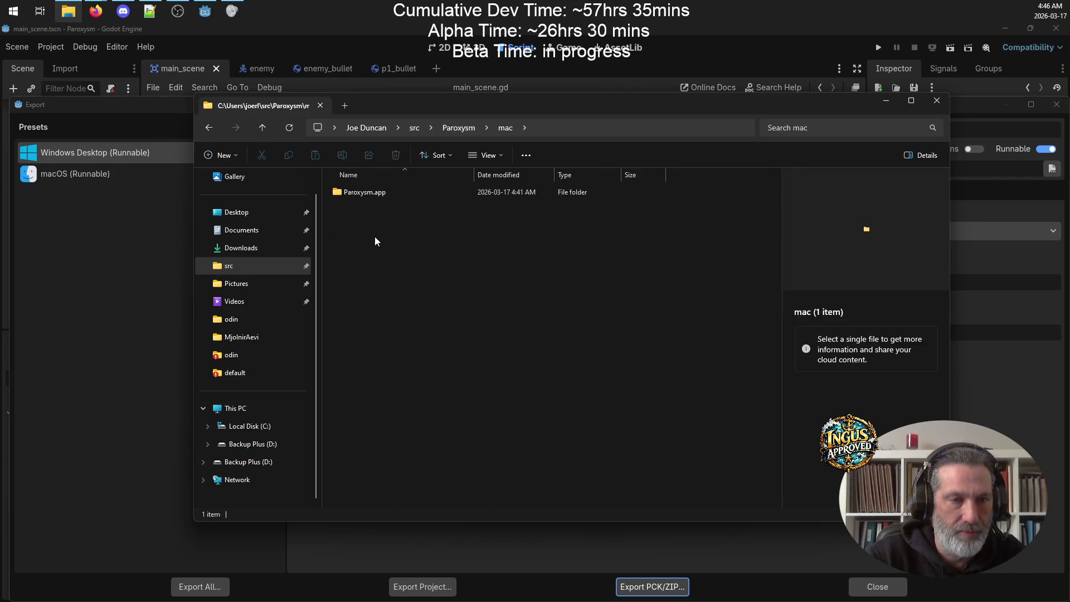
left_click(369, 191)
key("Delete")
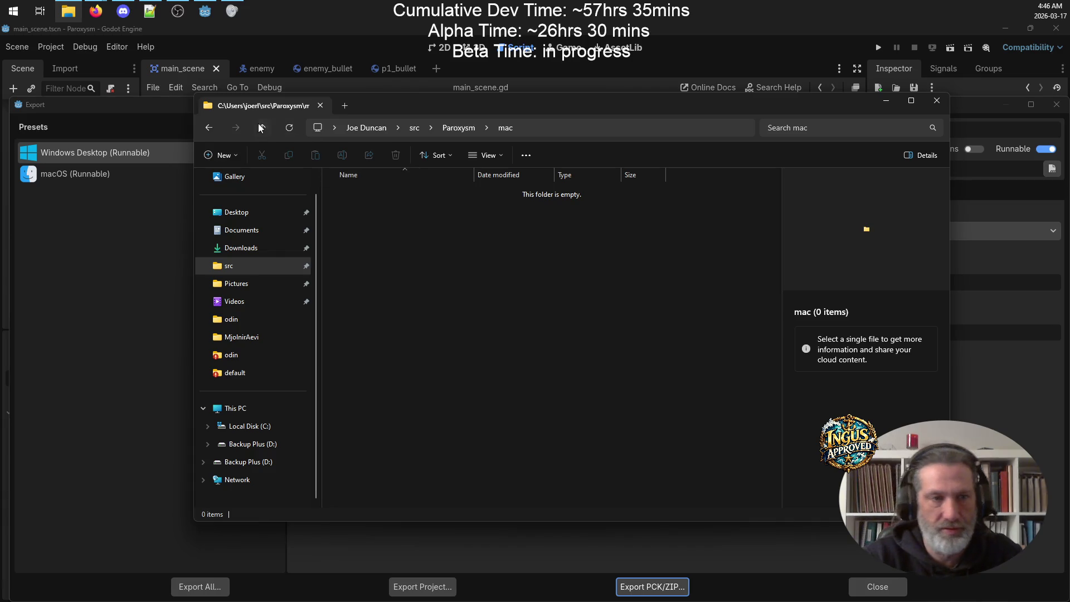
Step: Delete the old Paroxysm.exe build from the windows folder, then return to Godot
left_click(262, 127)
double_click(363, 255)
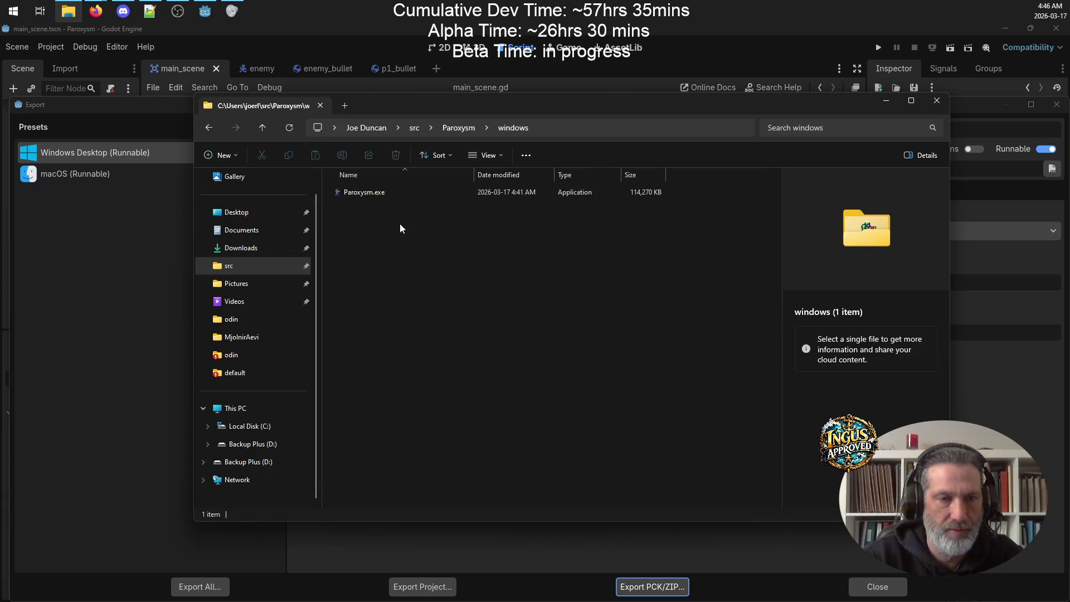
left_click(379, 192)
key("Delete")
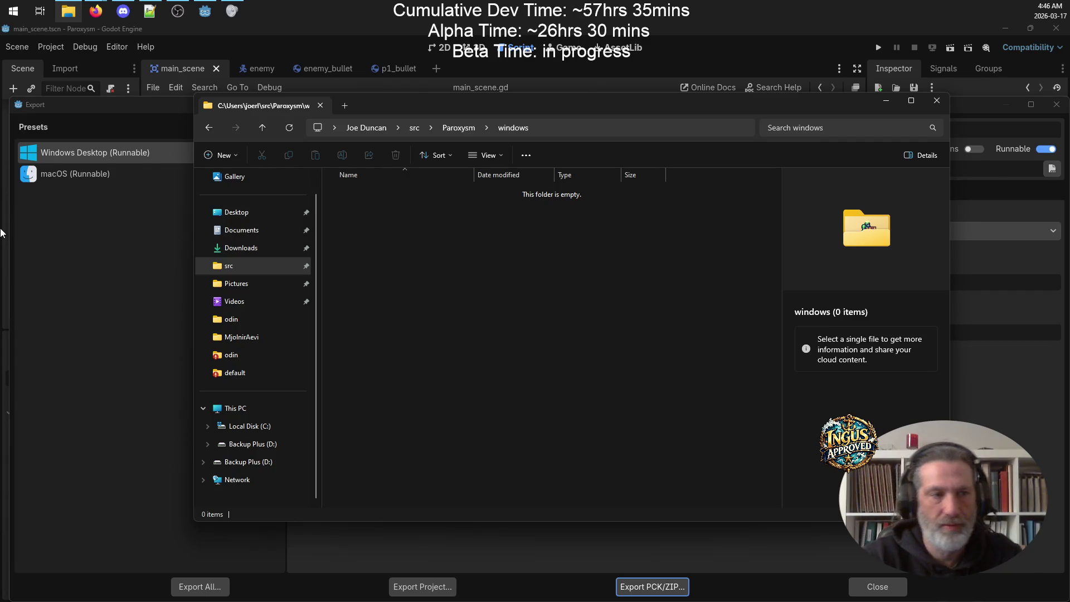
left_click(124, 268)
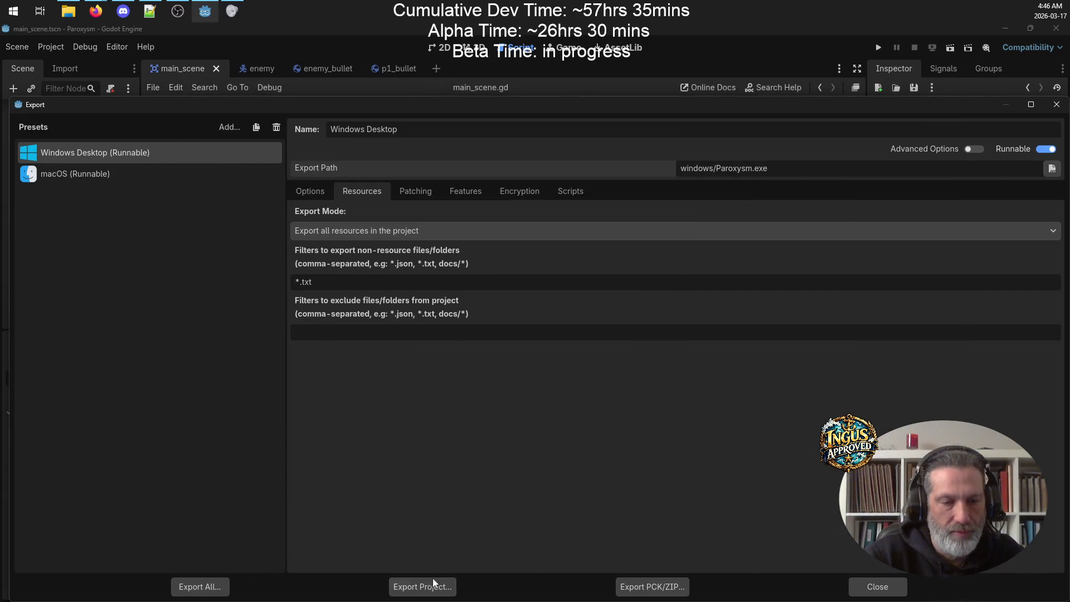
Step: Export all presets as release builds and dismiss the results
left_click(221, 589)
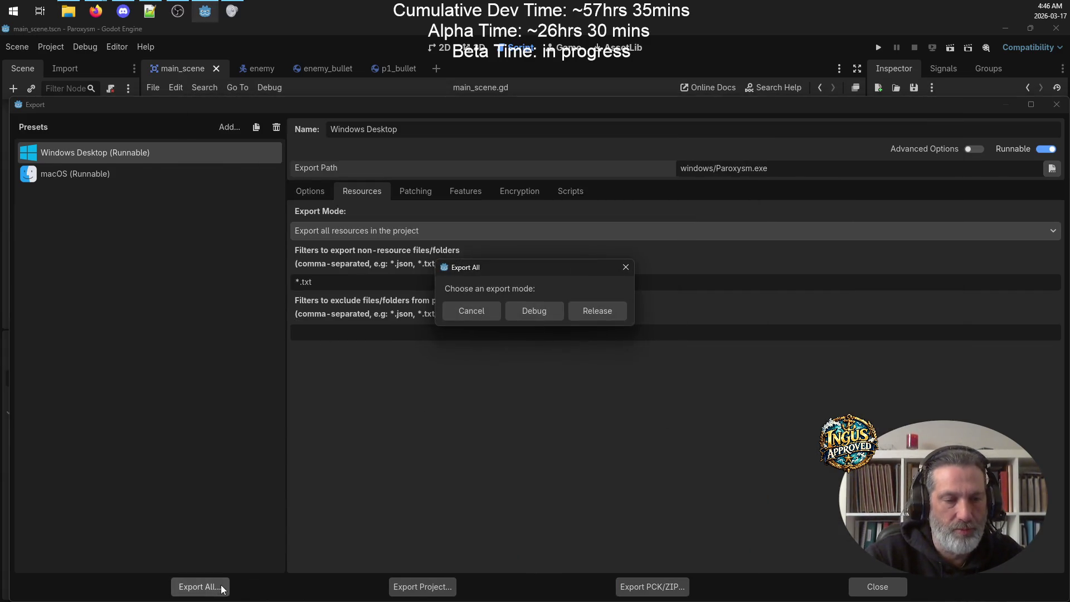
left_click(590, 317)
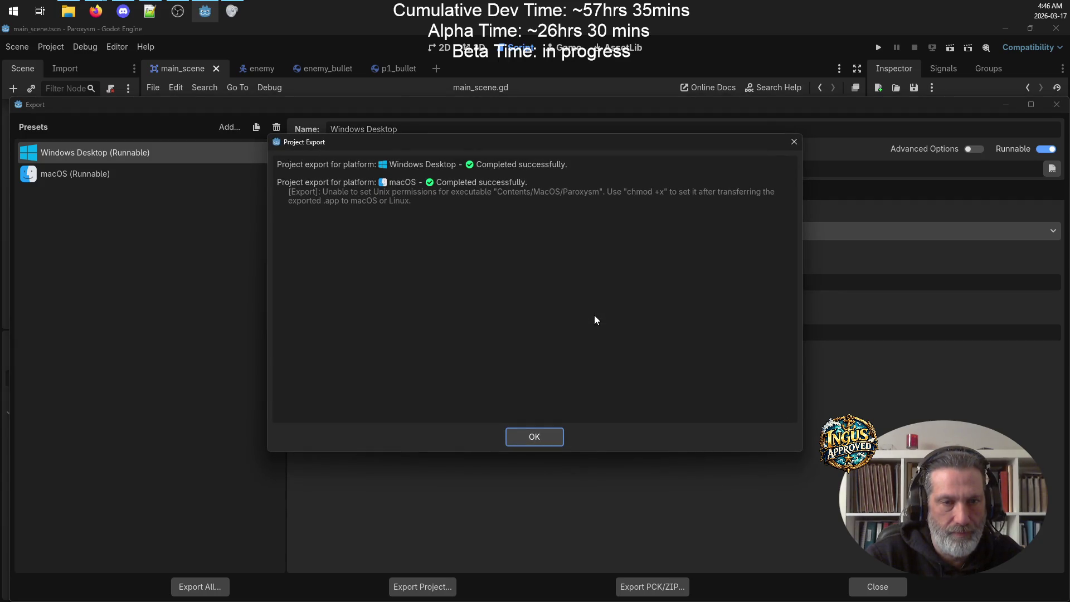
left_click(549, 433)
Step: Add a Linux export preset
left_click(232, 128)
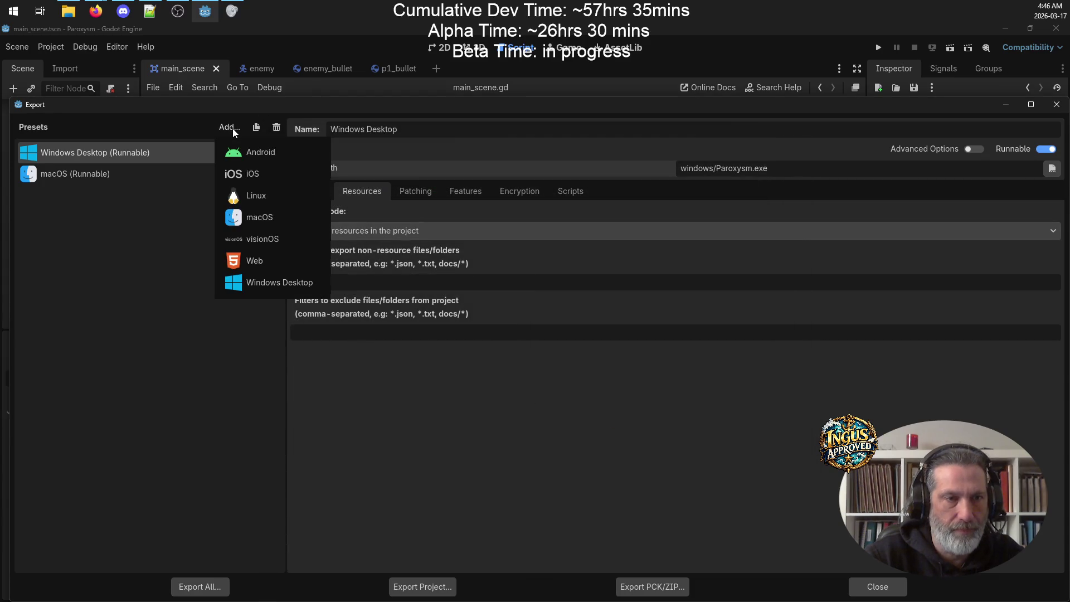
left_click(261, 198)
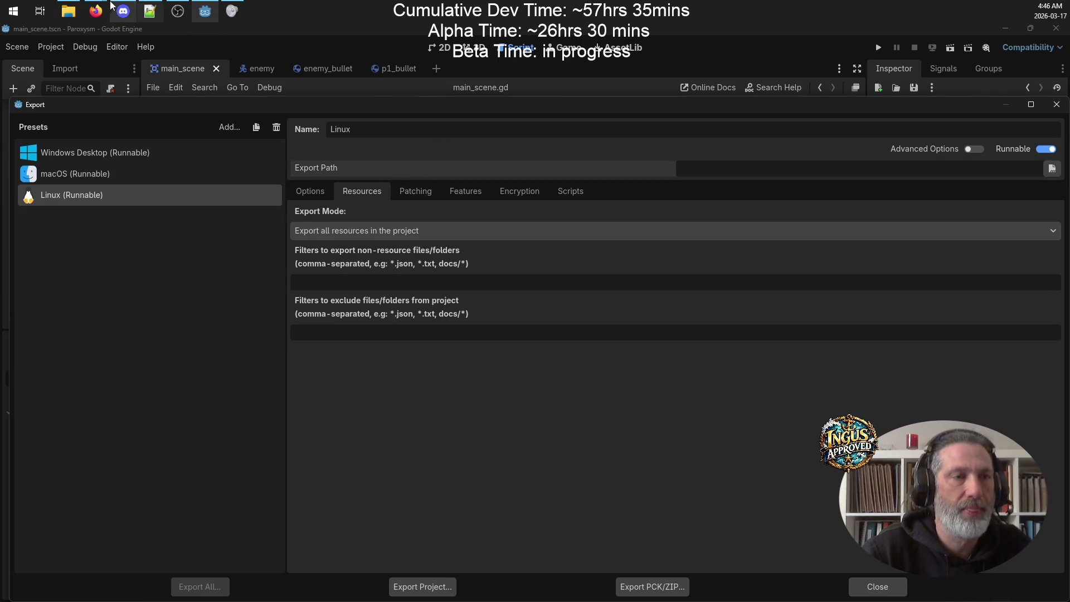
left_click(70, 11)
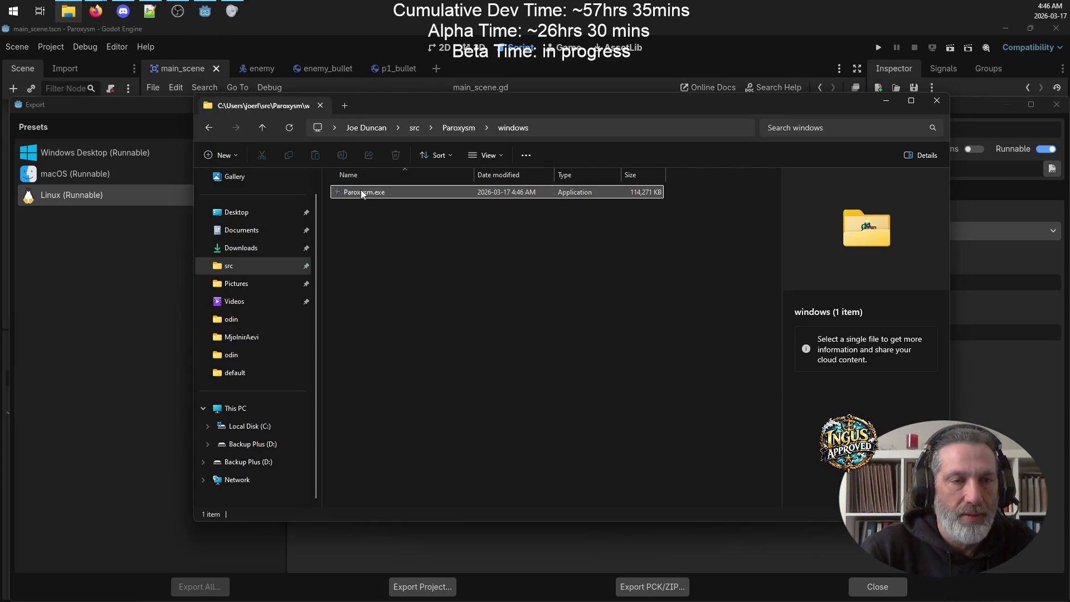
Step: Launch the new Paroxysm.exe fullscreen and enter an arcade name to start
left_click(381, 192)
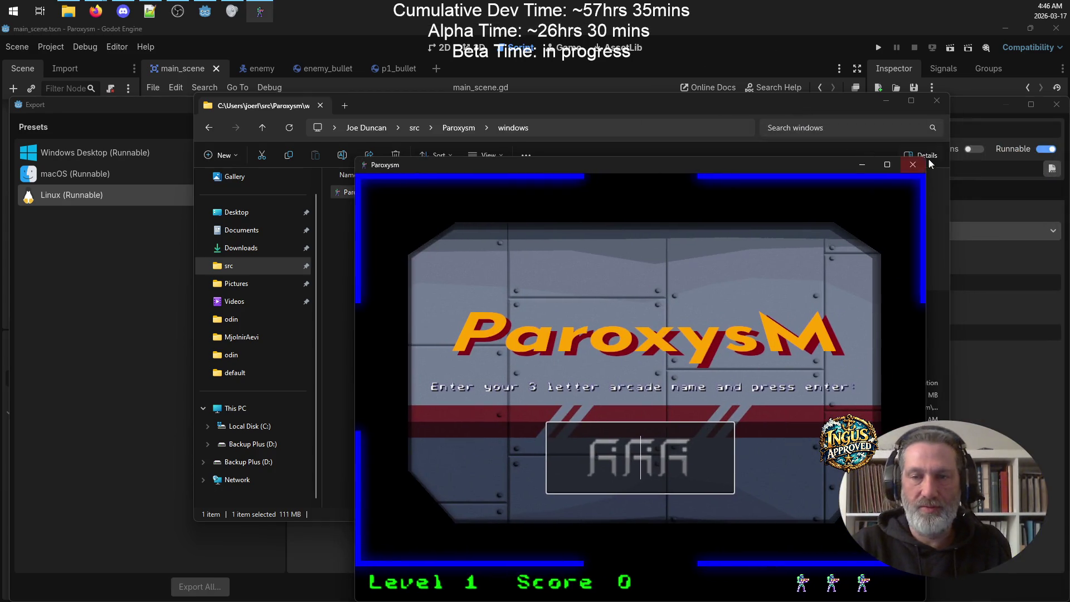
left_click(887, 166)
type("GRR")
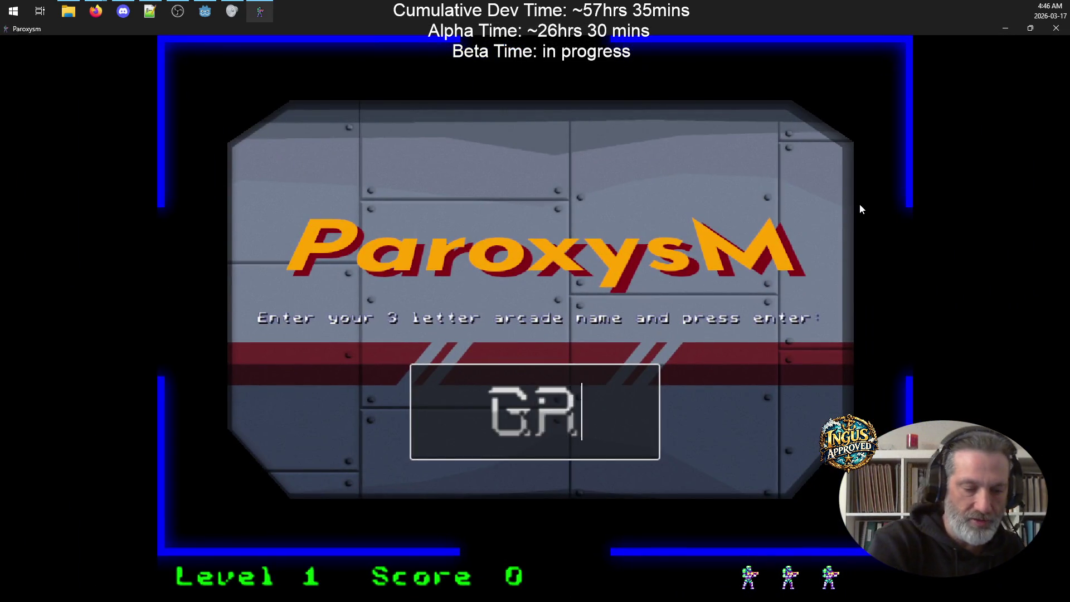
key("Return")
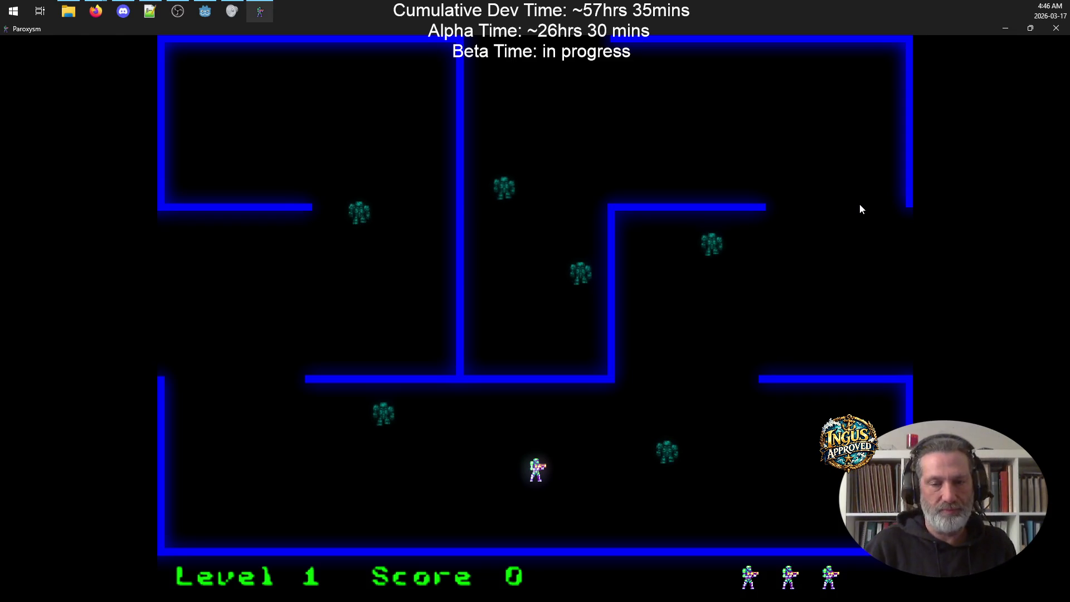
Step: Move with the arrow keys and fire with Space to destroy robots on level 2
key("Right")
key("space")
key("Left")
key("space")
key("Right")
key("Down")
key("Right")
key("Up")
key("space")
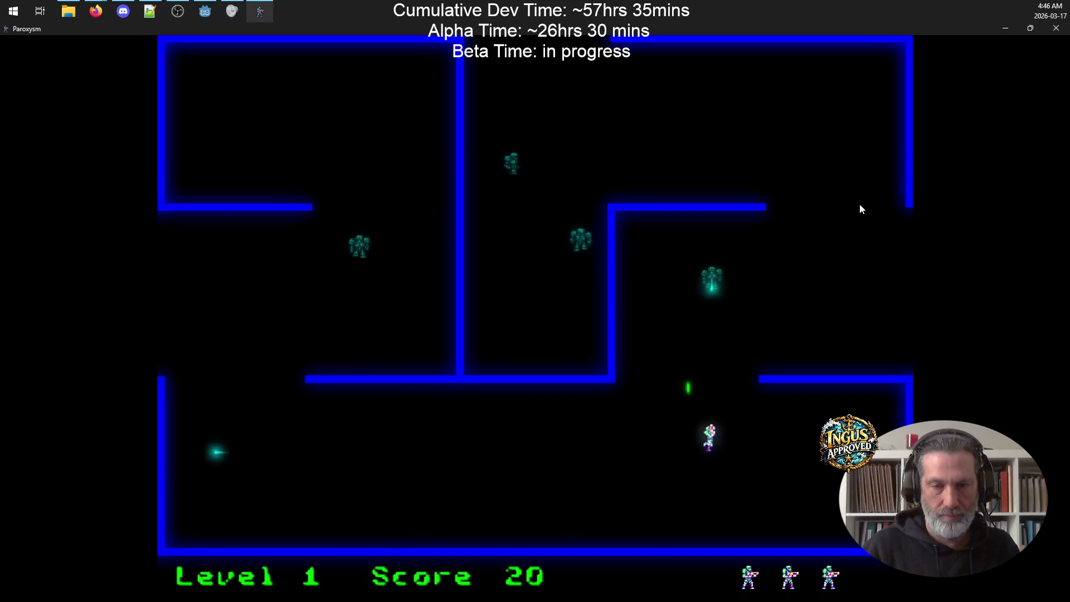
key("Up")
key("Right")
key("Left")
key("space")
key("Up")
key("Left")
key("space")
key("Left")
key("space")
key("Up")
key("Right")
key("space")
key("Right")
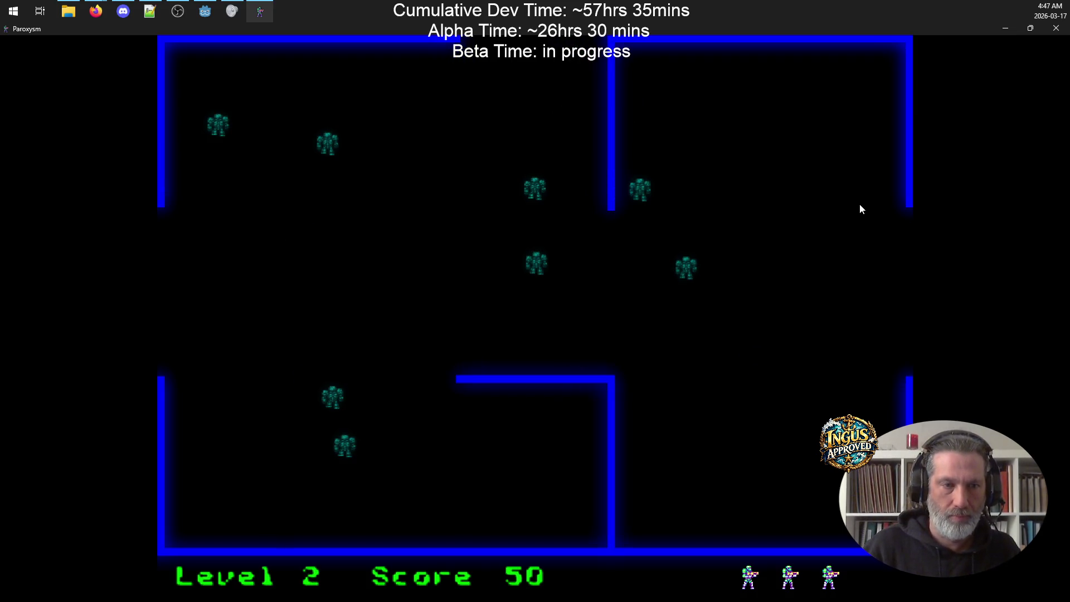
key("Left")
key("space")
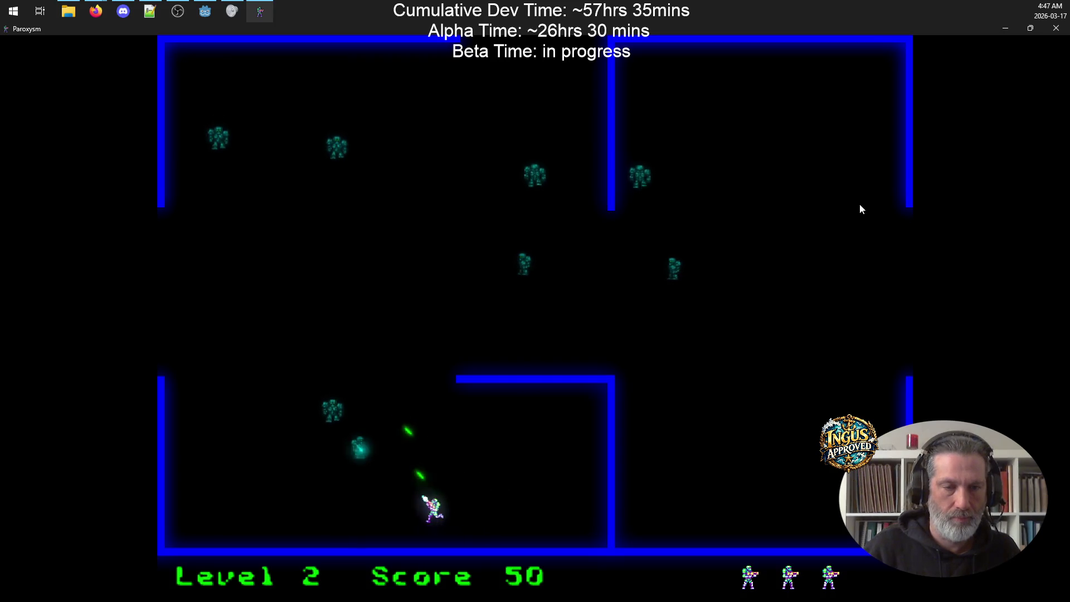
key("Up")
key("space")
key("Right")
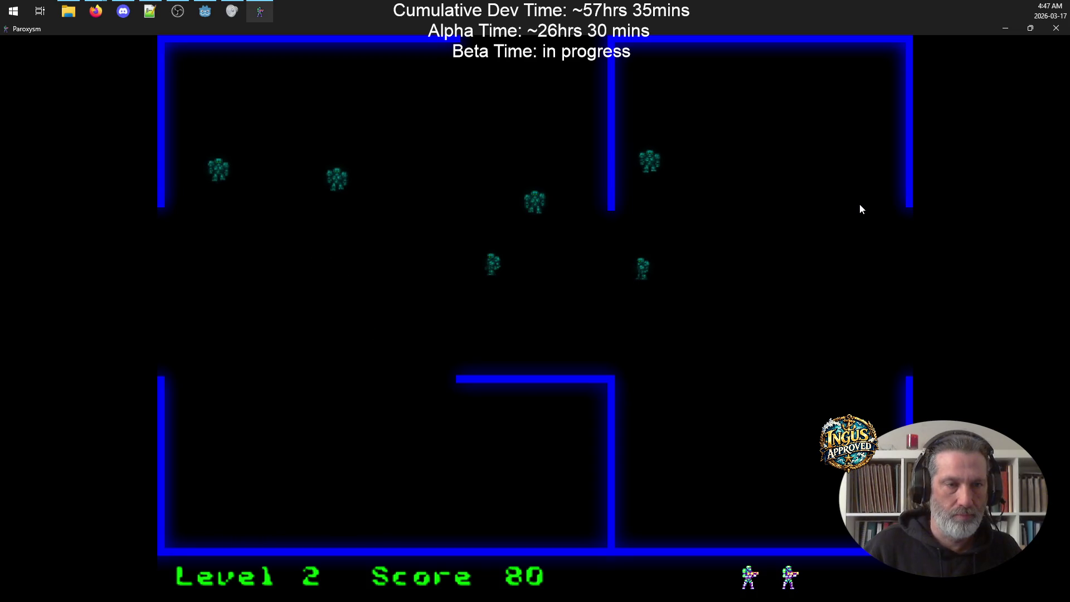
Step: Keep playing after respawning until the final life is lost at score 110
key("Up")
key("space")
key("Right")
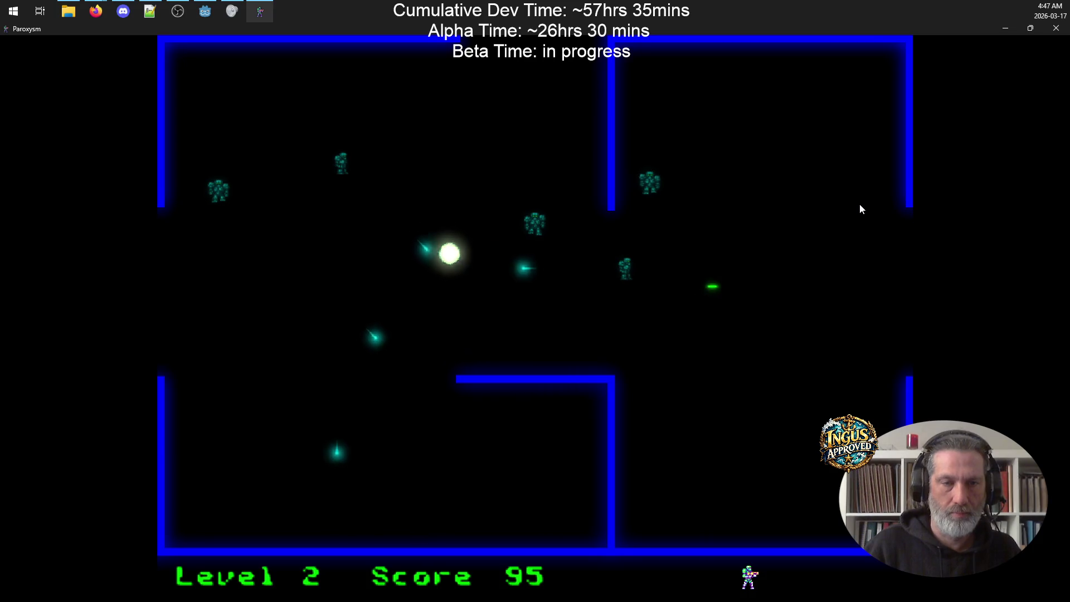
key("Up")
key("Right")
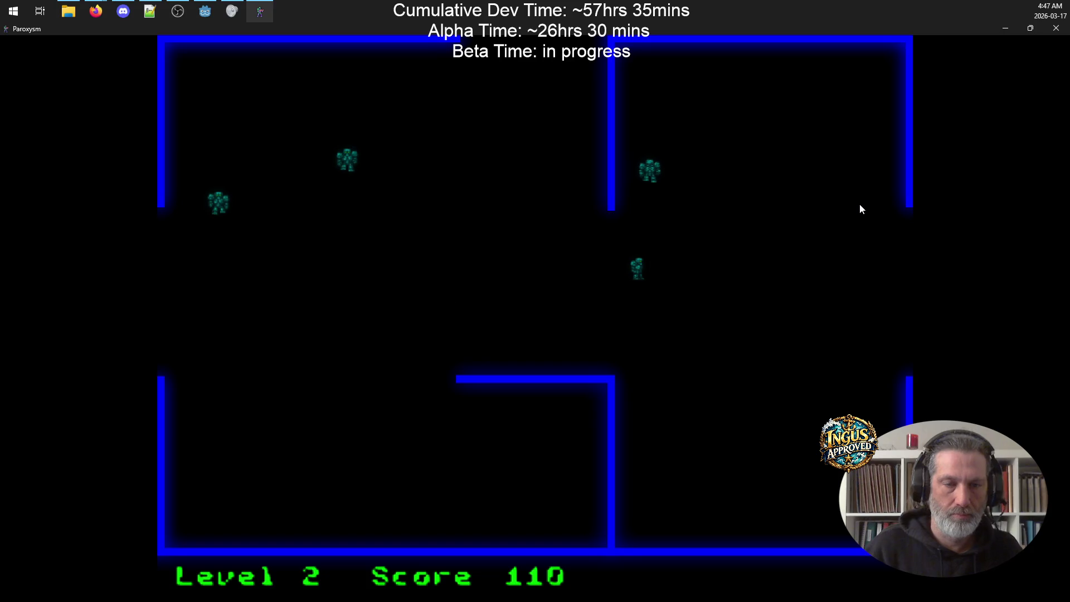
key("Up")
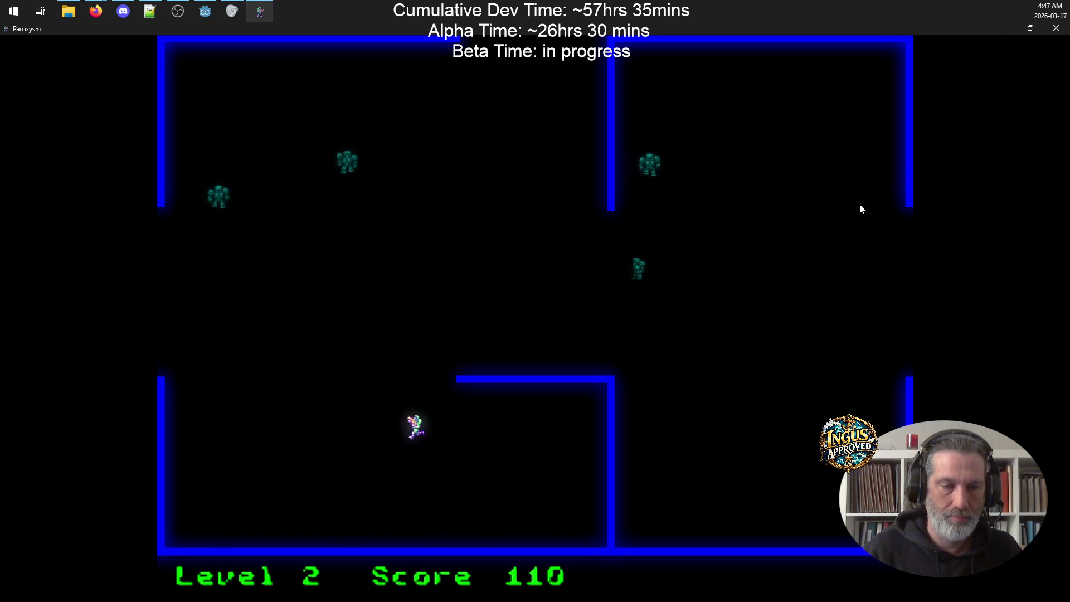
key("Up")
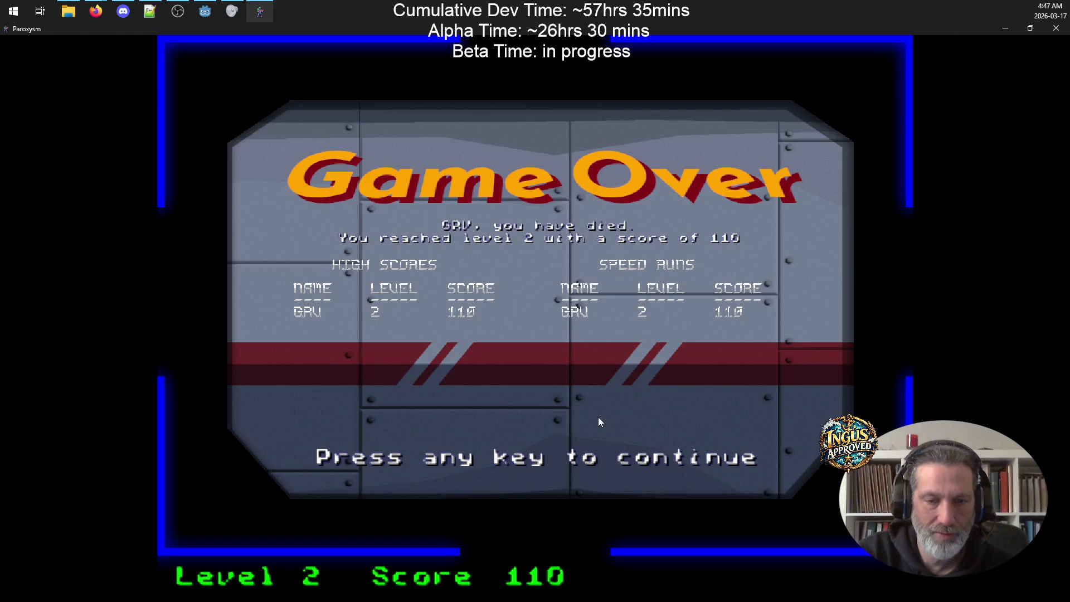
Step: Skip past Game Over and the credits, start a New Game, and enter an arcade name
key("space")
scroll(666, 278, "down", 3)
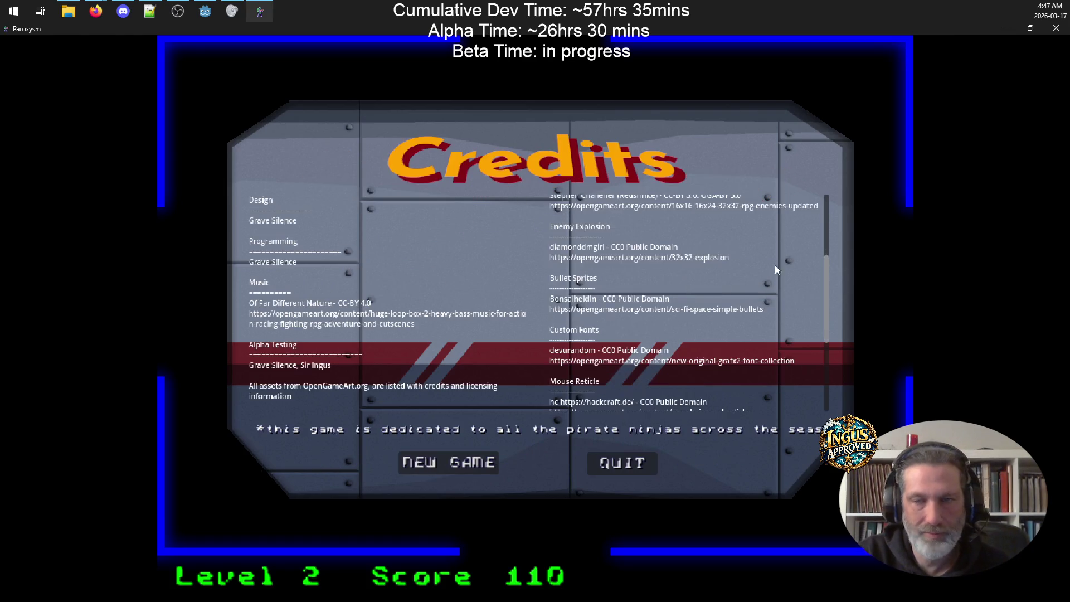
scroll(788, 233, "down", 2)
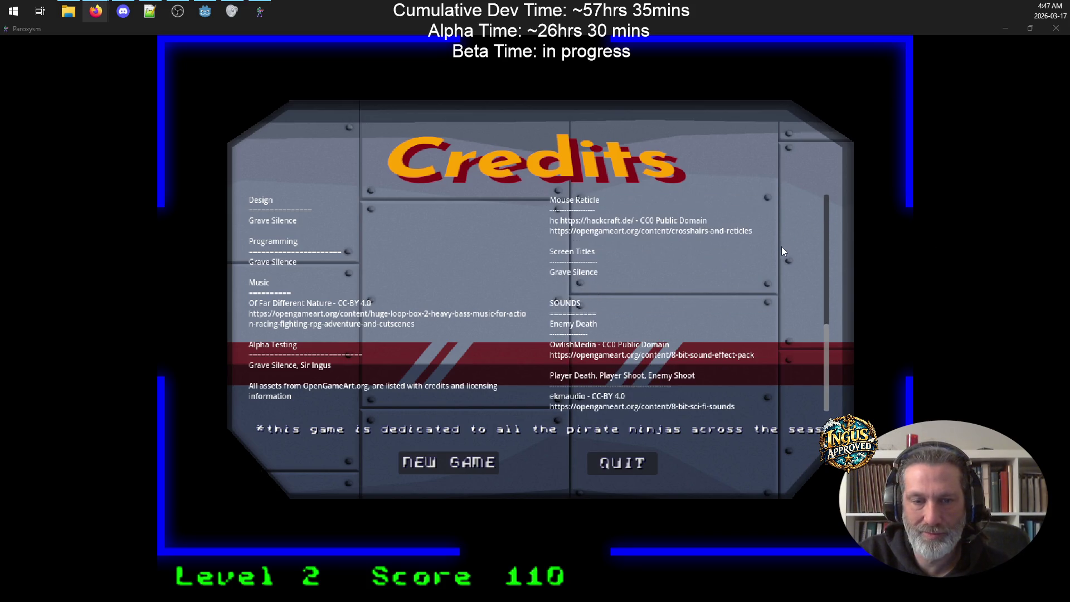
left_click(484, 467)
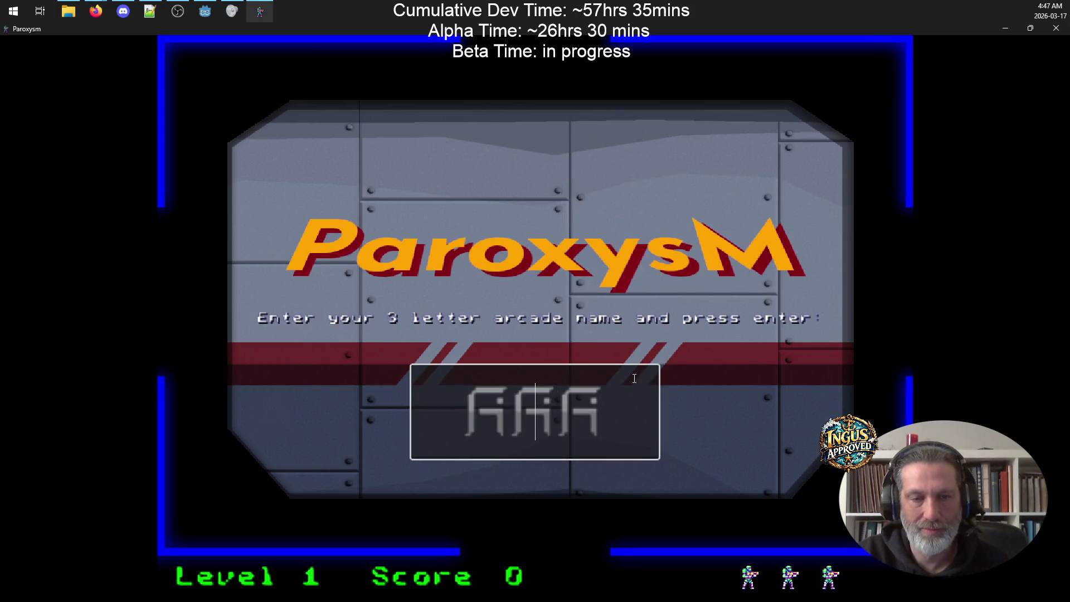
type("TS")
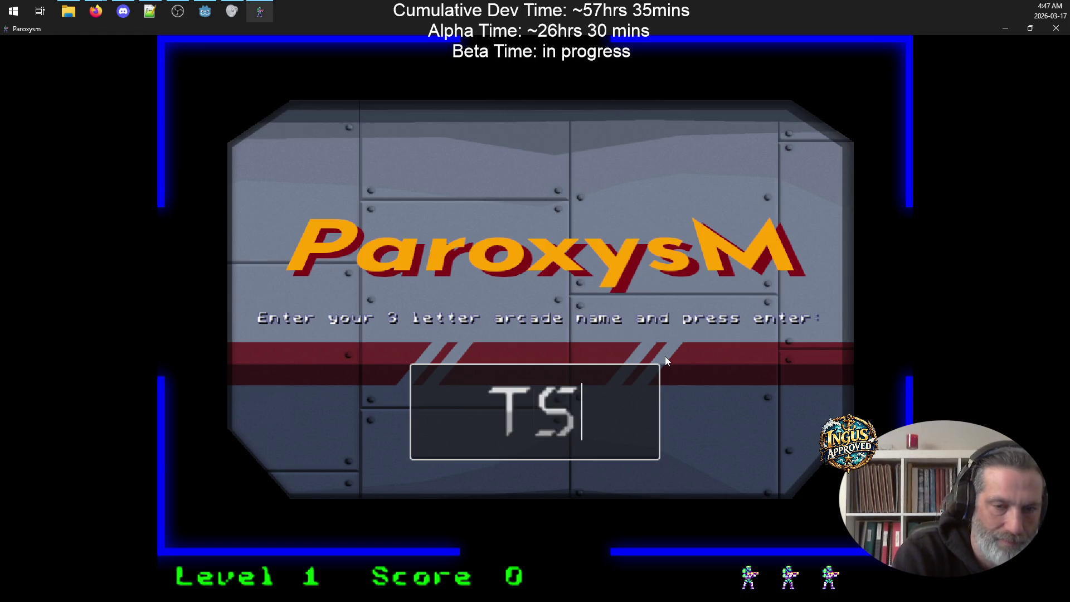
key("Return")
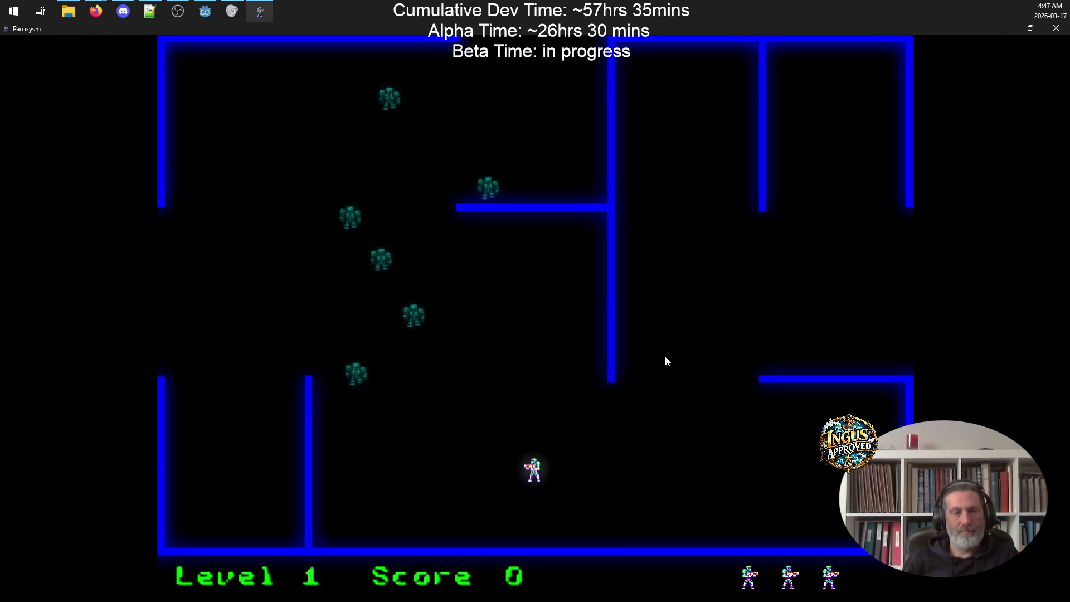
Step: Destroy all the level 1 robots and leave through the top exit
key("space")
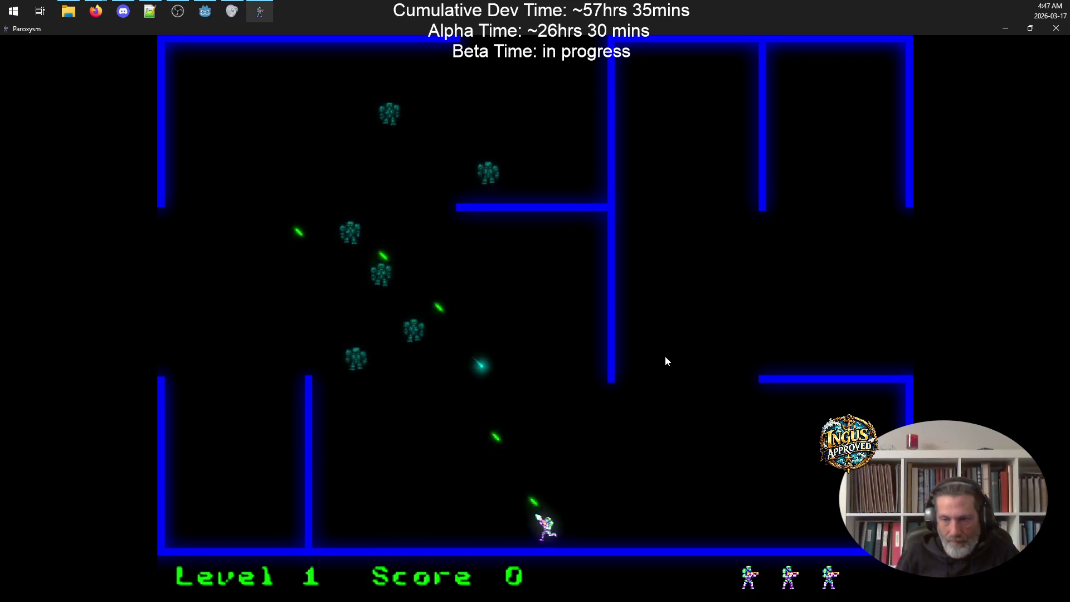
key("Up")
key("Right")
key("Down")
key("Left")
key("space")
key("Up")
key("space")
key("Up")
key("Right")
key("Down")
key("Right")
key("Up")
key("Left")
key("space")
key("Left")
key("Up")
key("Right")
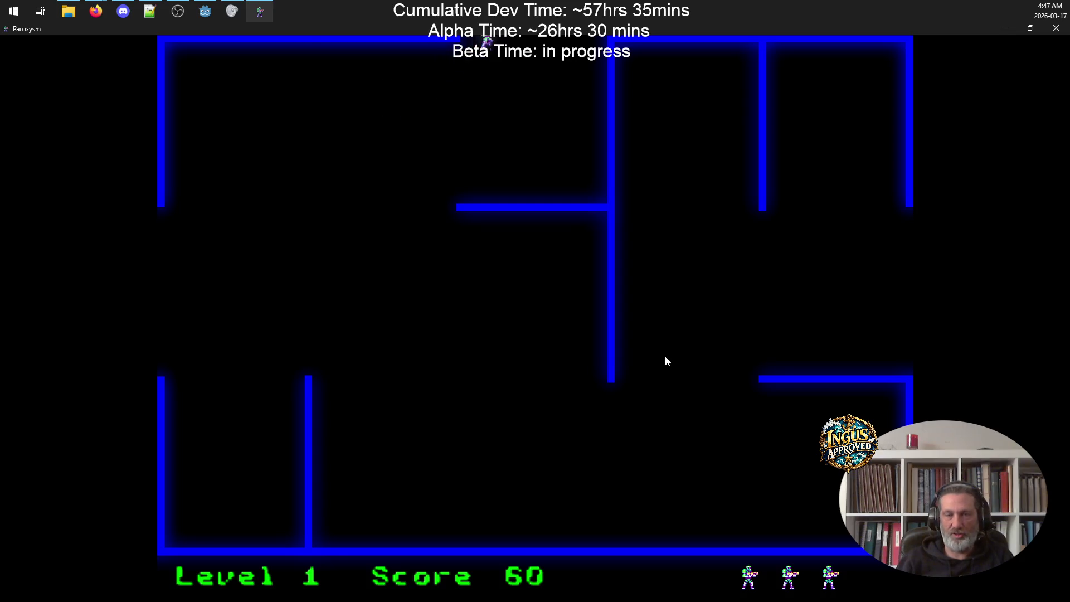
Step: Clear the level 2 robots while dodging, then exit left toward level 3
key("Up")
key("space")
key("Up")
key("Left")
key("space")
key("Up")
key("Right")
key("space")
key("Up")
key("Right")
key("space")
key("Up")
key("Left")
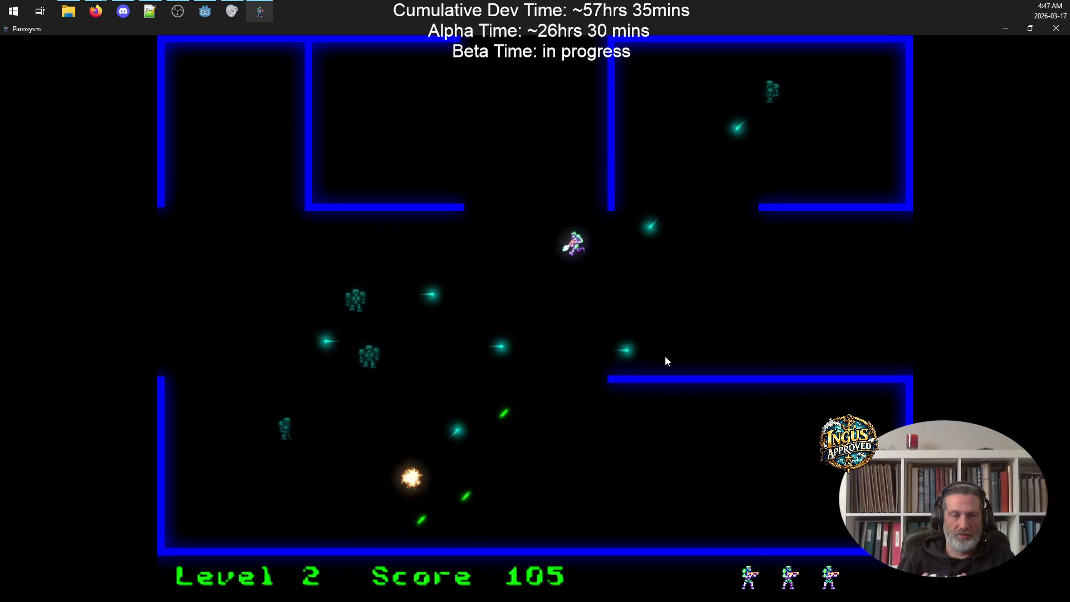
key("Left")
key("Down")
key("Left")
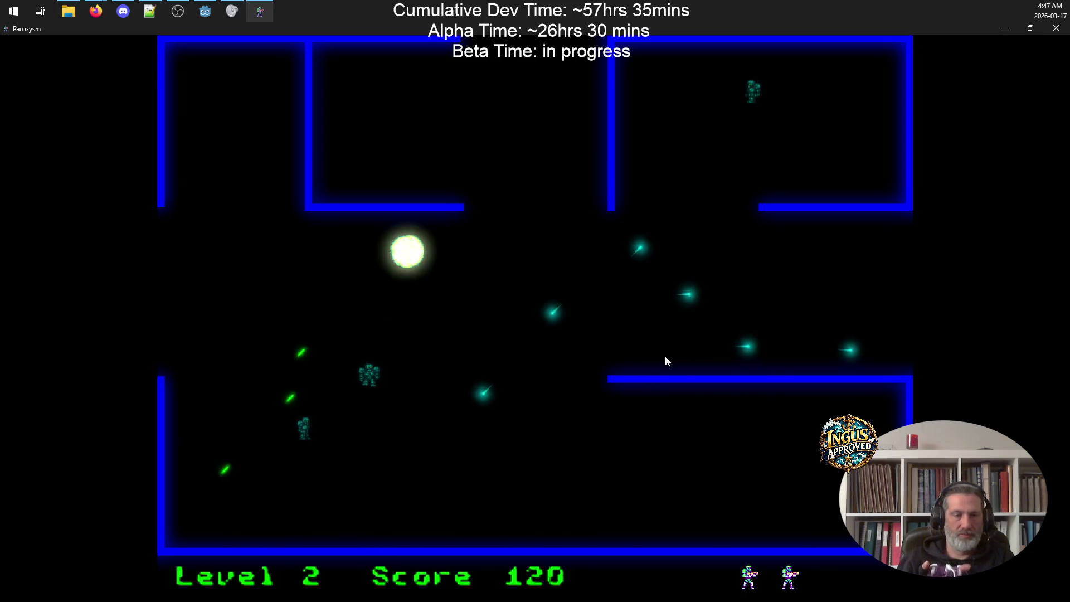
key("Left")
key("Up")
key("space")
key("Up")
key("Left")
key("Left")
key("Right")
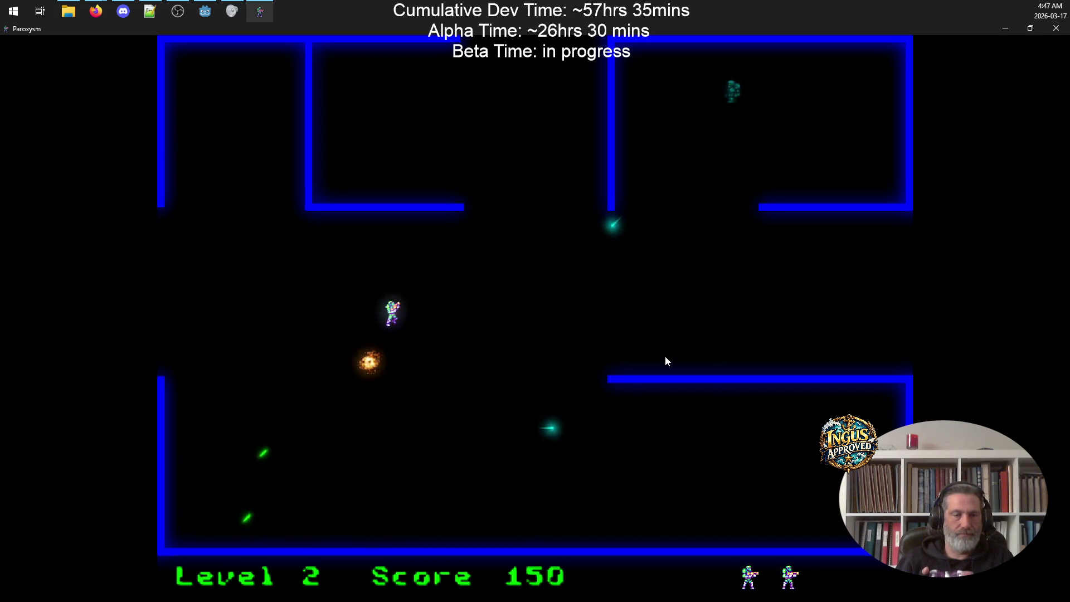
key("space")
key("Up")
key("Left")
key("Down")
key("Right")
key("Up")
key("Up")
key("Left")
key("Left")
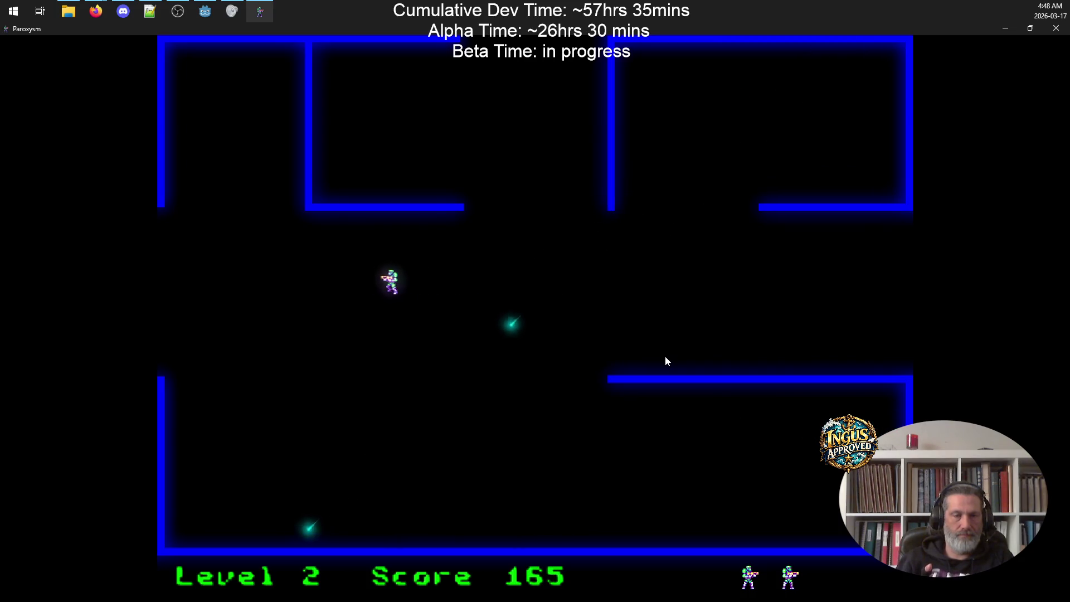
key("Left")
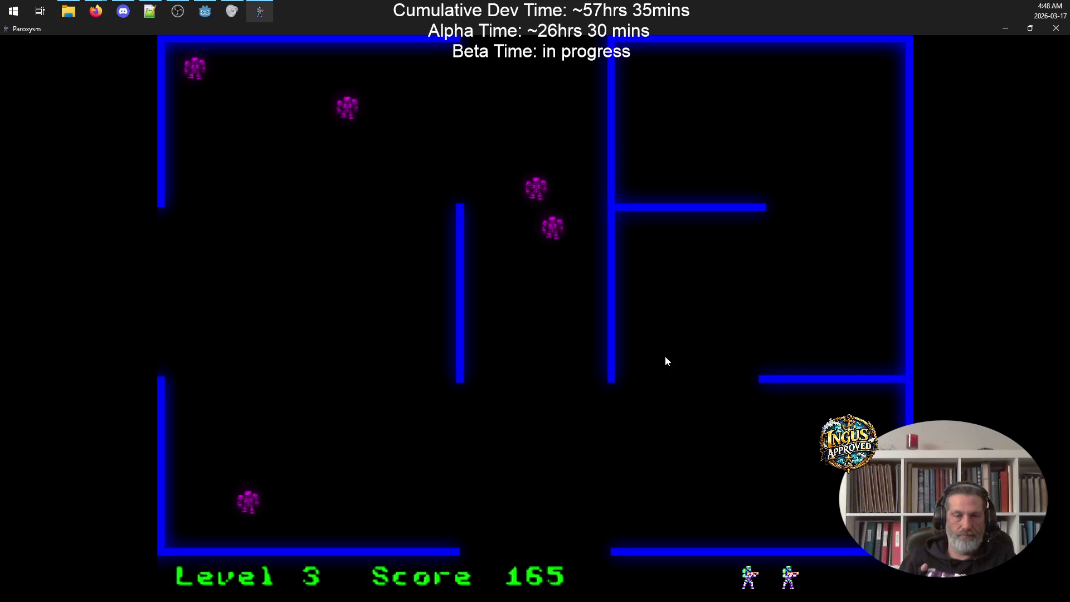
key("Down")
Step: Run through the level 3 maze and destroy all its robots
key("Left")
key("Down")
key("Left")
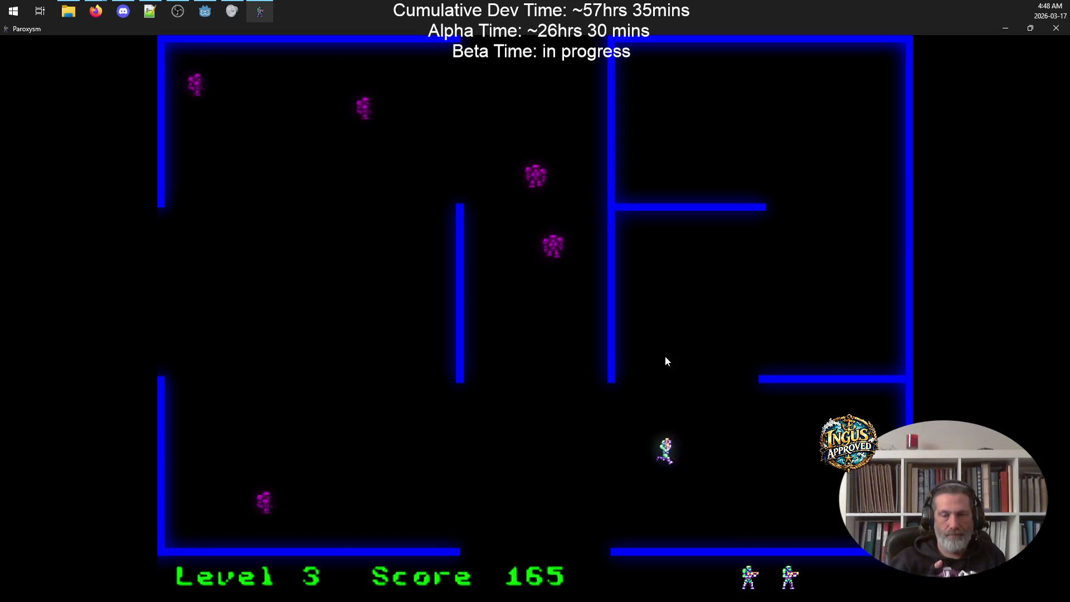
key("Left")
key("Up")
key("Down")
key("Right")
key("Up")
key("Right")
key("Up")
key("Left")
key("Left")
key("Down")
key("Left")
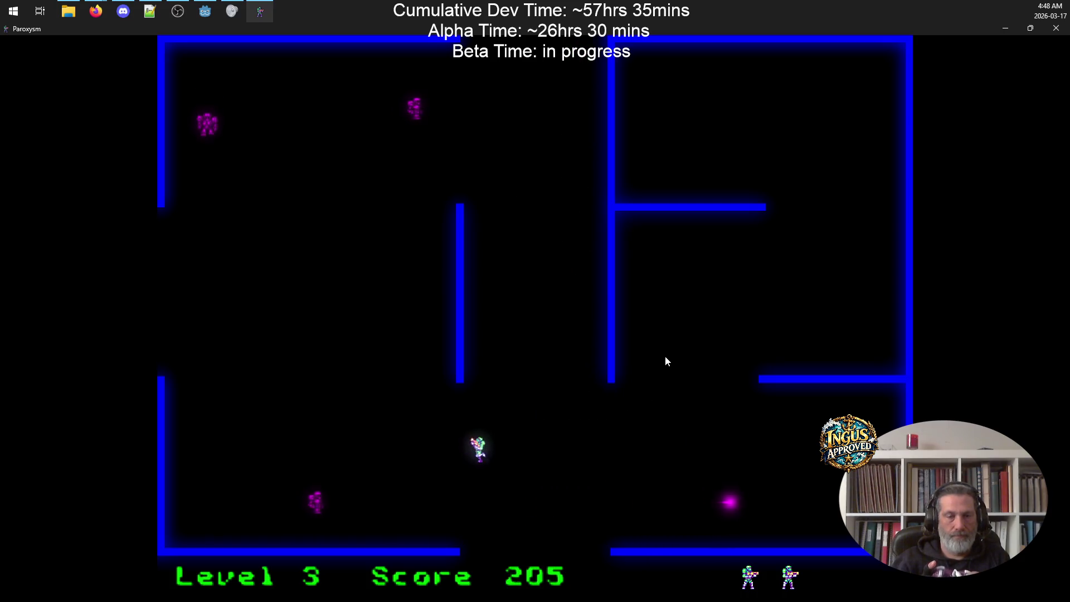
key("Down")
key("Right")
key("Up")
key("Right")
key("Up")
key("Left")
key("Up")
key("Up")
key("Right")
key("Up")
key("Left")
key("Down")
key("Right")
key("Up")
key("Right")
key("Up")
key("Left")
Step: Fight through level 4, respawning once, and exit left to level 5
key("Up")
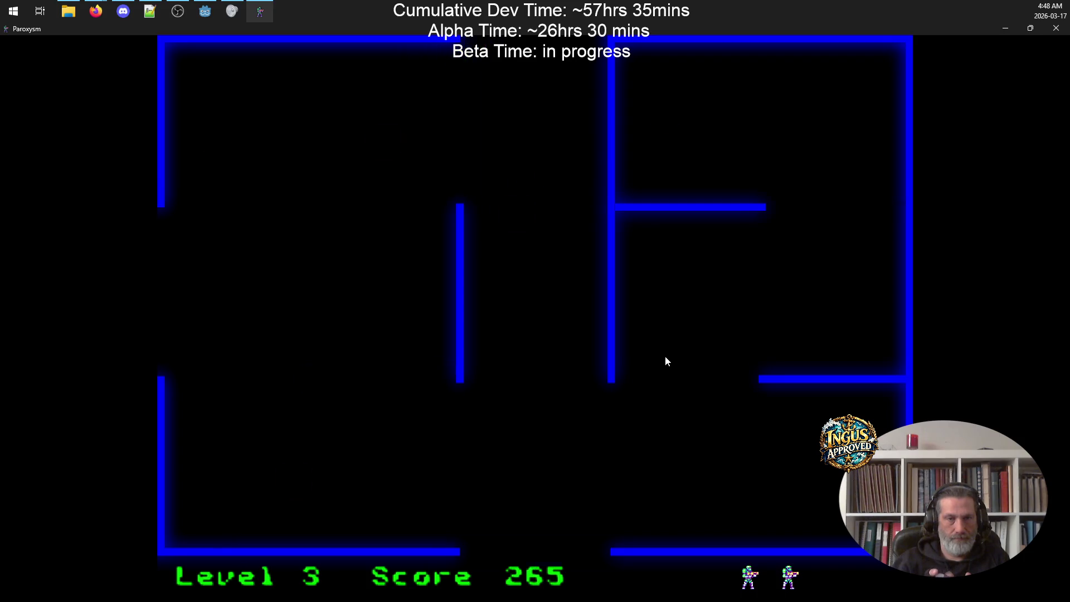
key("Left")
key("Up")
key("Right")
key("Down")
key("Right")
key("Right")
key("Right")
key("Down")
key("Down")
key("Left")
key("Right")
key("Right")
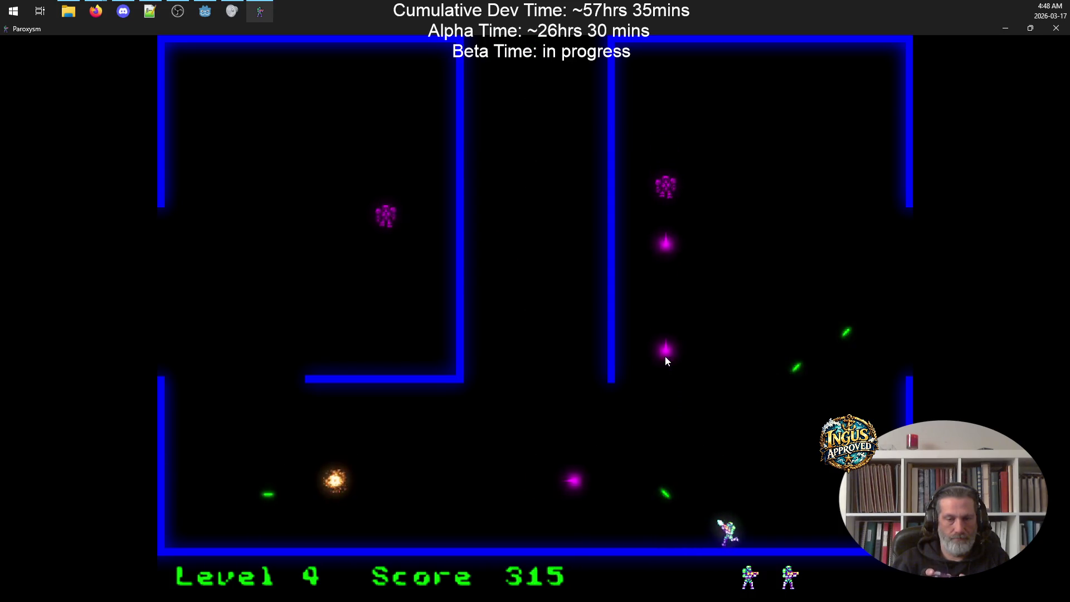
key("Up")
key("Right")
key("Left")
key("Left")
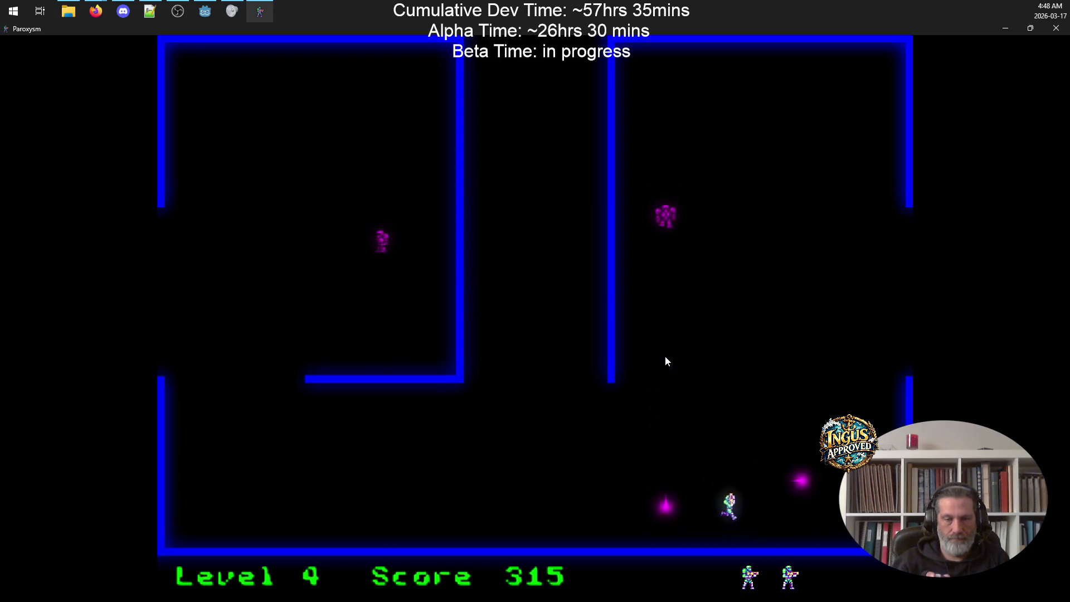
key("Up")
key("Up")
key("Left")
key("Up")
key("Right")
key("Up")
key("Left")
key("Up")
key("Right")
key("Up")
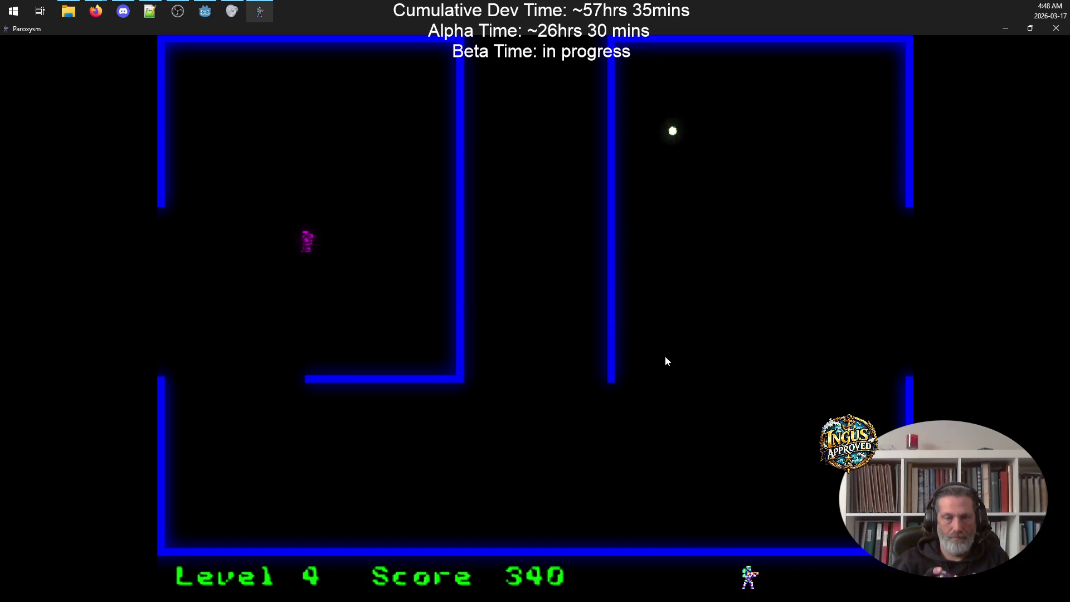
key("Left")
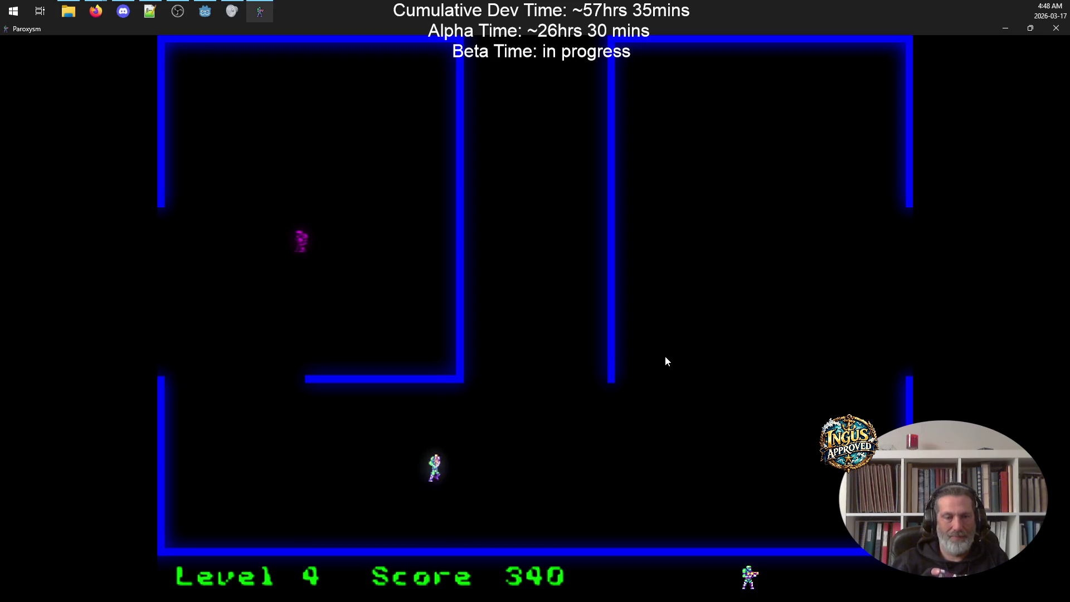
key("Left")
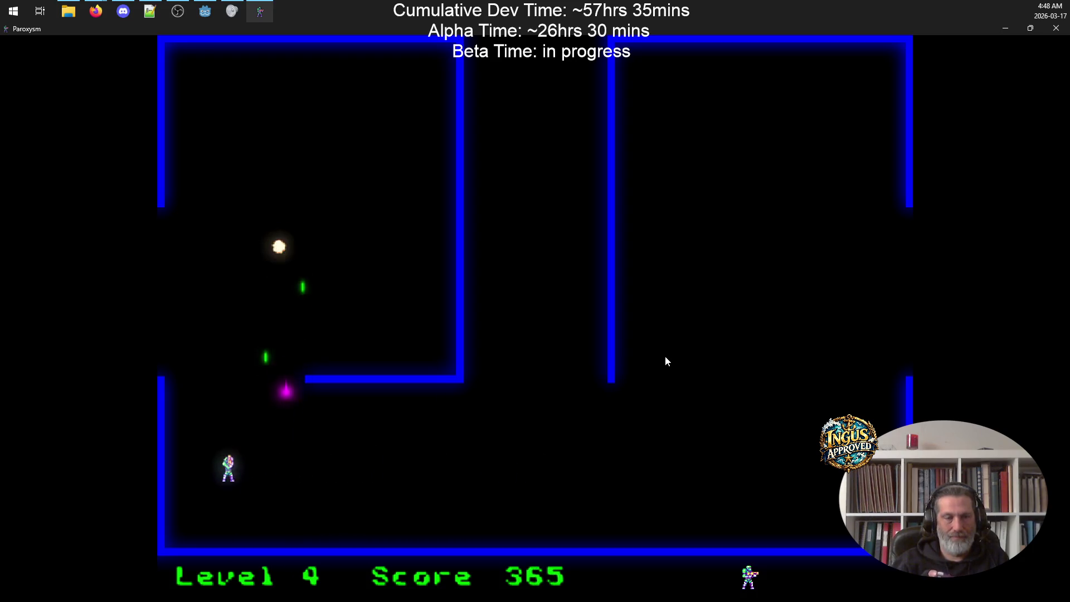
key("Left")
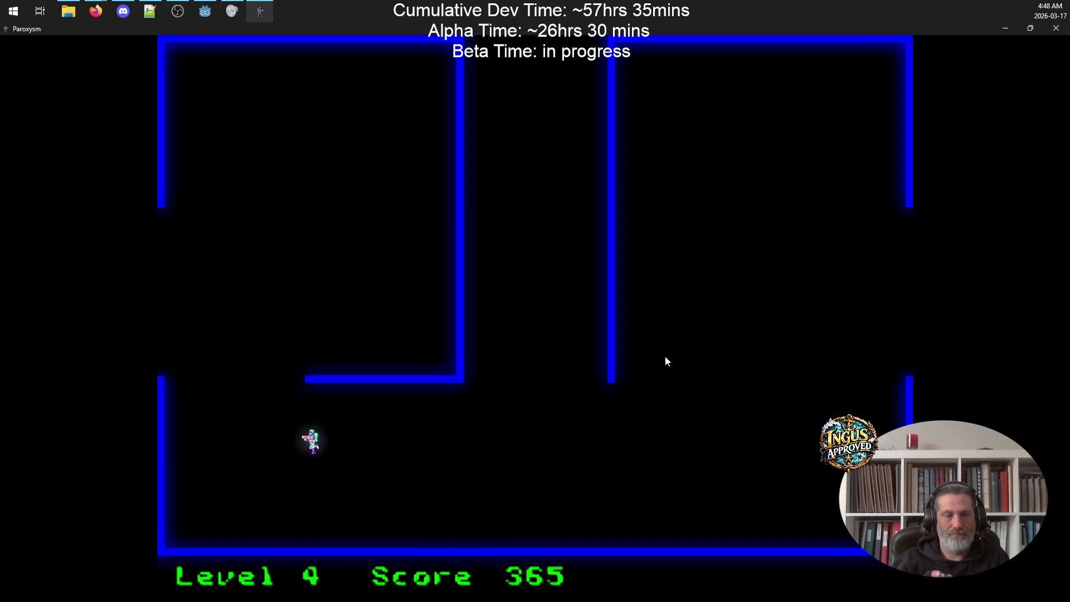
key("Left")
key("Up")
key("space")
Step: Shoot robots in the level 5 maze until Game Over with a score of 425
key("Down")
key("Left")
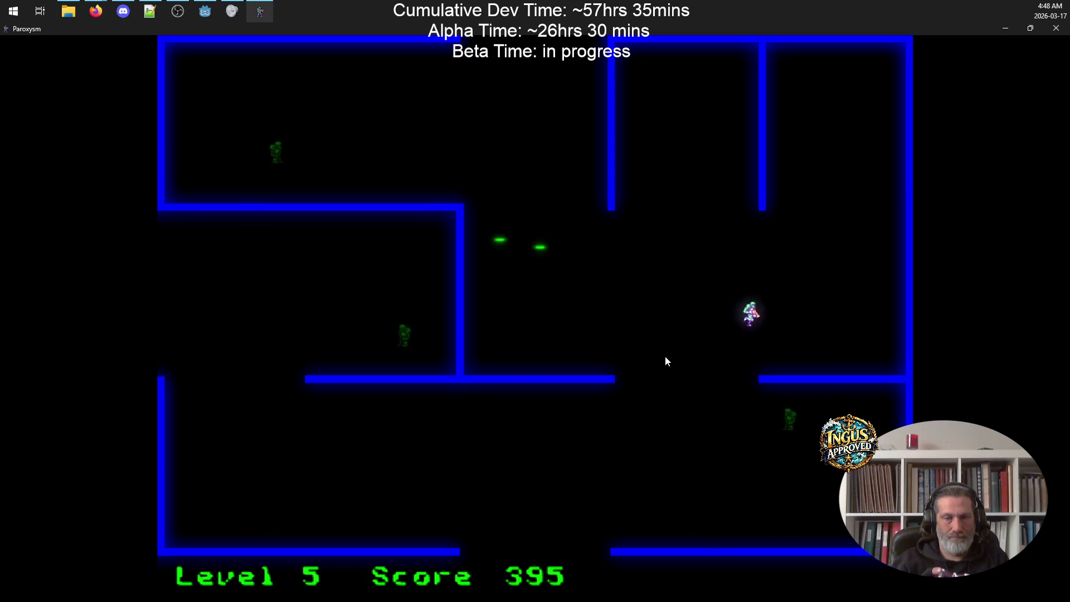
key("Left")
key("Down")
key("space")
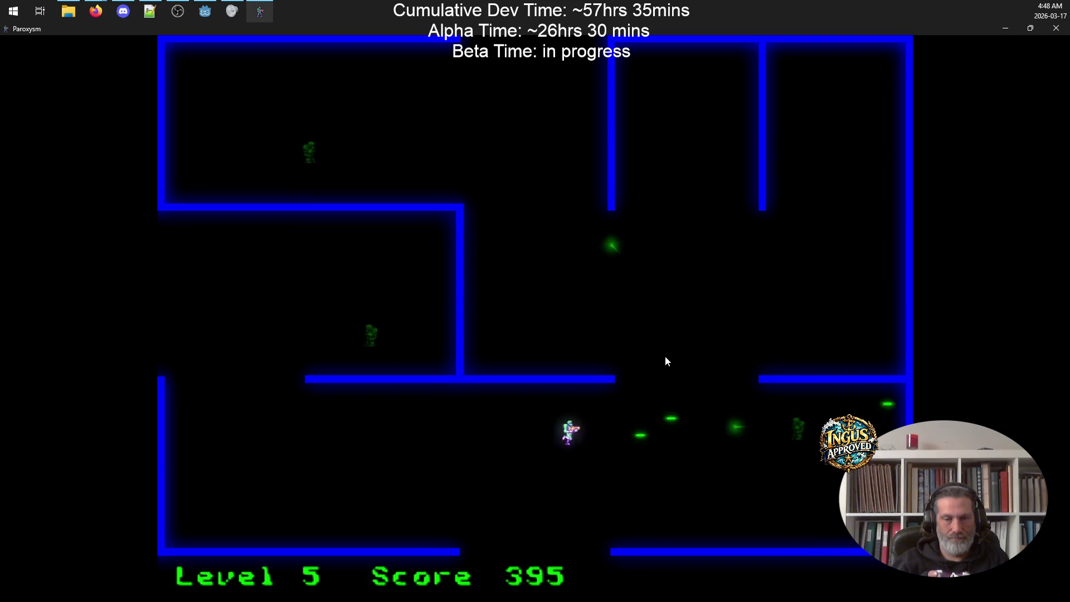
key("Up")
key("space")
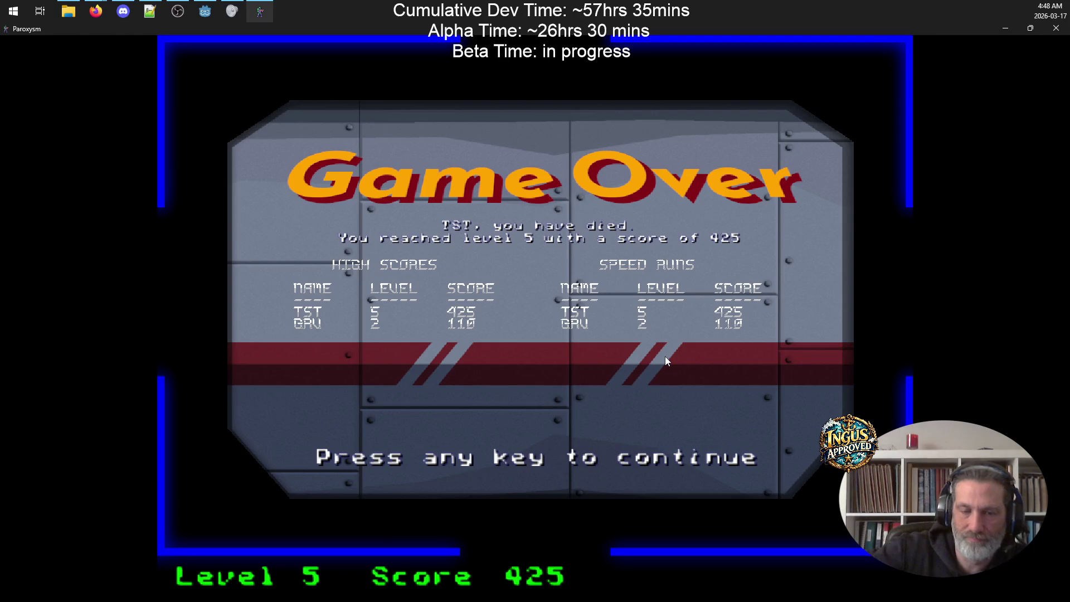
Step: Skip Game Over, scroll the credits to the sounds section, and quit Paroxysm
key("space")
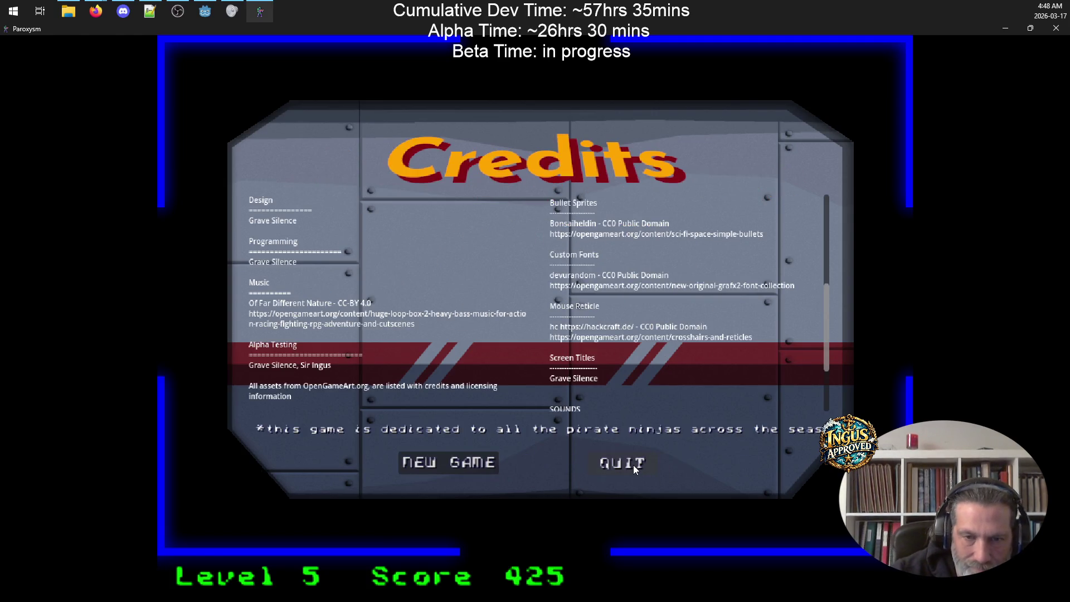
scroll(697, 363, "down", 3)
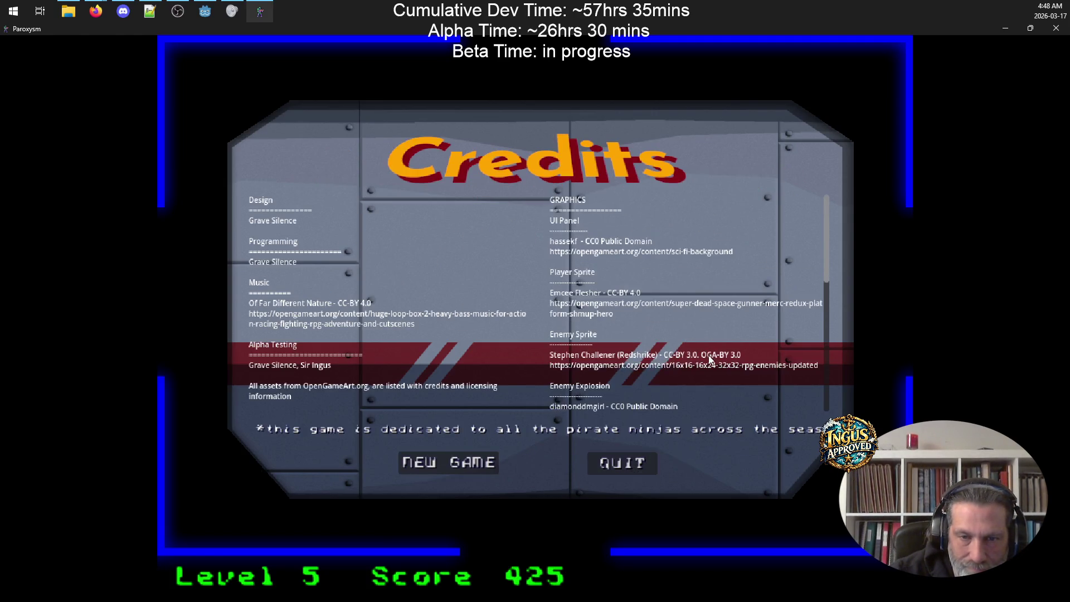
scroll(691, 380, "down", 2)
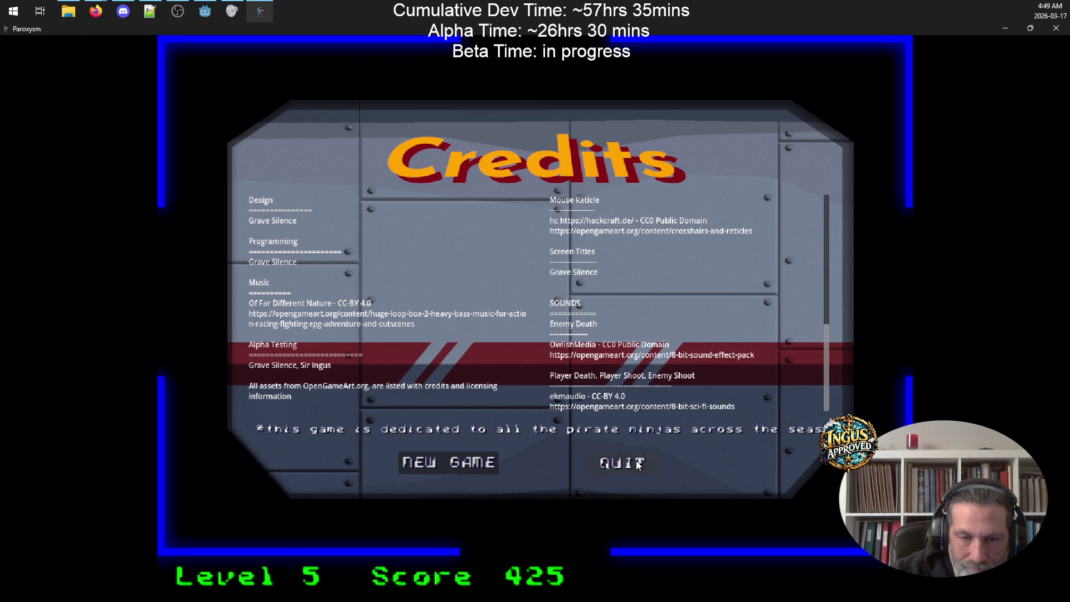
left_click(638, 465)
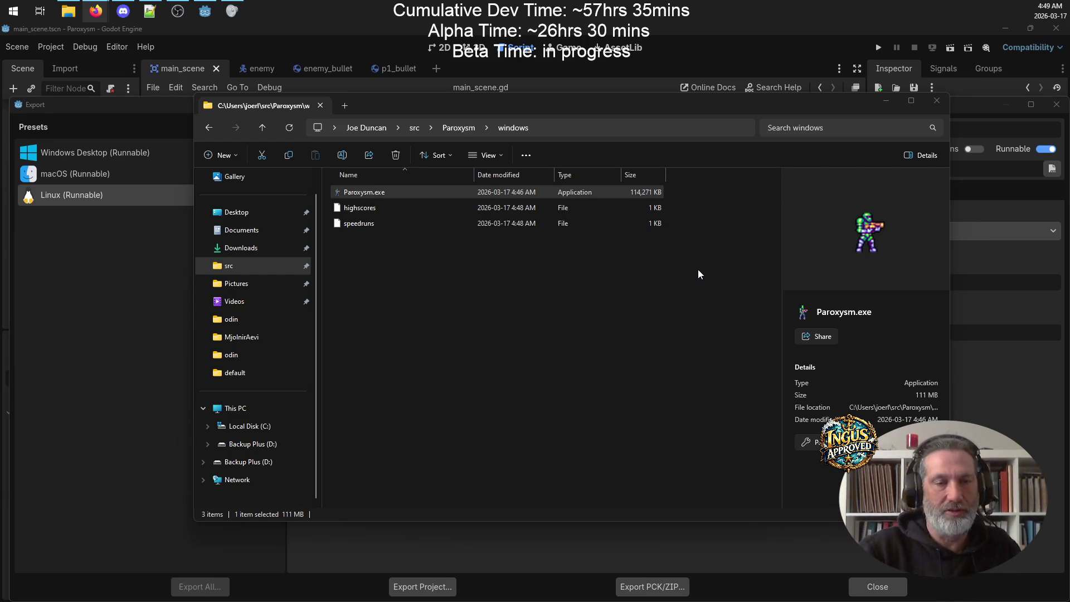
Step: Delete the highscores and speedruns files from the windows build folder
left_click(371, 210)
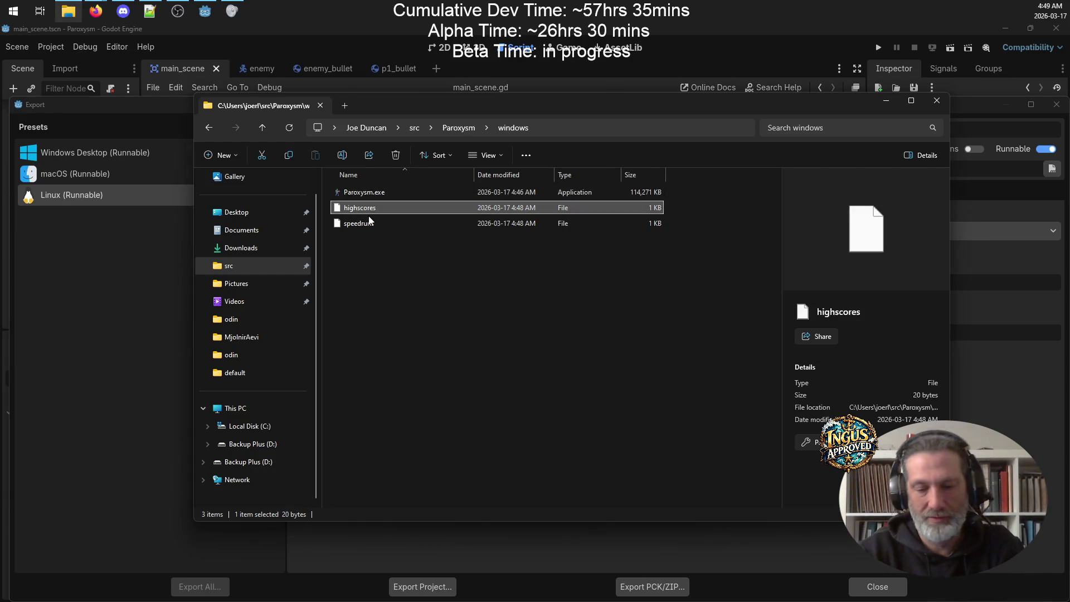
key("Delete")
left_click(369, 209)
key("Delete")
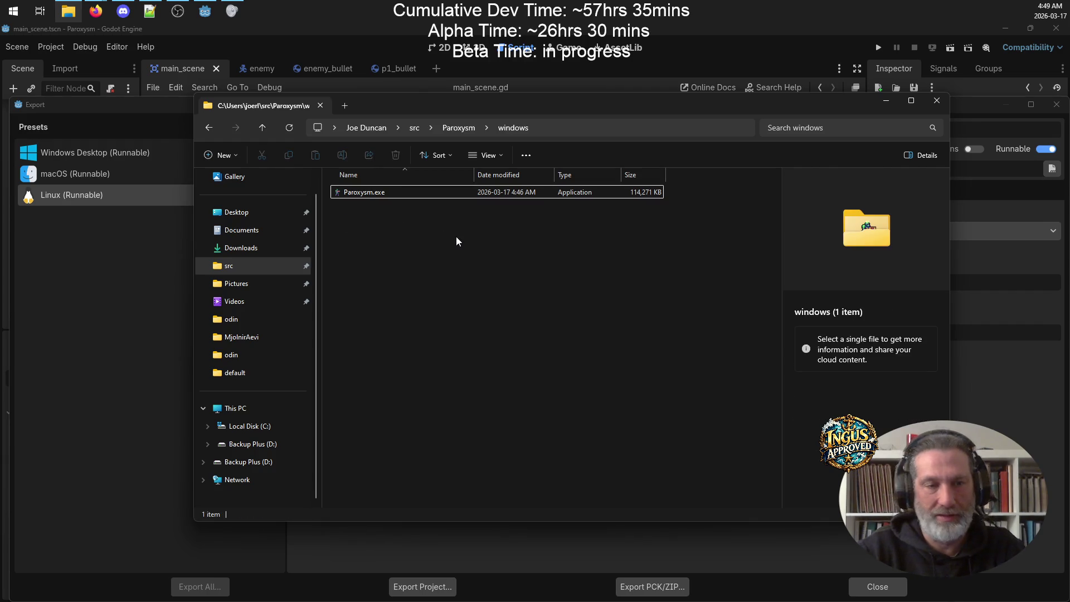
Step: Compress Paroxysm.exe into a ZIP archive named Paroxysm.zip
left_click(379, 192)
right_click(378, 193)
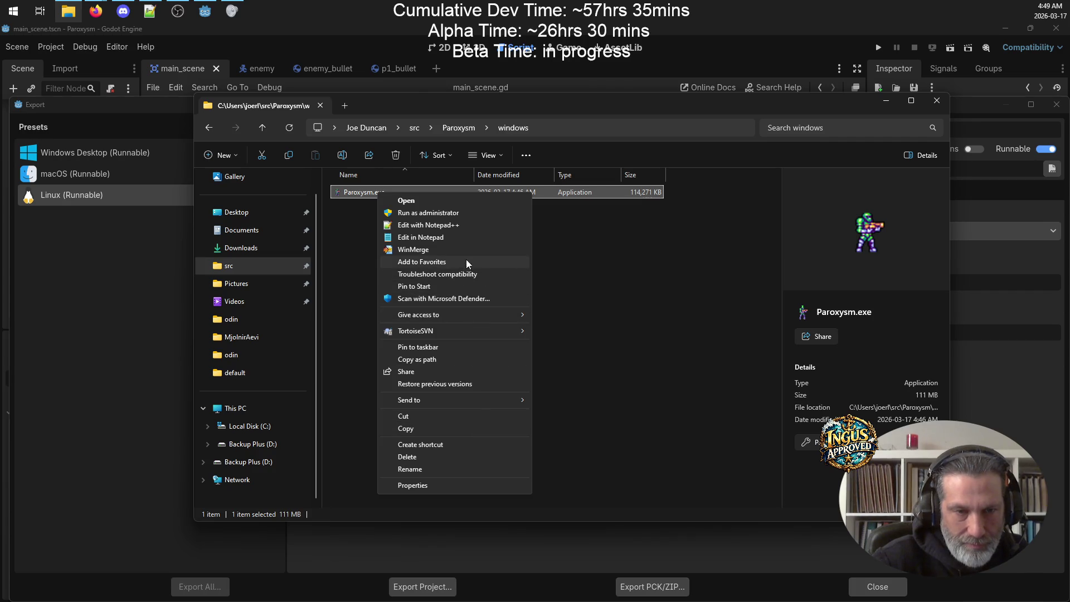
left_click(613, 271)
right_click(367, 195)
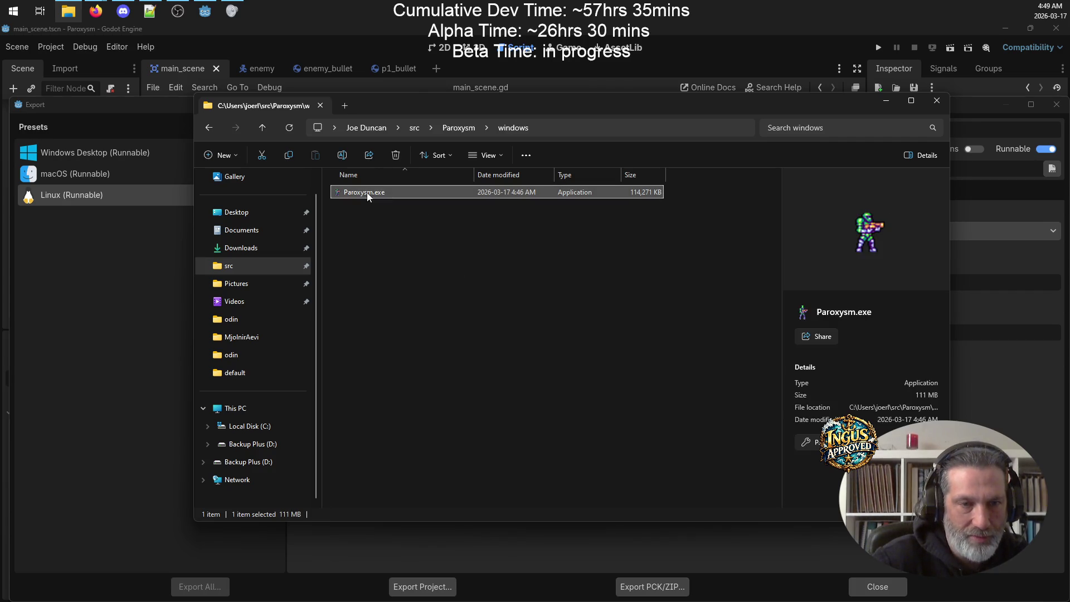
mouse_move(472, 341)
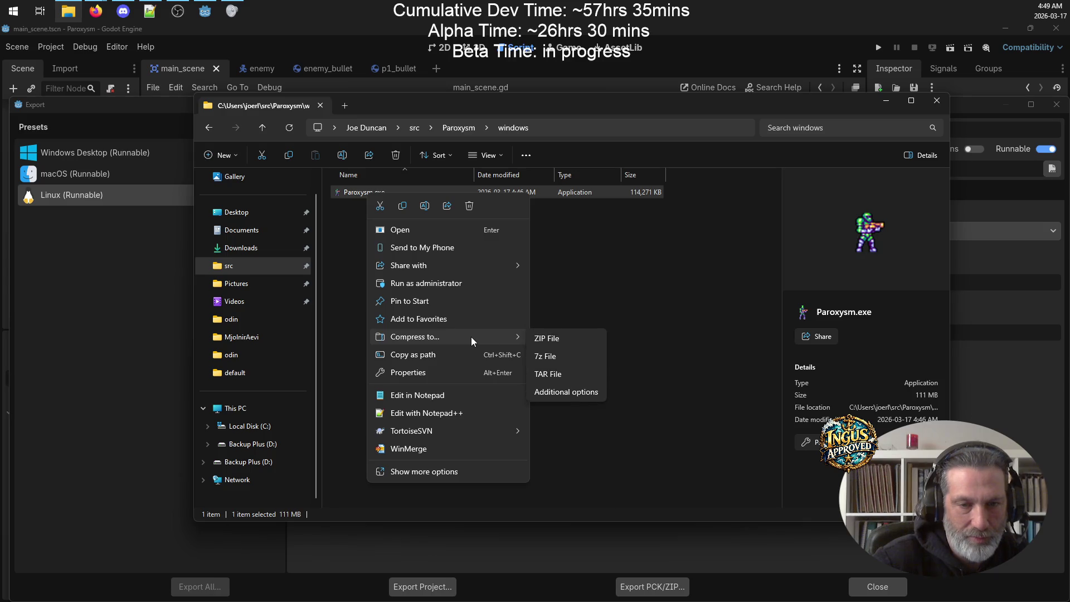
left_click(563, 341)
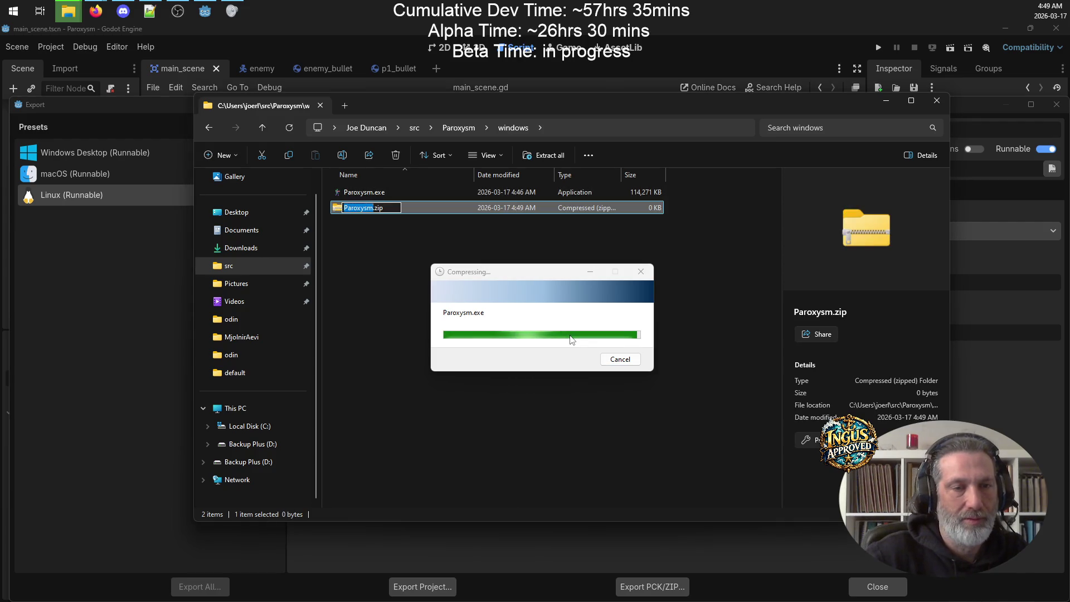
left_click(437, 282)
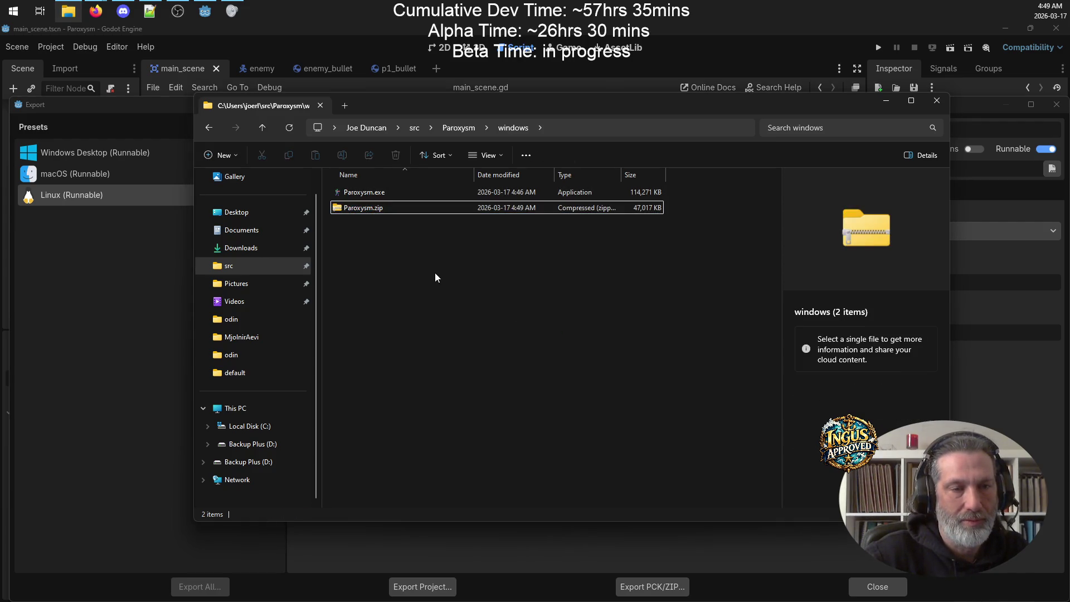
Step: Check the contents of Paroxysm.zip and return to the windows folder
left_click(374, 210)
double_click(375, 210)
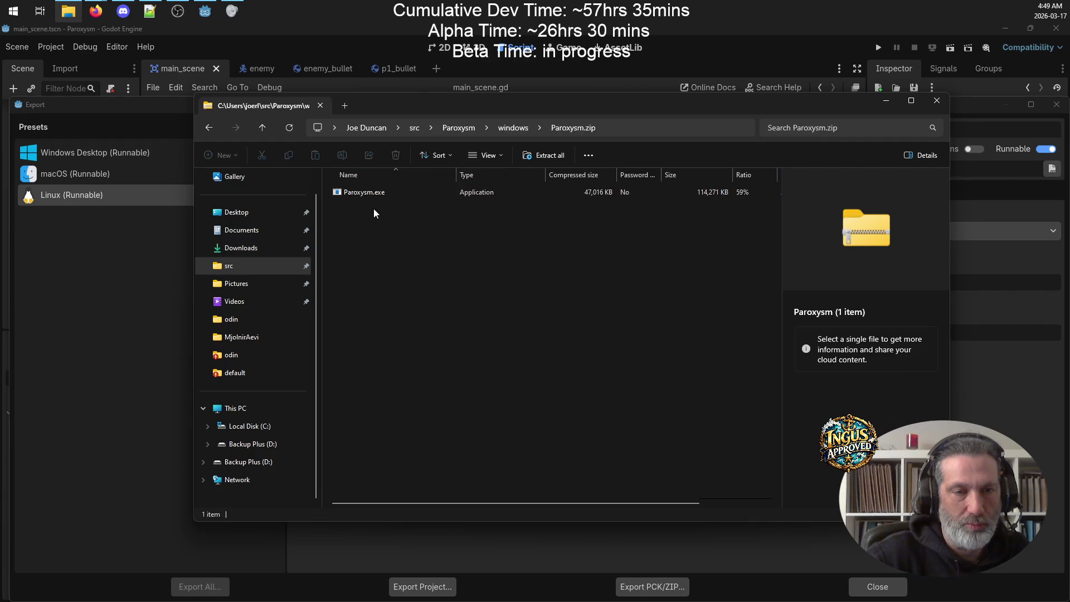
left_click(264, 127)
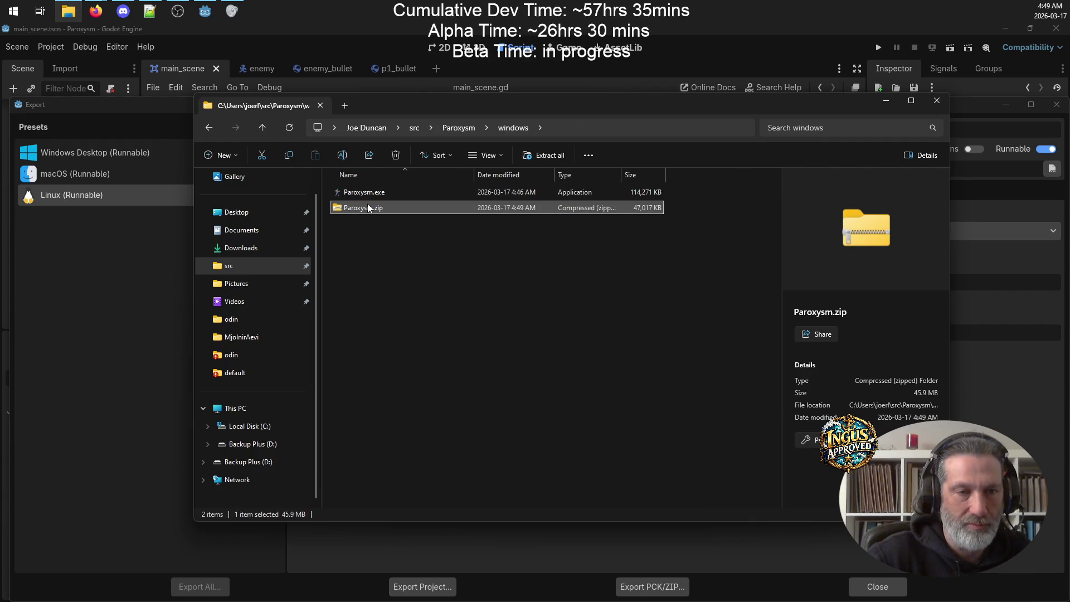
Step: Rename Paroxysm.zip to Paroxysm_0.5b.zip by inserting _0.5b before the extension, then move Explorer aside
key("F2")
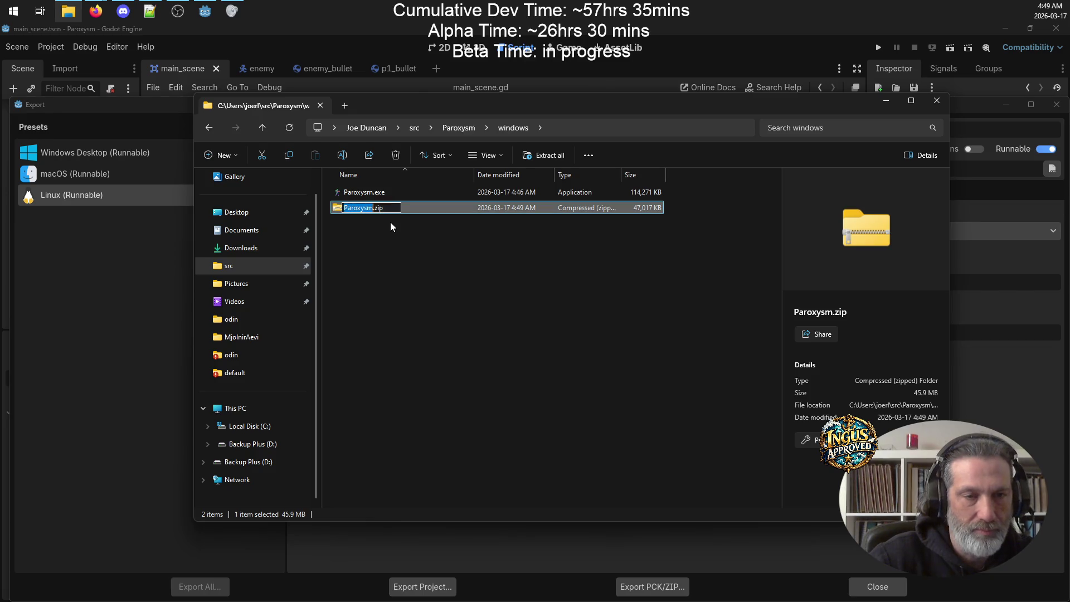
key("BackSpace")
type("0")
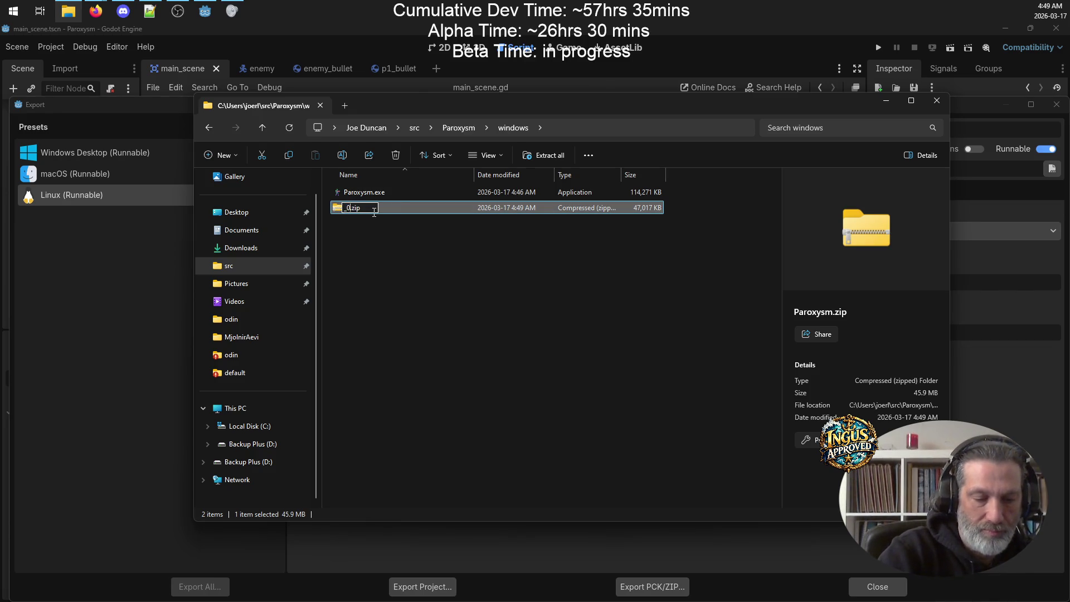
type(".5b")
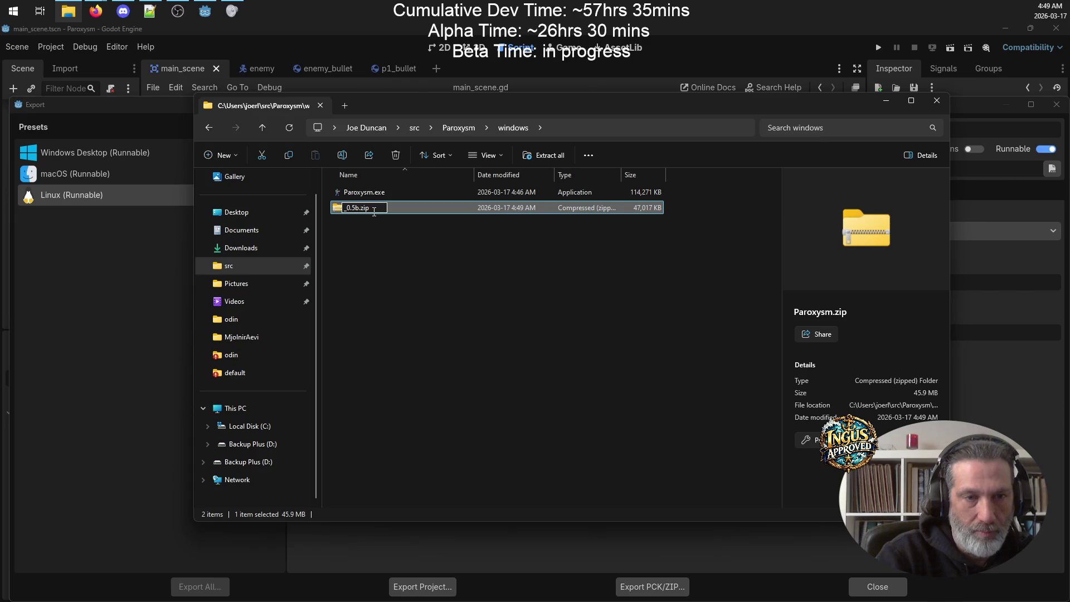
key("ctrl+z")
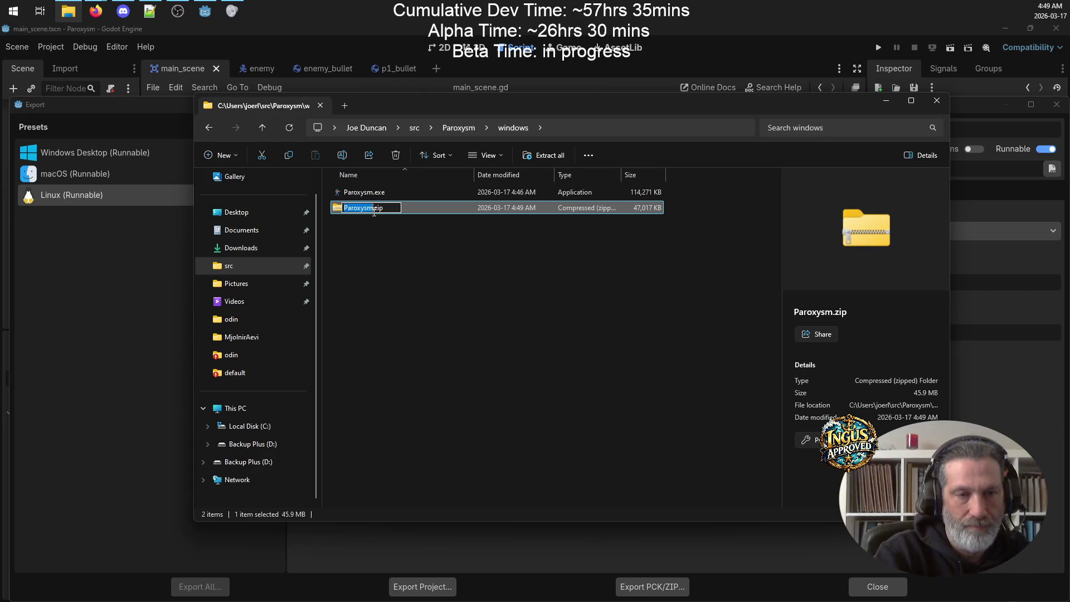
type("_0")
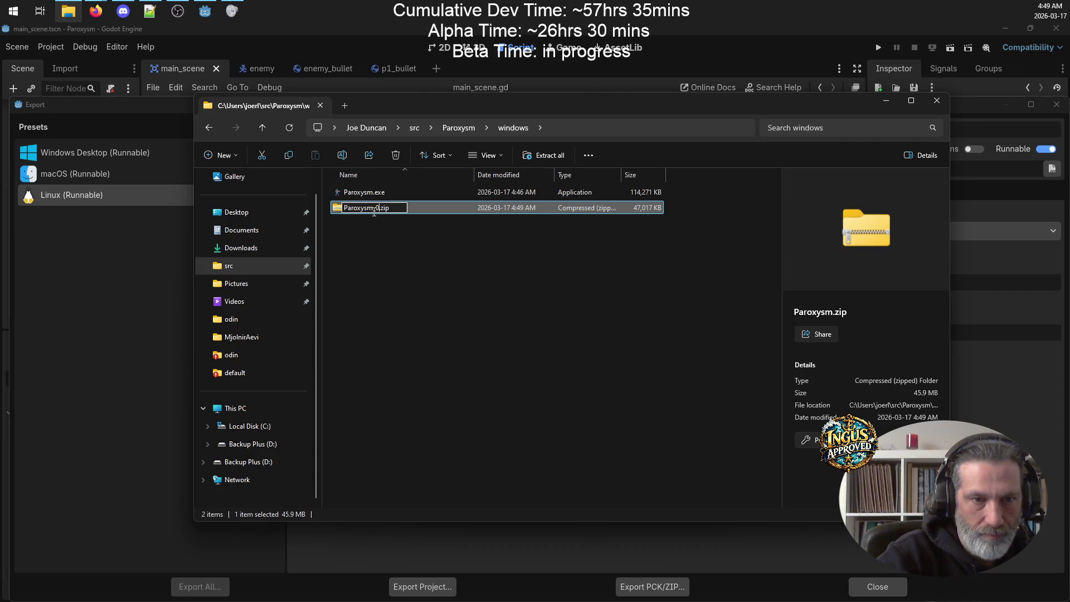
type(".5b")
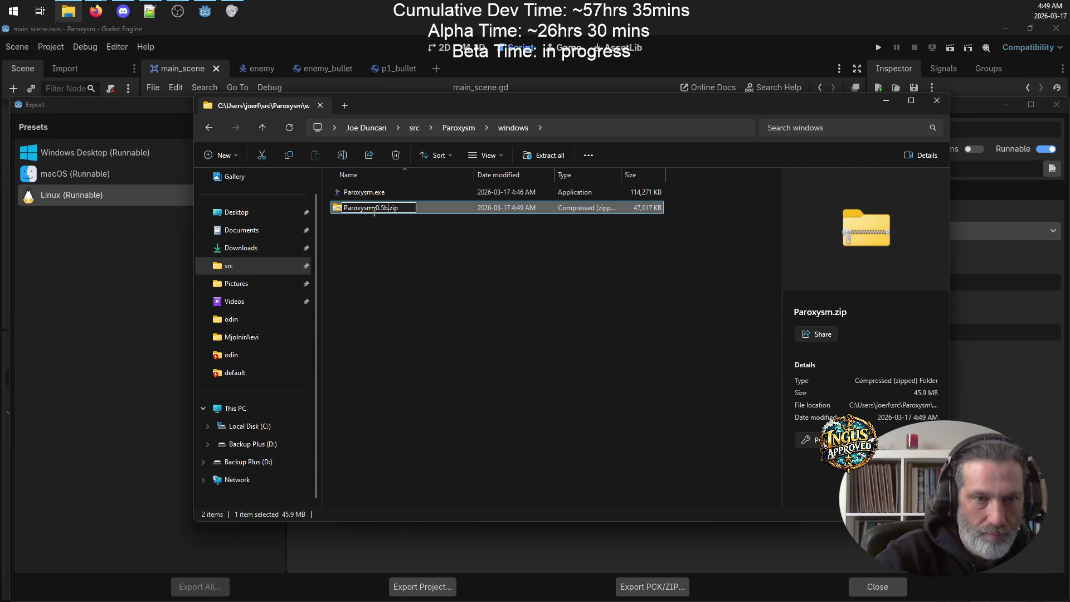
key("Return")
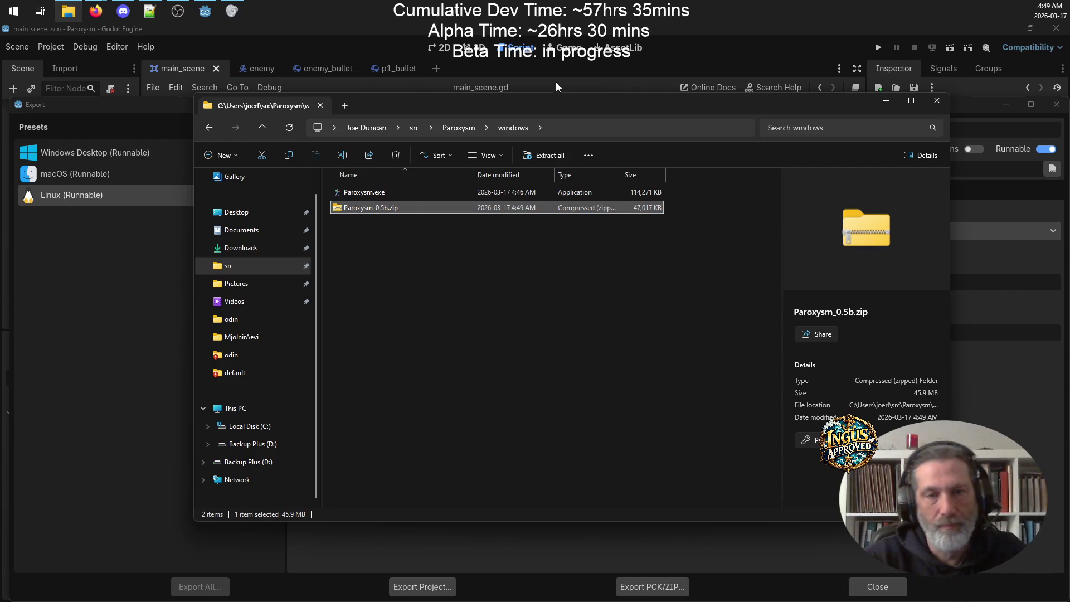
mouse_move(543, 105)
left_mouse_down()
mouse_move(679, 162)
mouse_move(539, 148)
left_mouse_up()
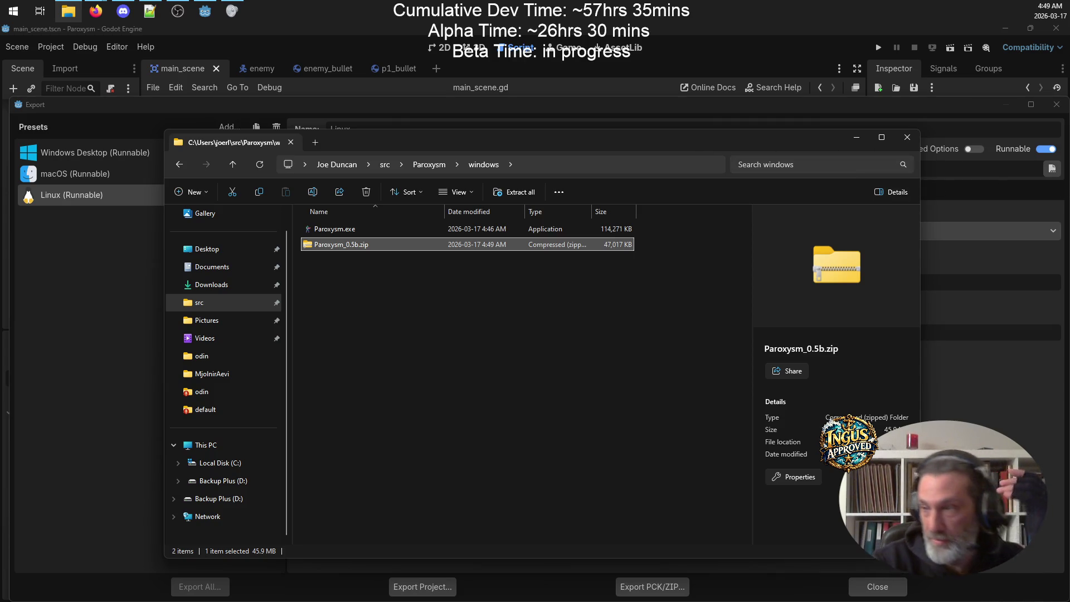
Step: Minimize Explorer, review the Windows Desktop and macOS presets, then close the Export dialog
left_click(856, 138)
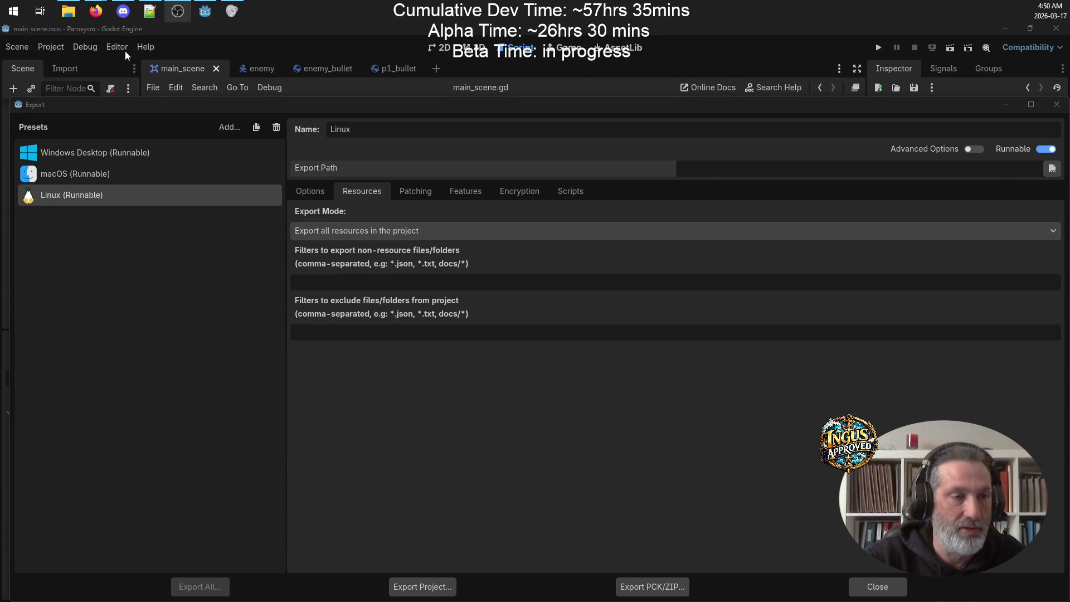
left_click(77, 159)
left_click(76, 177)
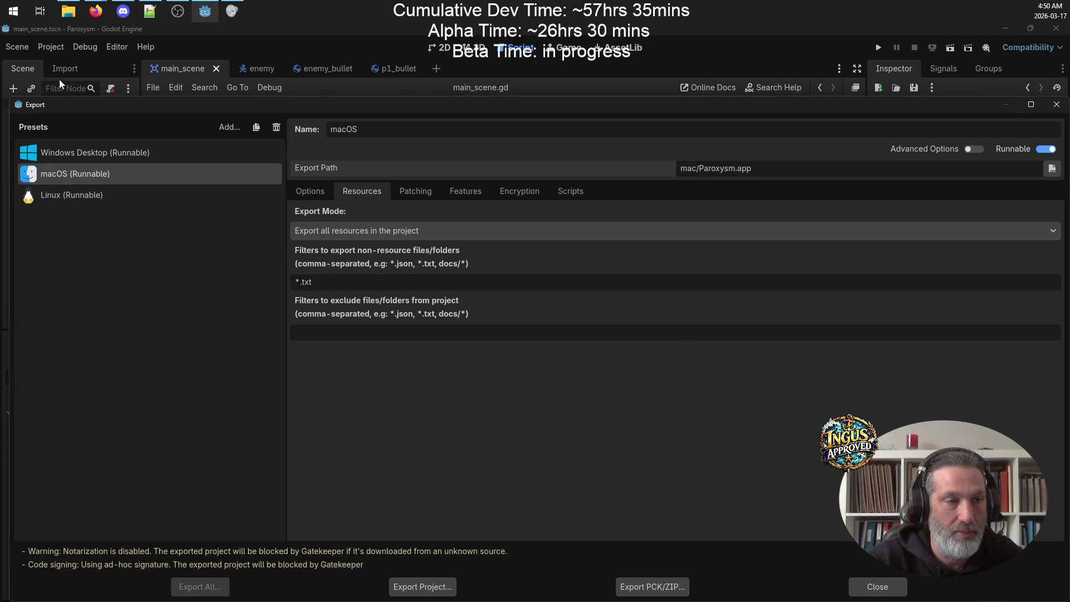
left_click(81, 156)
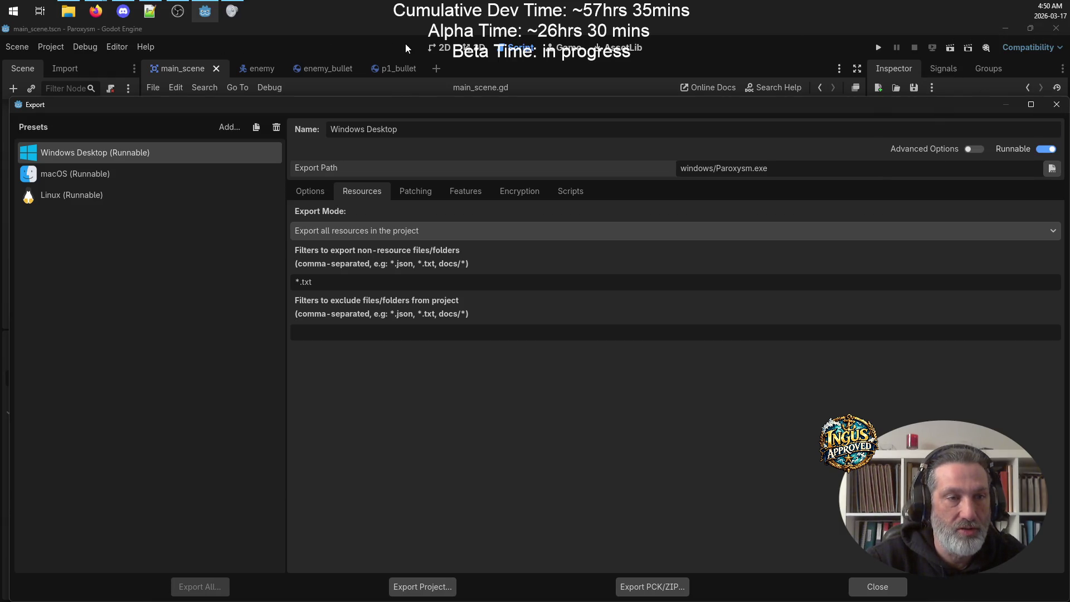
left_click(555, 54)
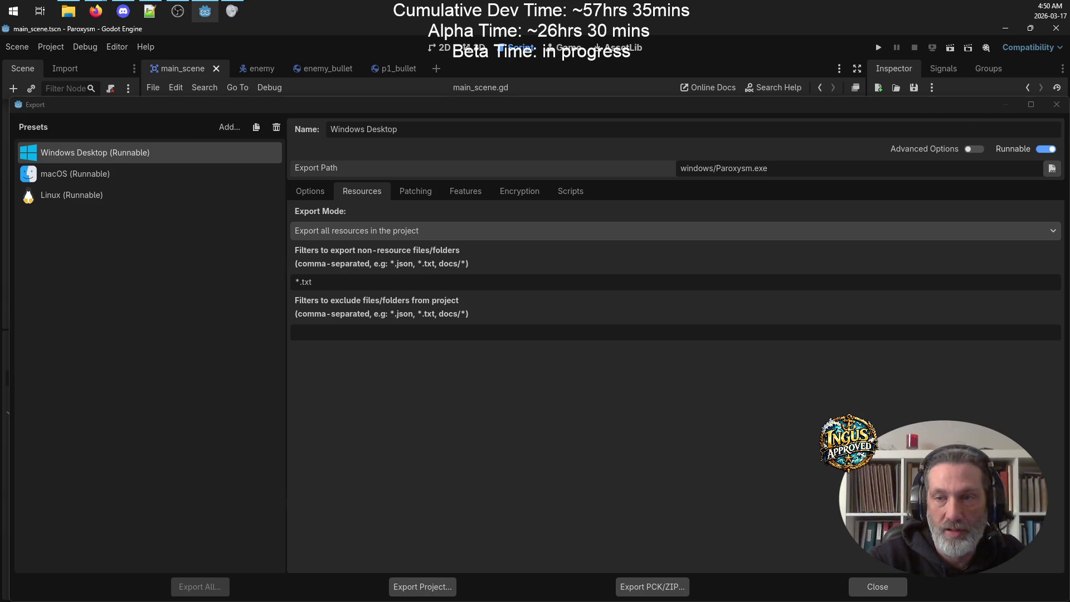
left_click(1057, 106)
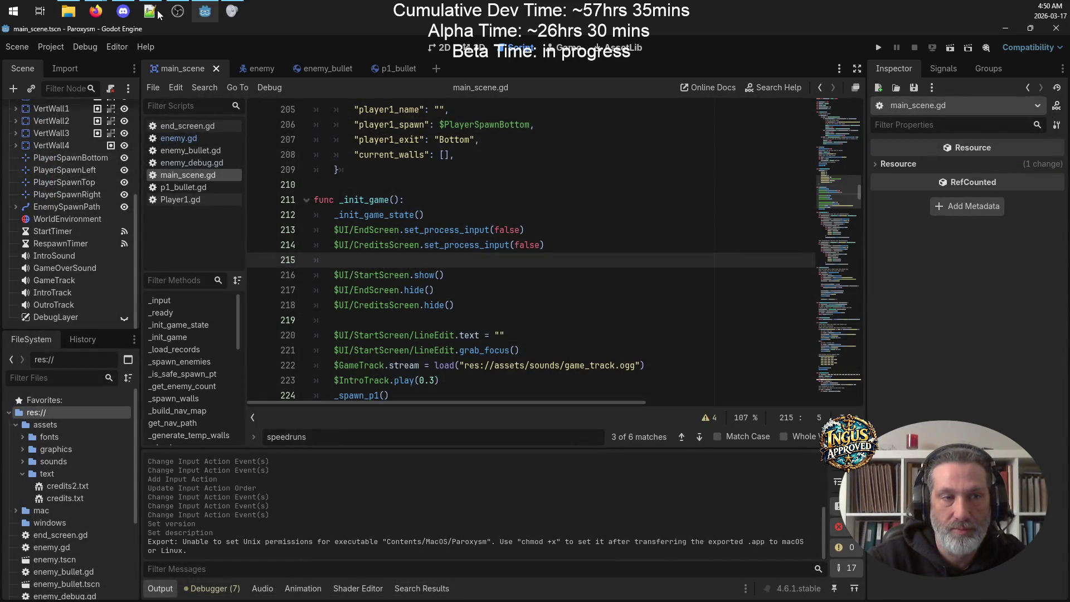